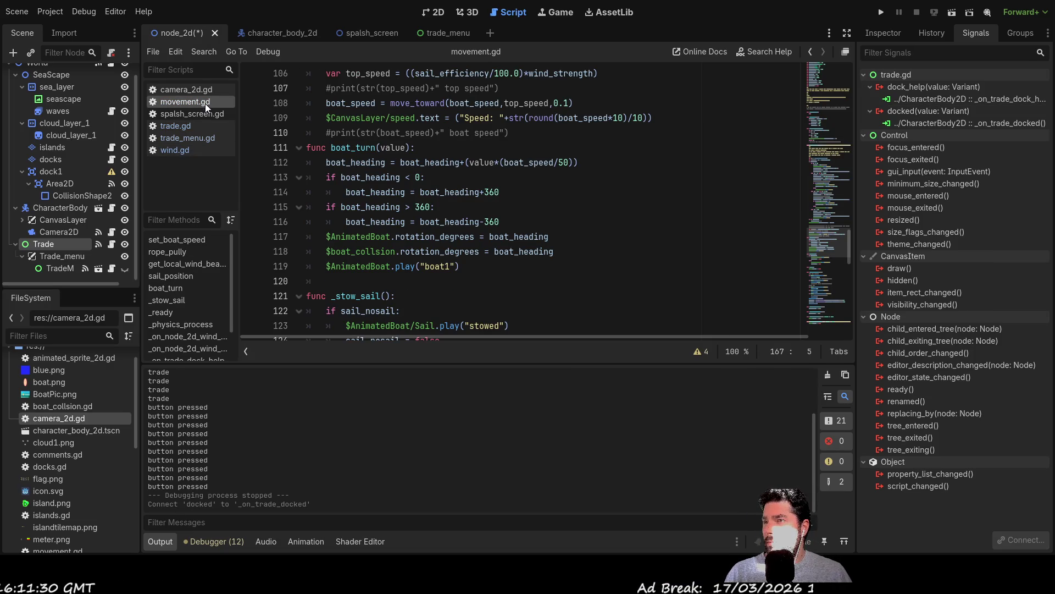
Scroll down to _on_trade_docked in movement.gd and delete the 'pass #' placeholder on line 167.
scroll(427, 222, down, 10)
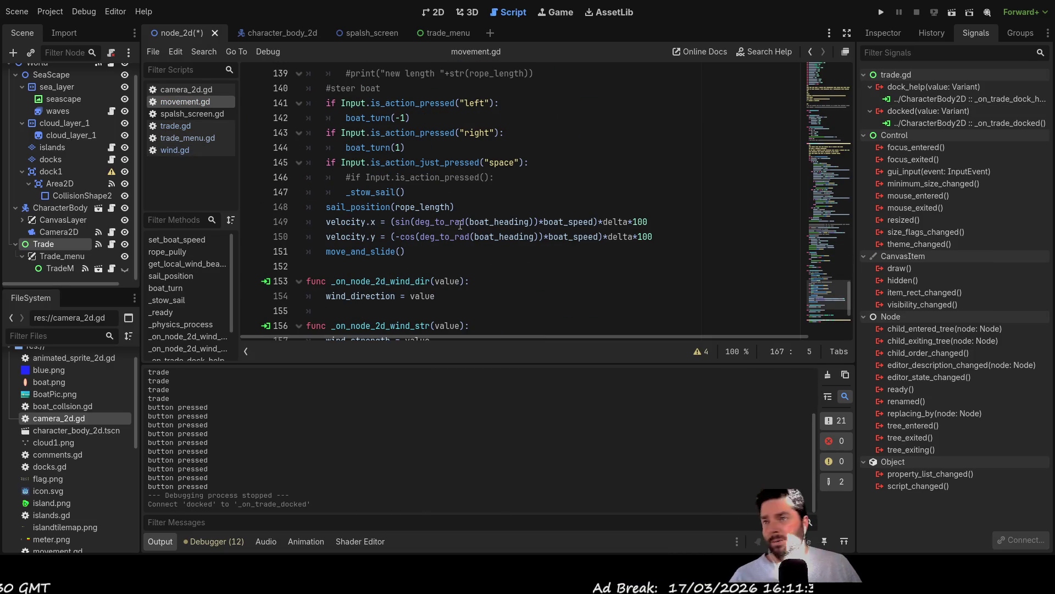
scroll(460, 225, down, 4)
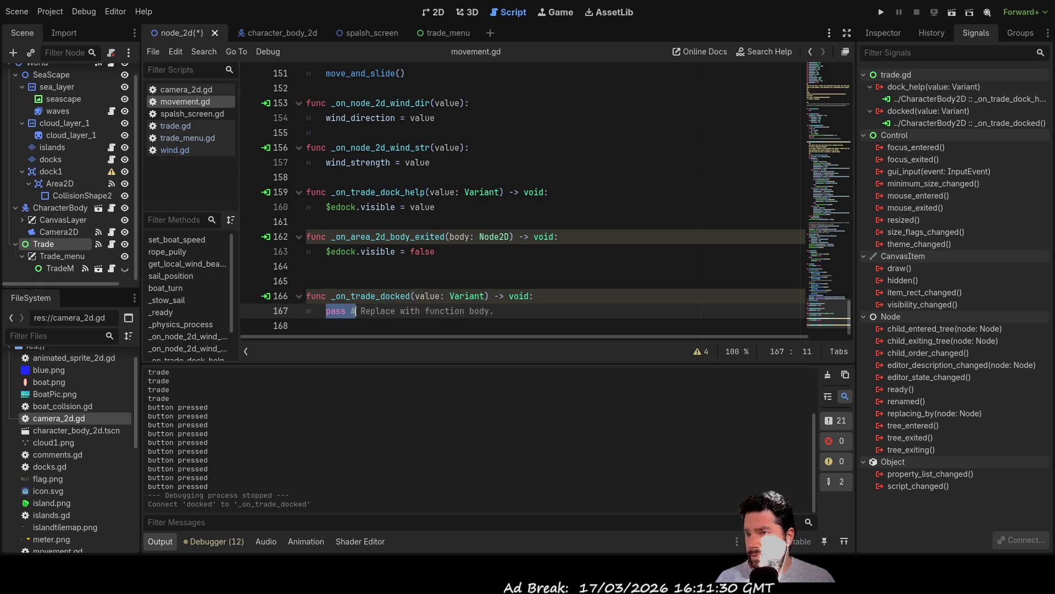
key(Delete)
key(Delete)
key(Delete)
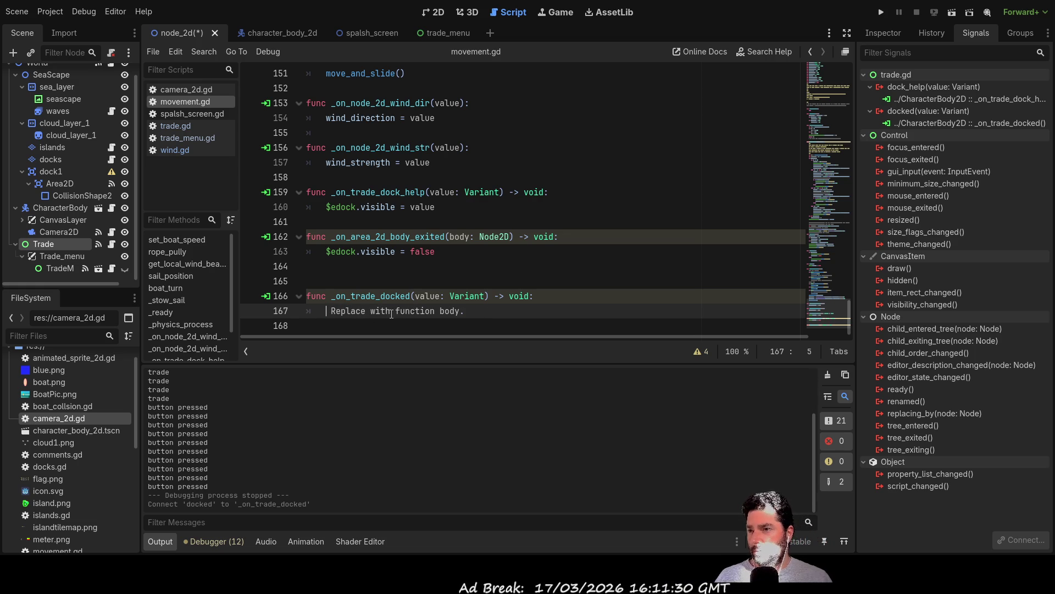
Replace the leftover placeholder text with boat_speed = 0.
text(boa)
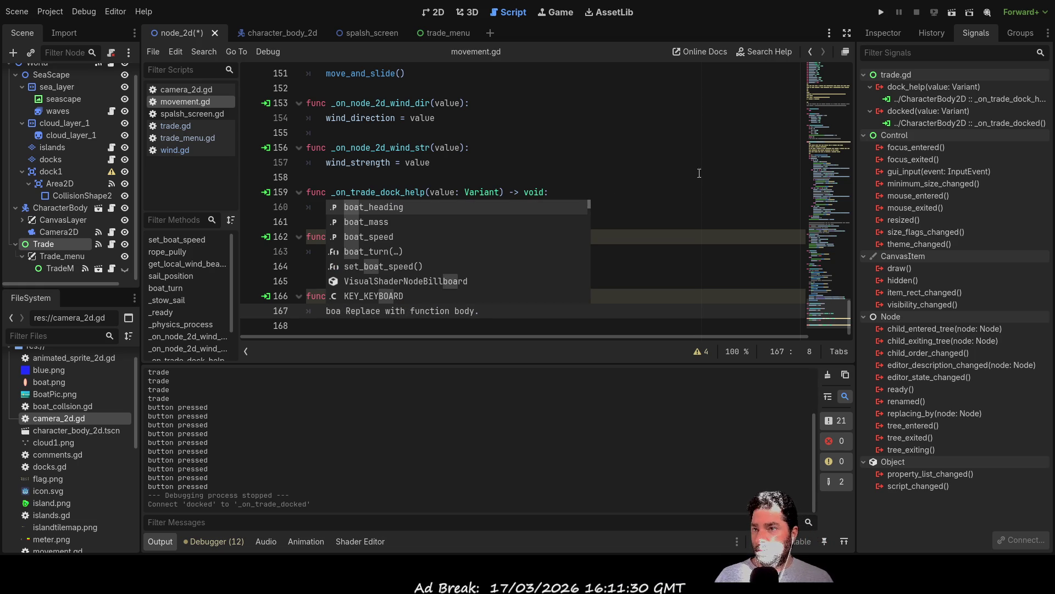
click(374, 236)
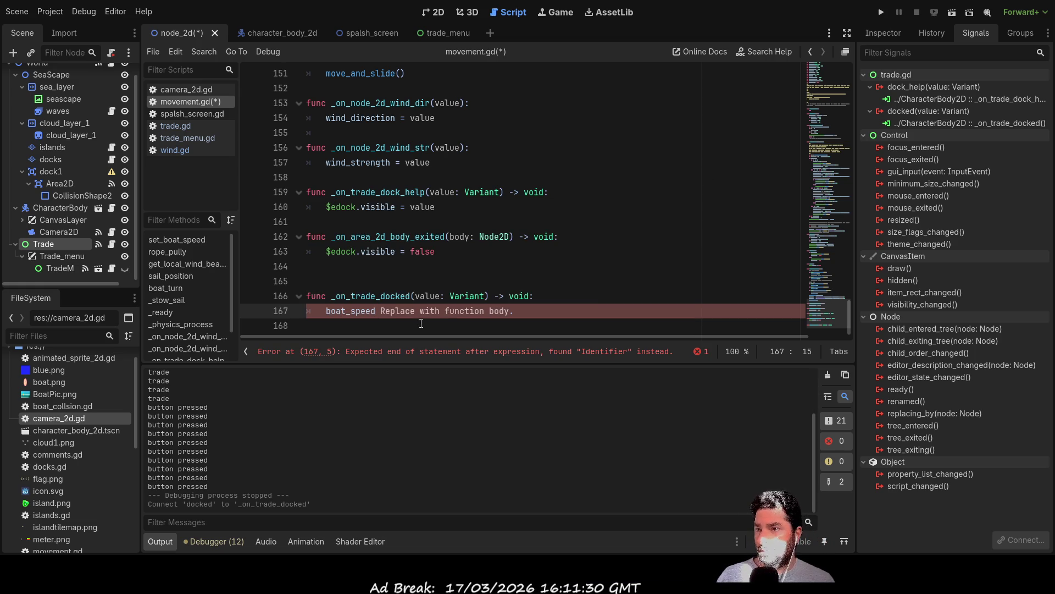
double_click(397, 311)
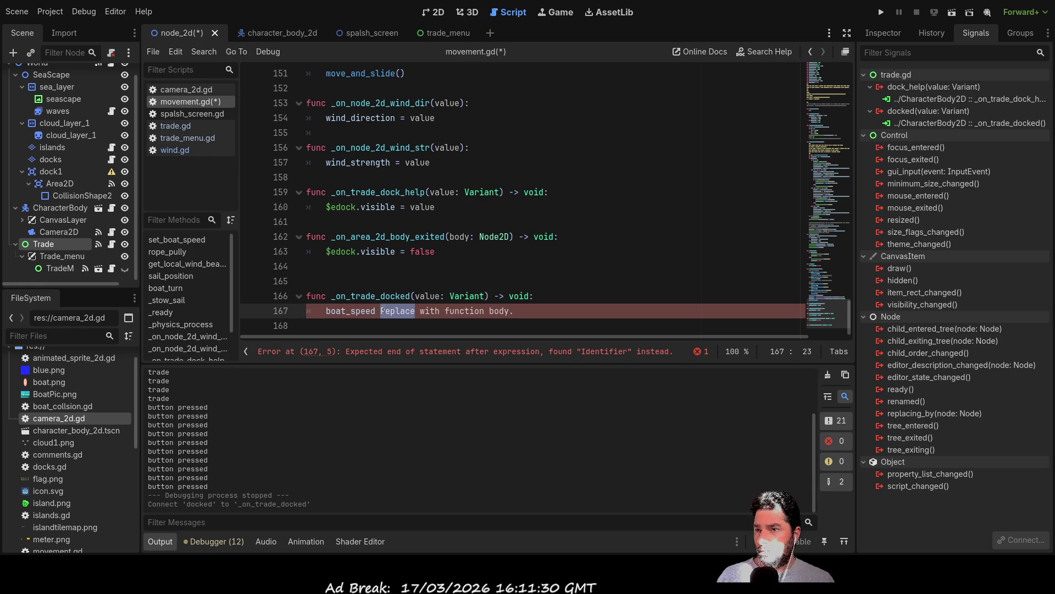
mouse_move(397, 311)
mouse_down()
mouse_move(504, 310)
mouse_move(391, 311)
mouse_up()
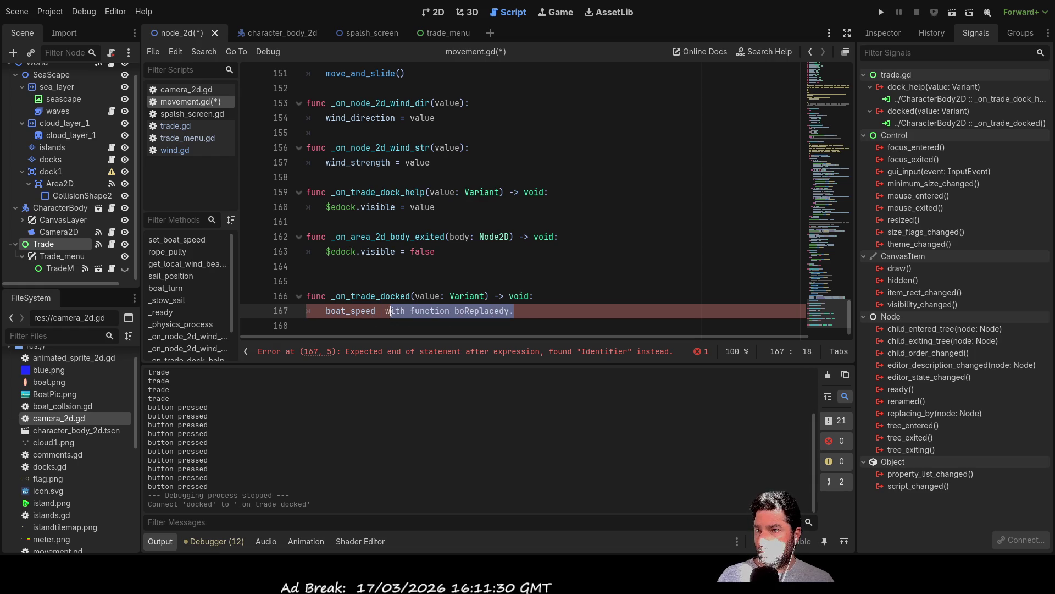
key(BackSpace)
key(BackSpace)
key(BackSpace)
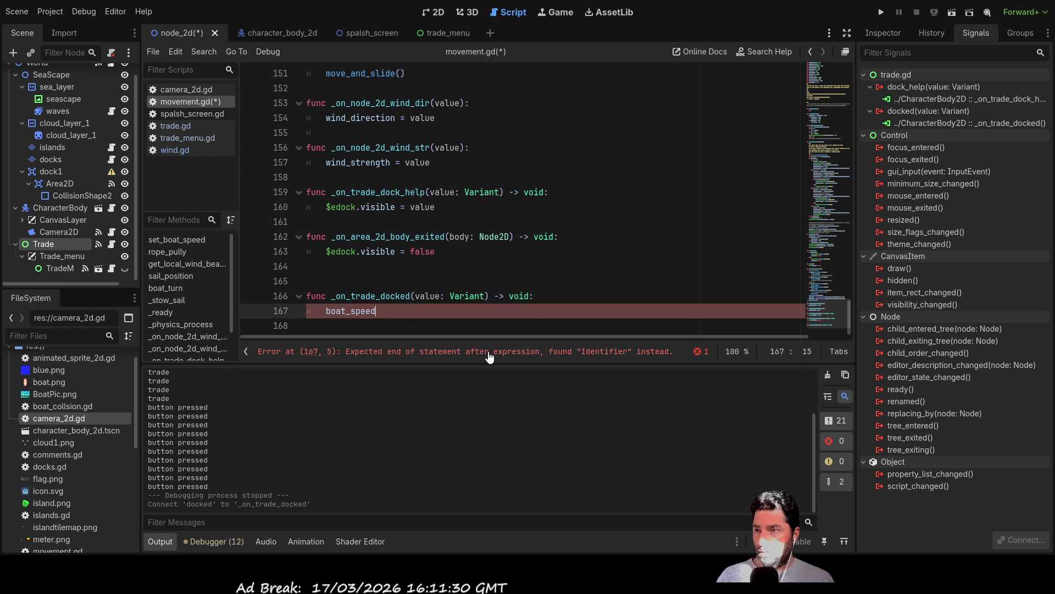
text( = 0)
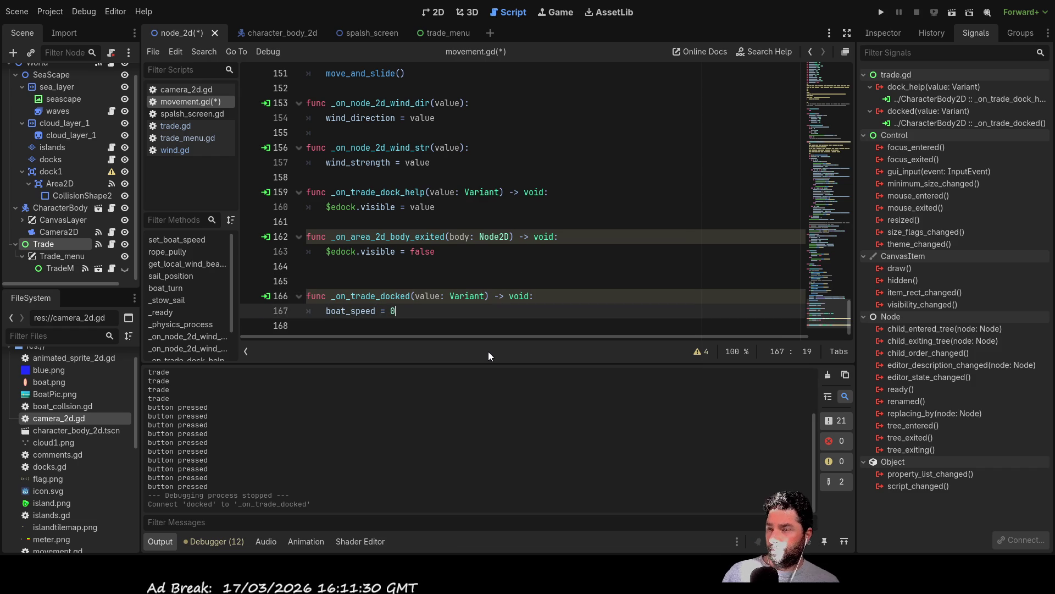
Add an indented print("Stopping to dock") line below boat_speed = 0.
key(Down)
key(Tab)
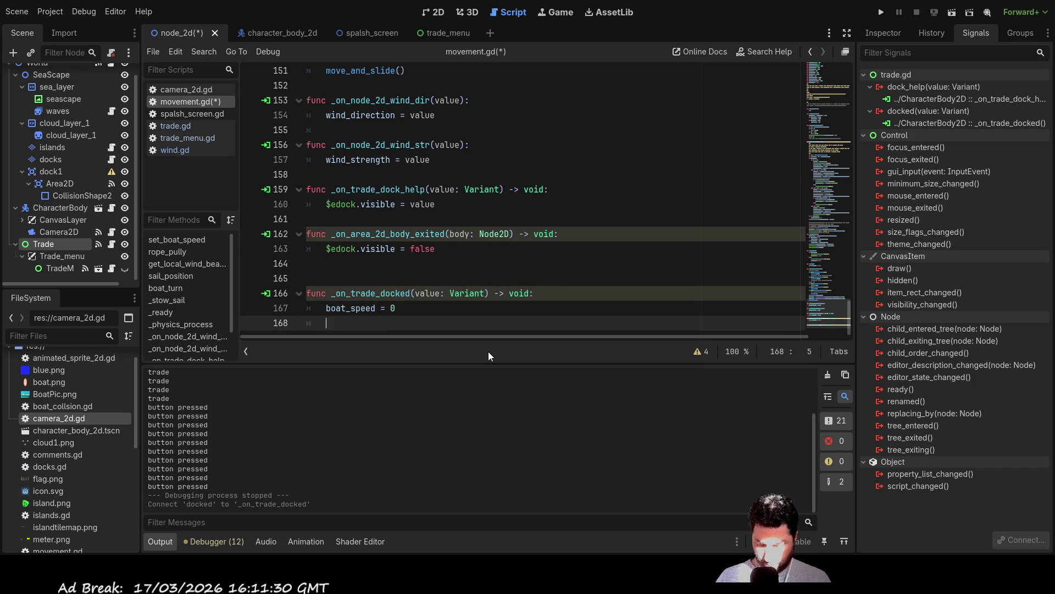
text(print)
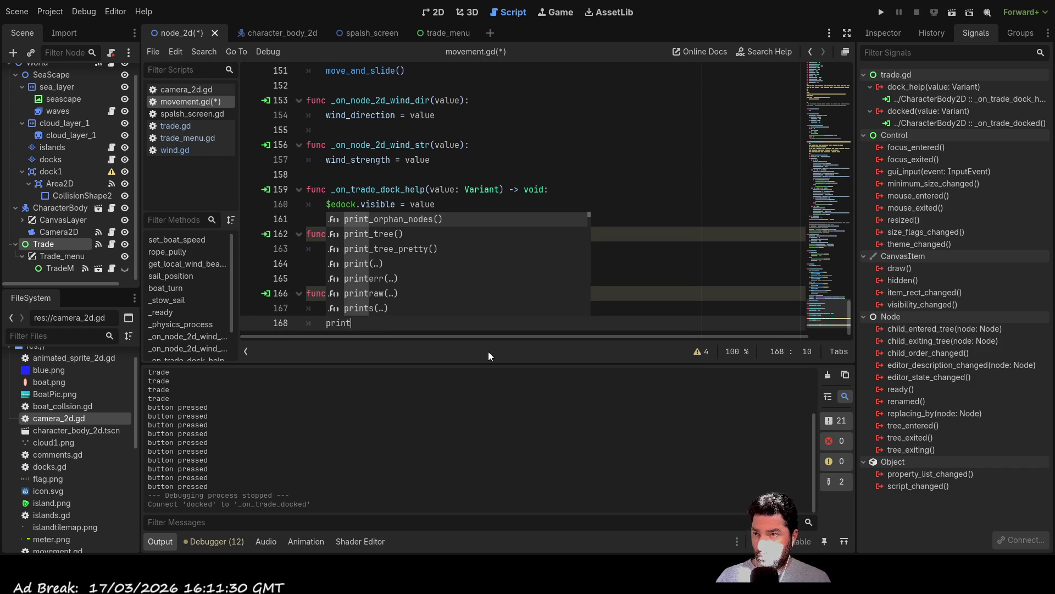
text(()
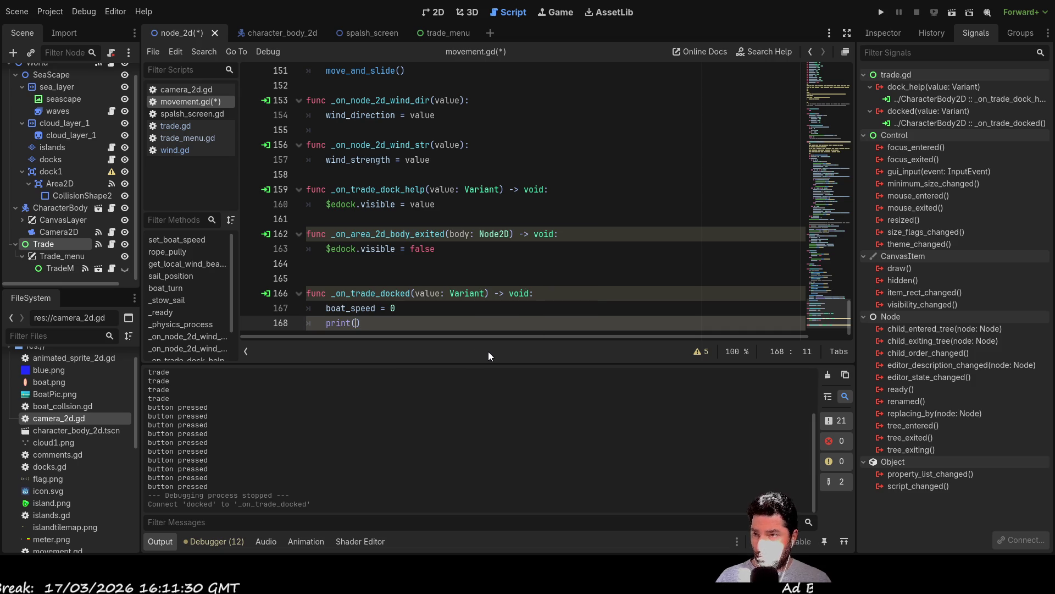
text("Stopping to dock)
key(Up)
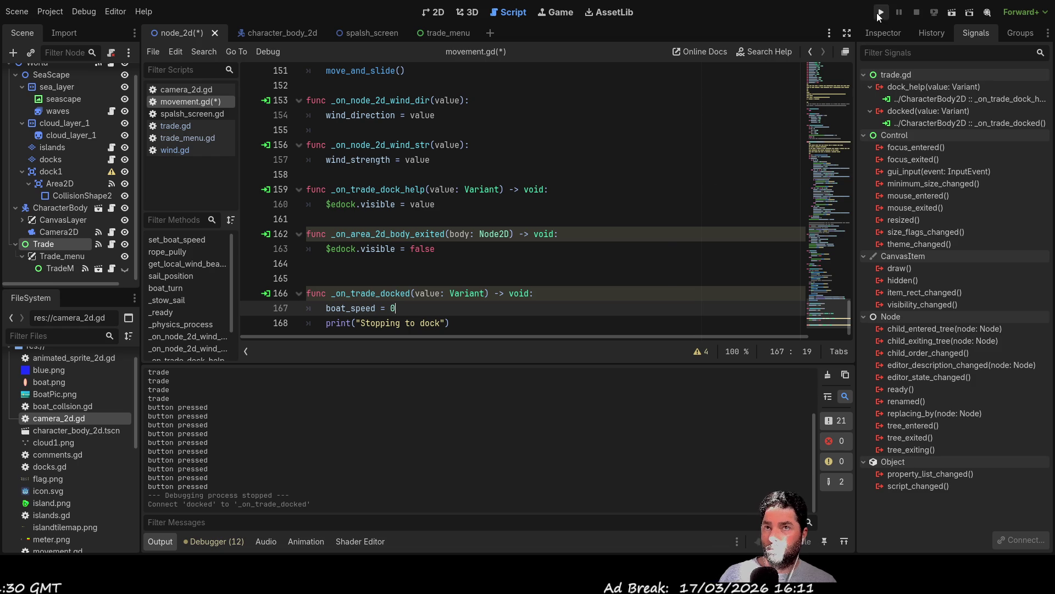
Run the project with F5, start play from the game menu, and set the boat sailing.
key(F5)
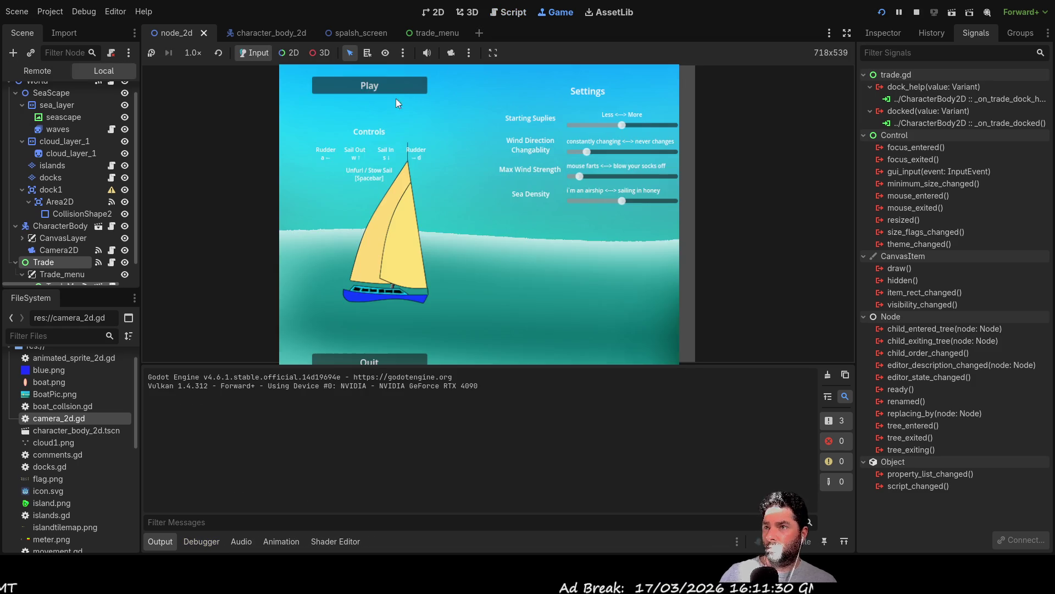
click(391, 78)
key(w)
key(w)
key(w)
key(w)
key(w)
Steer the boat toward the island dock, alternating throttle up and down.
key(a)
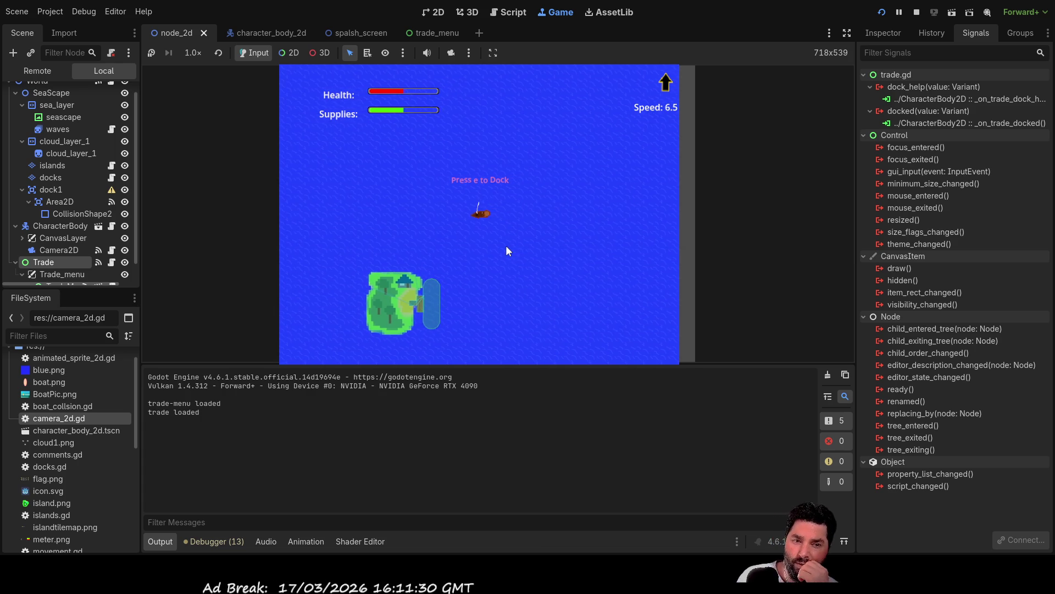
key(a)
key(s)
key(w)
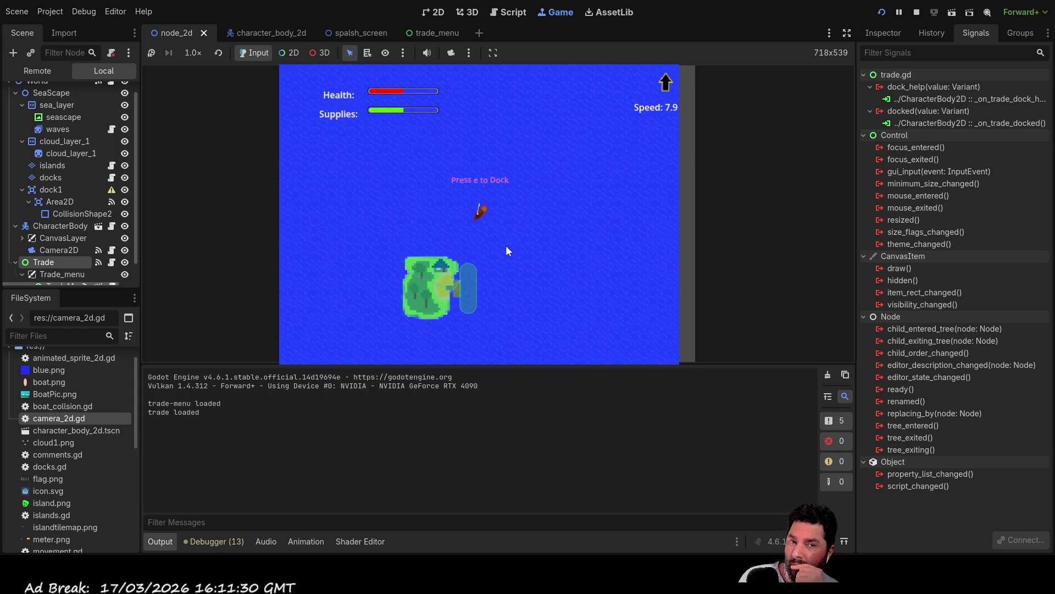
key(s)
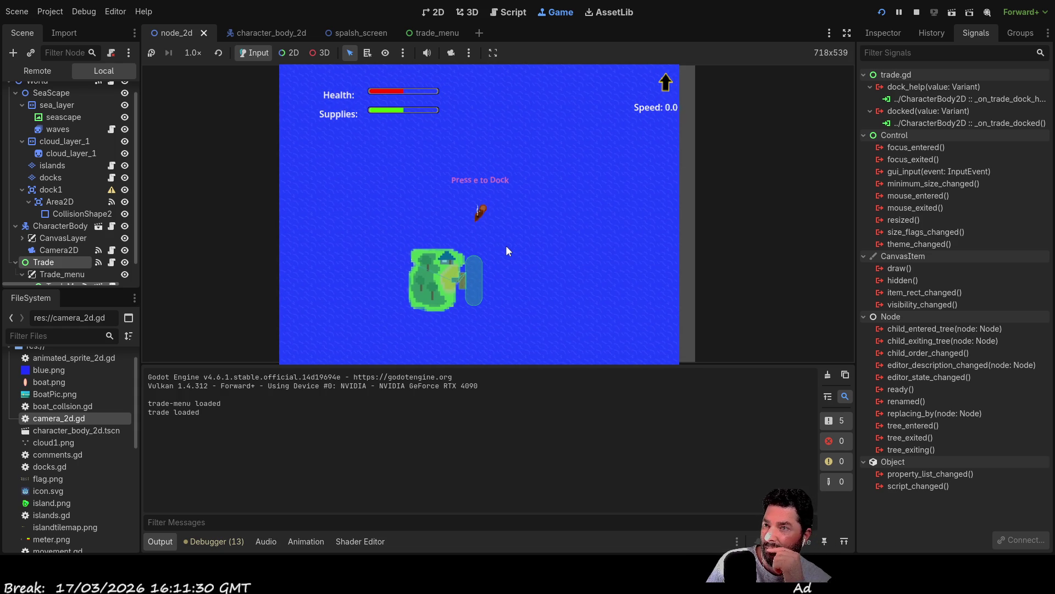
key(w)
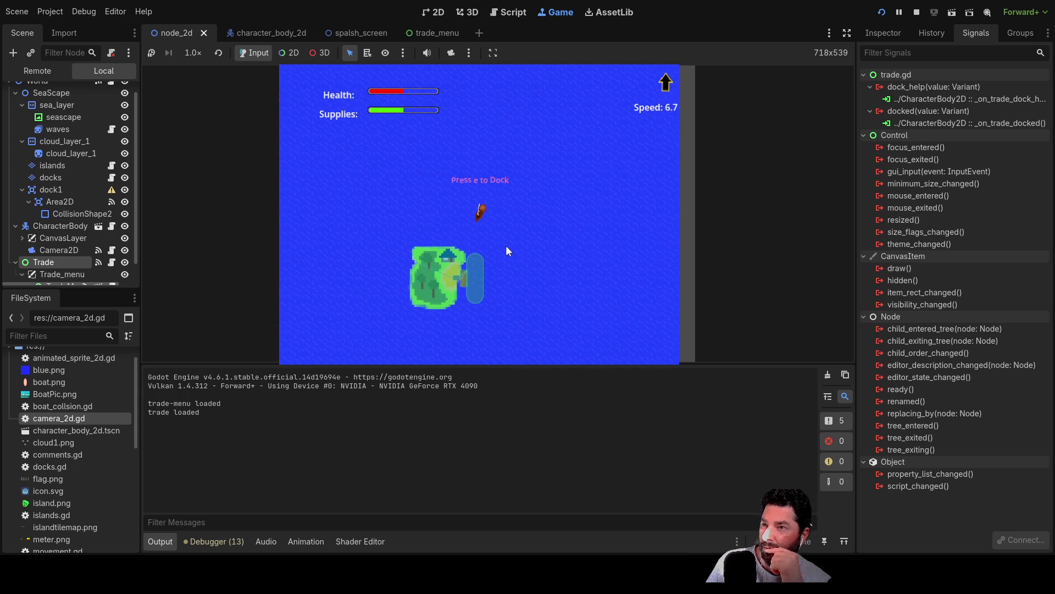
scroll(506, 245, up, 10)
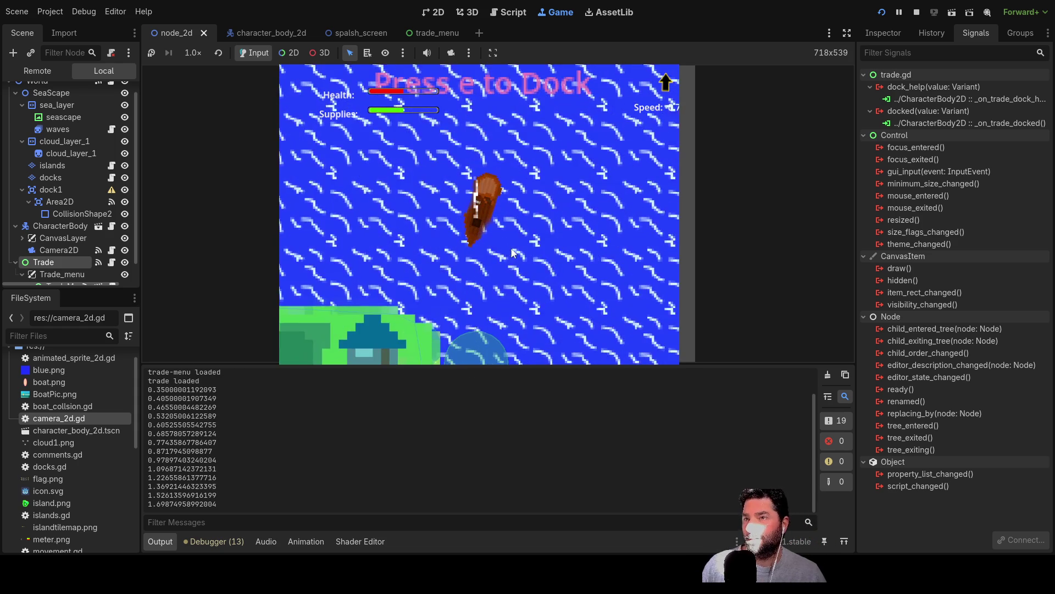
Manoeuvre the boat back and forth into the island's dock area.
key(s)
key(w)
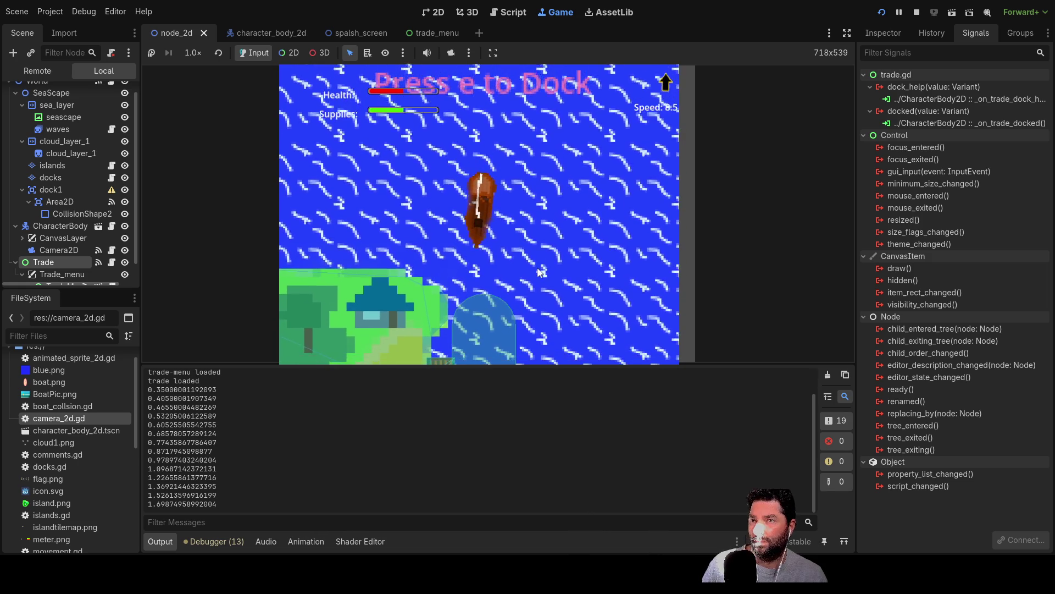
key(s)
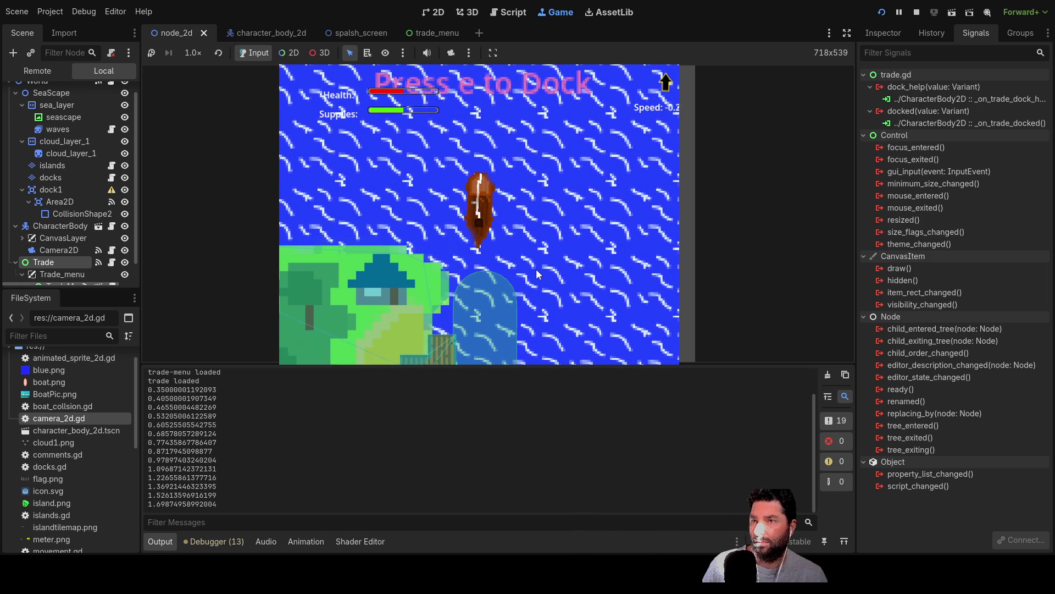
key(w)
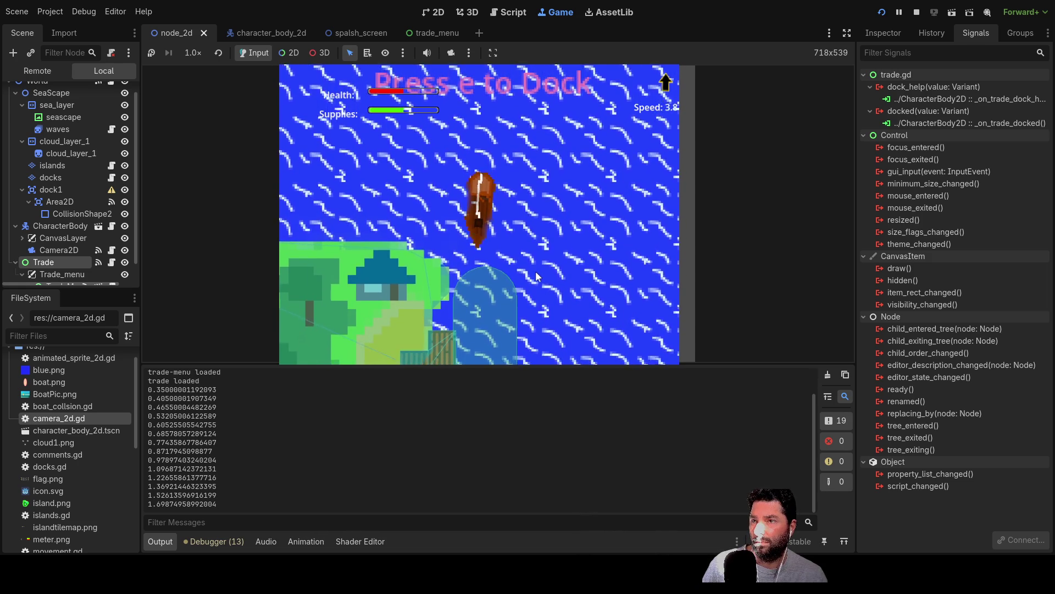
key(s)
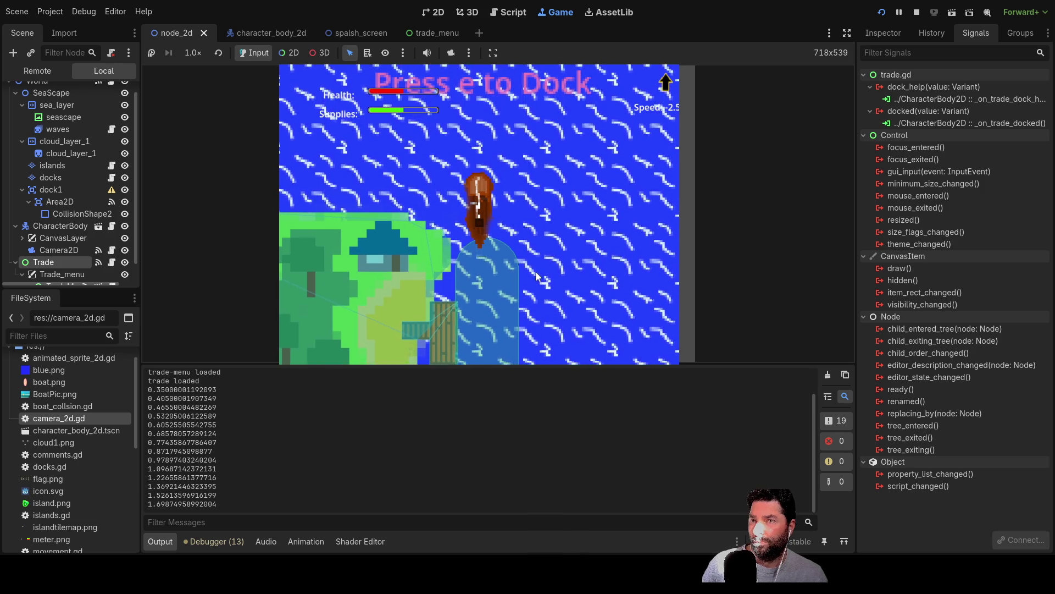
key(w)
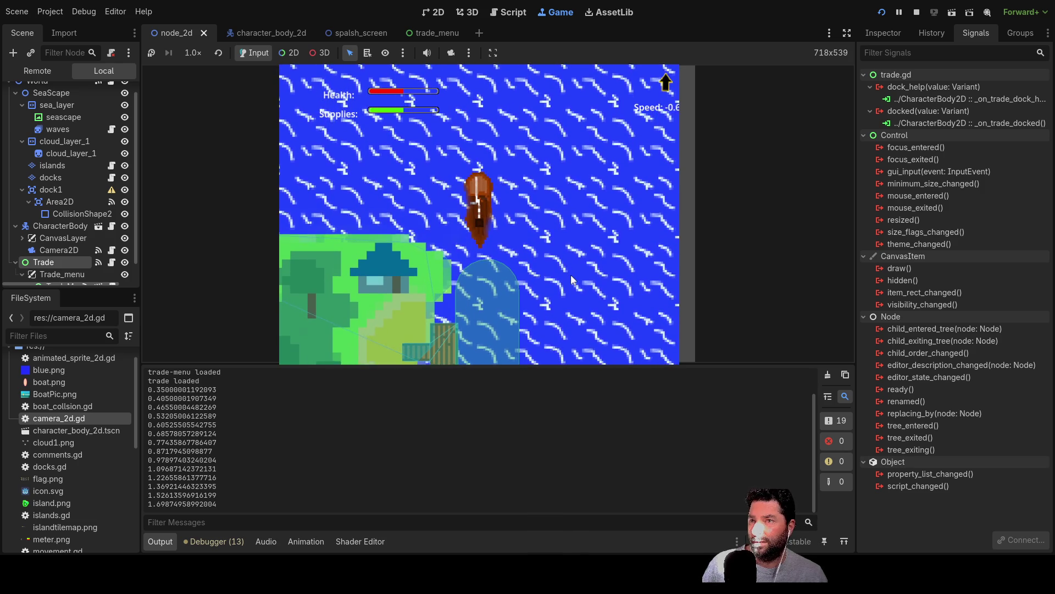
key(w)
key(s)
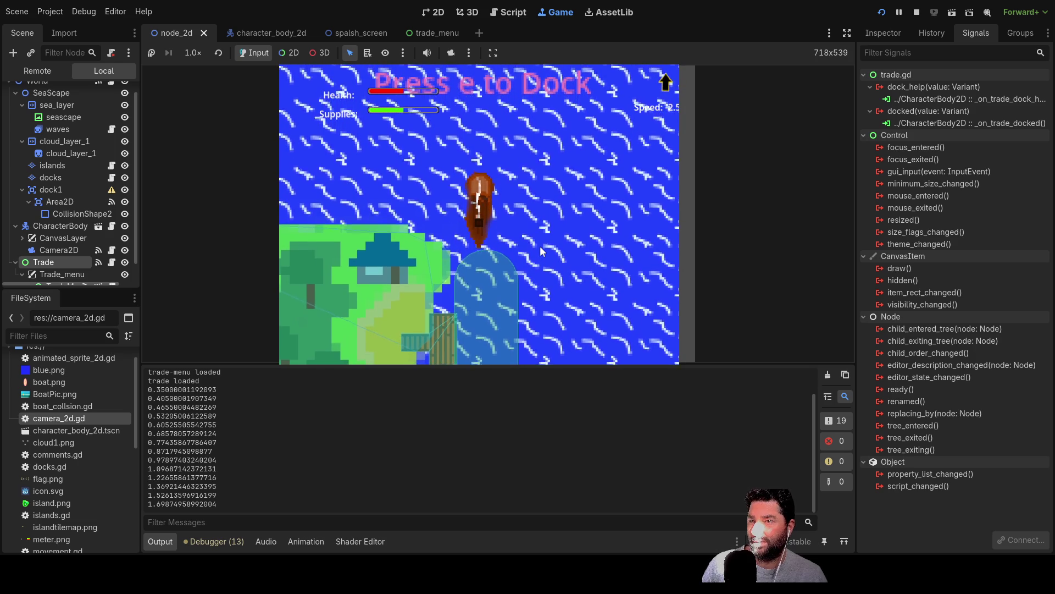
key(w)
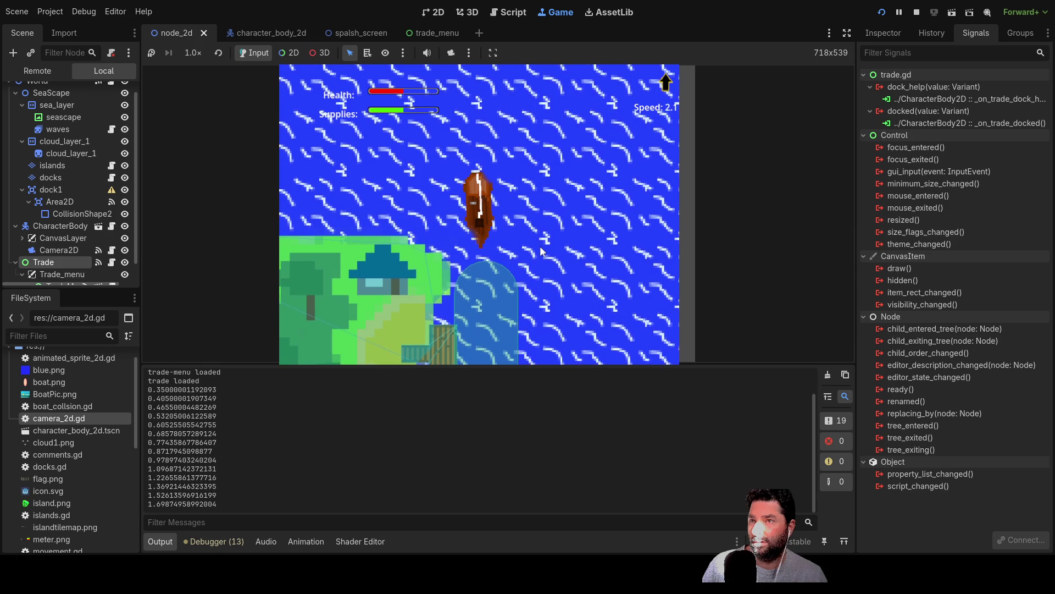
Dock with E so the boat stops at speed 0.0 and the trade menu opens.
key(e)
key(w)
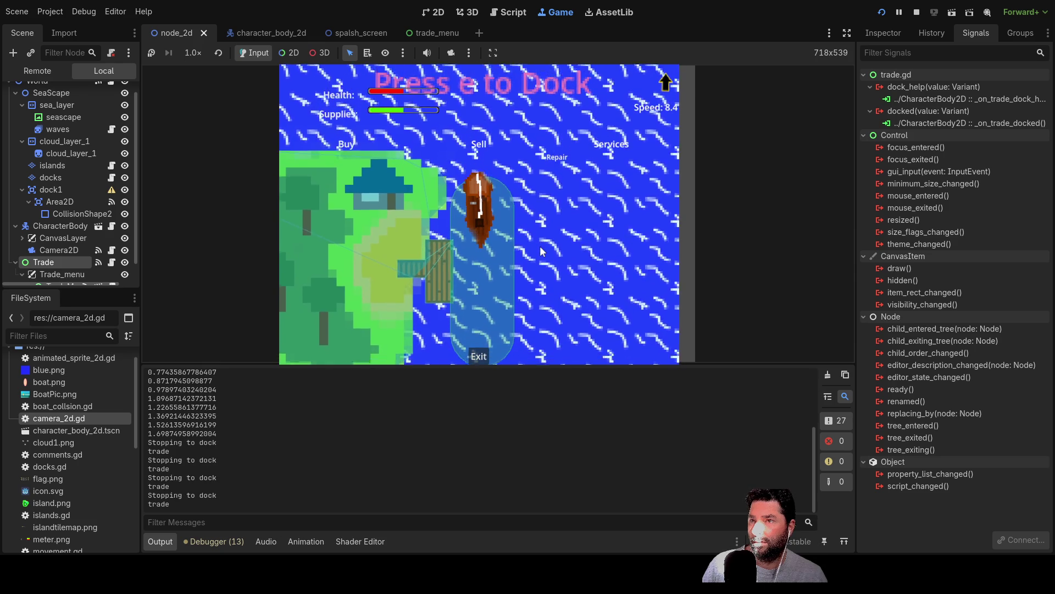
key(s)
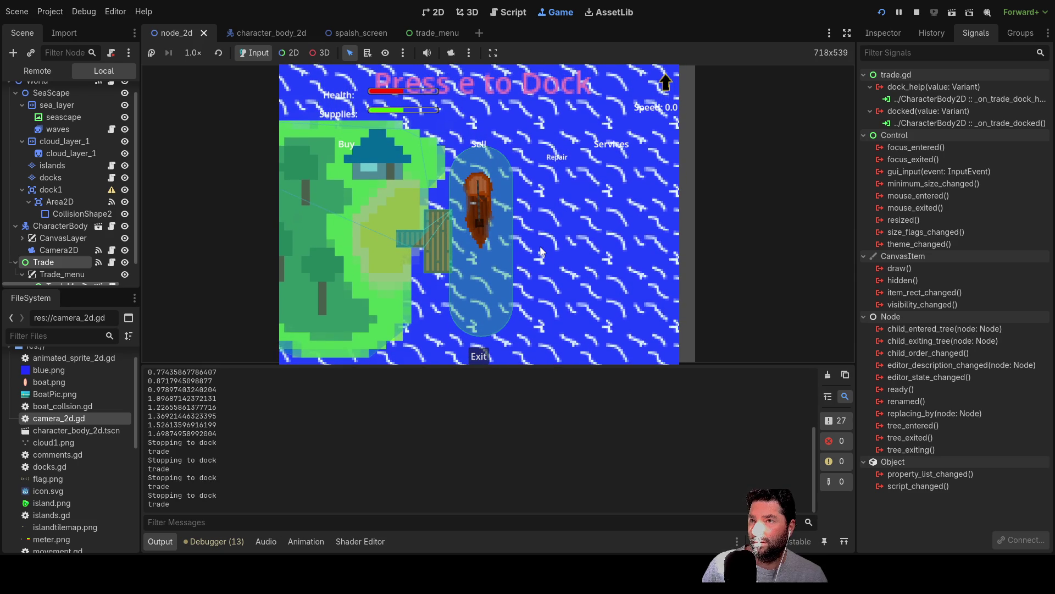
key(s)
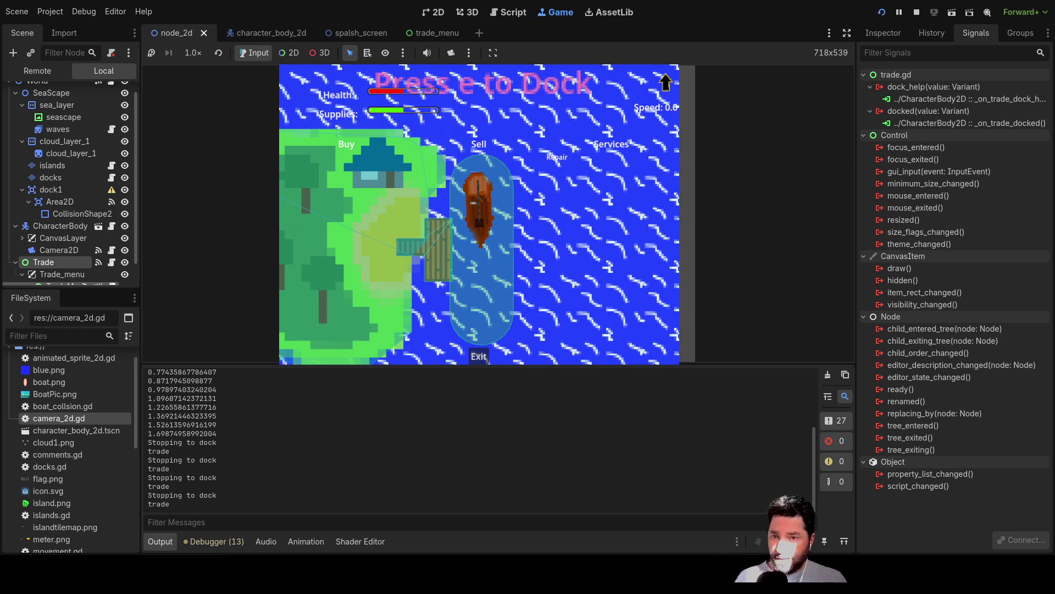
Stop the game and insert an empty line above the print call in _on_trade_docked.
key(F8)
scroll(434, 248, down, 1)
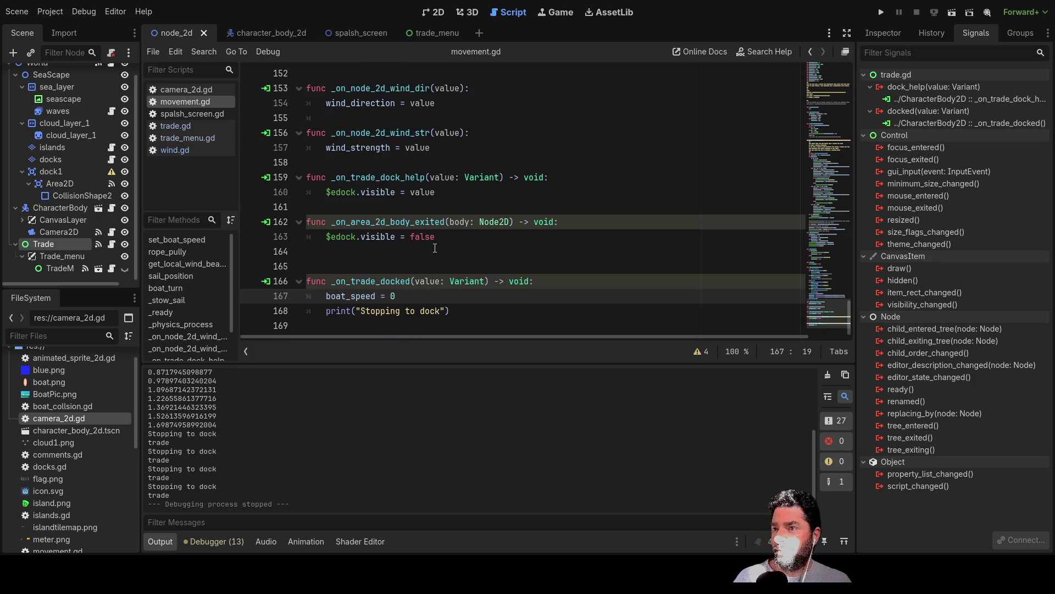
click(326, 309)
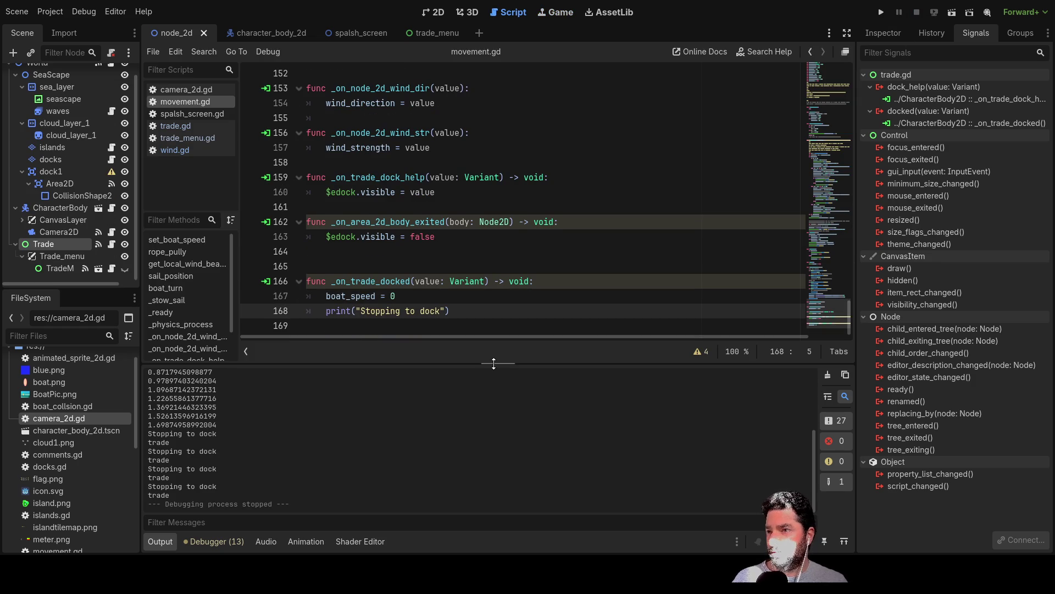
key(Return)
key(Up)
Locate the _stow_sail function, then return to the new empty line in the docked handler.
scroll(350, 209, up, 10)
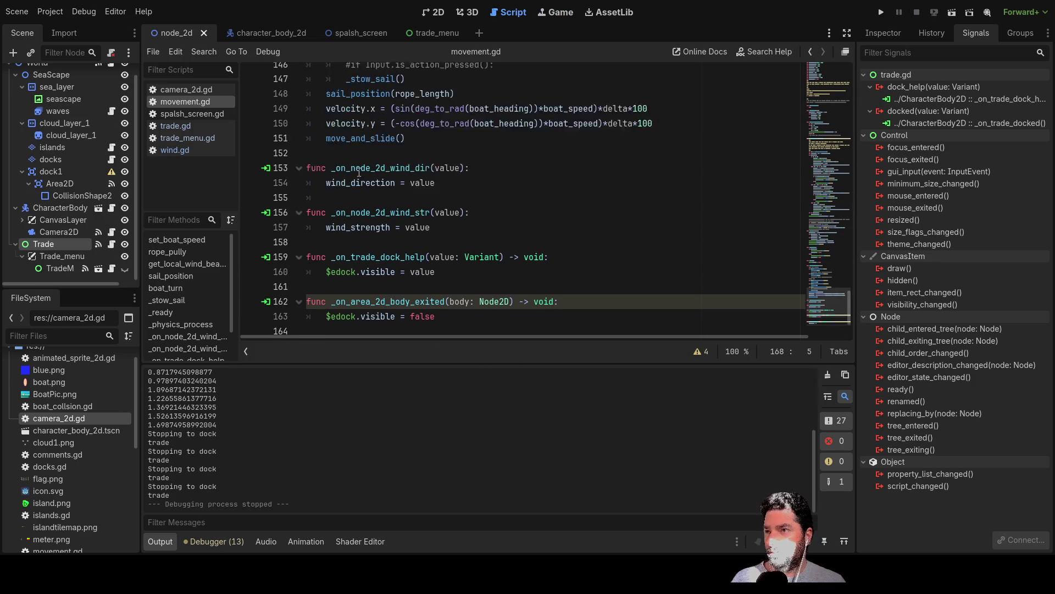
scroll(357, 209, down, 1)
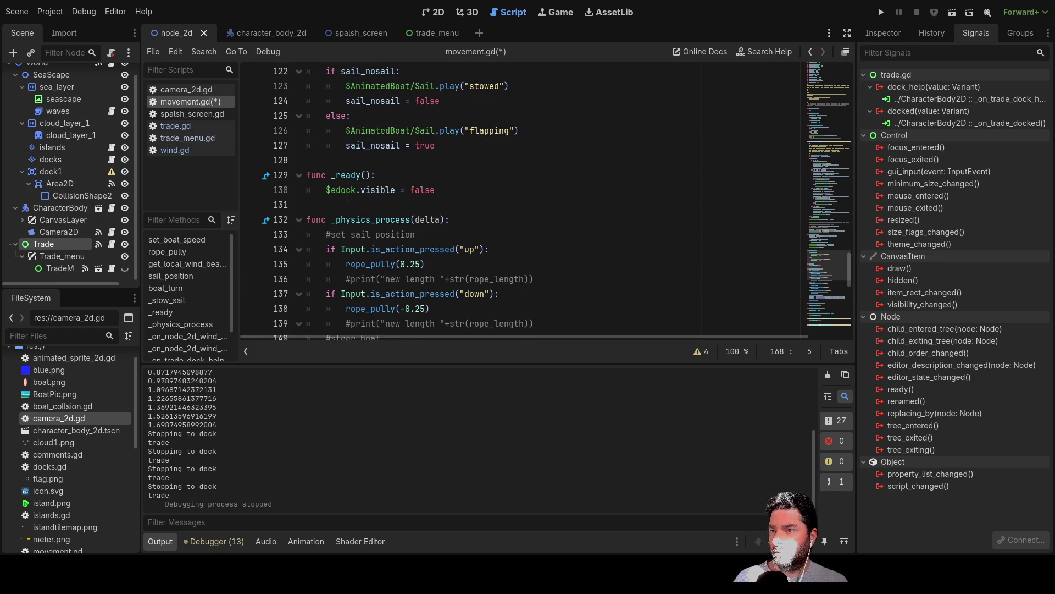
scroll(387, 203, up, 4)
scroll(379, 214, down, 1)
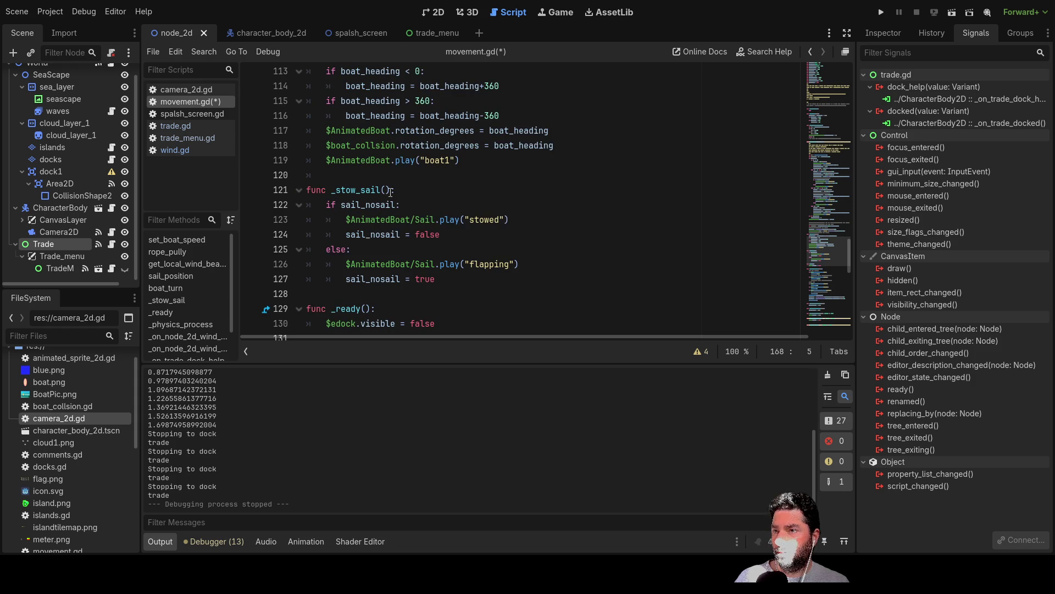
drag(389, 190, 355, 191)
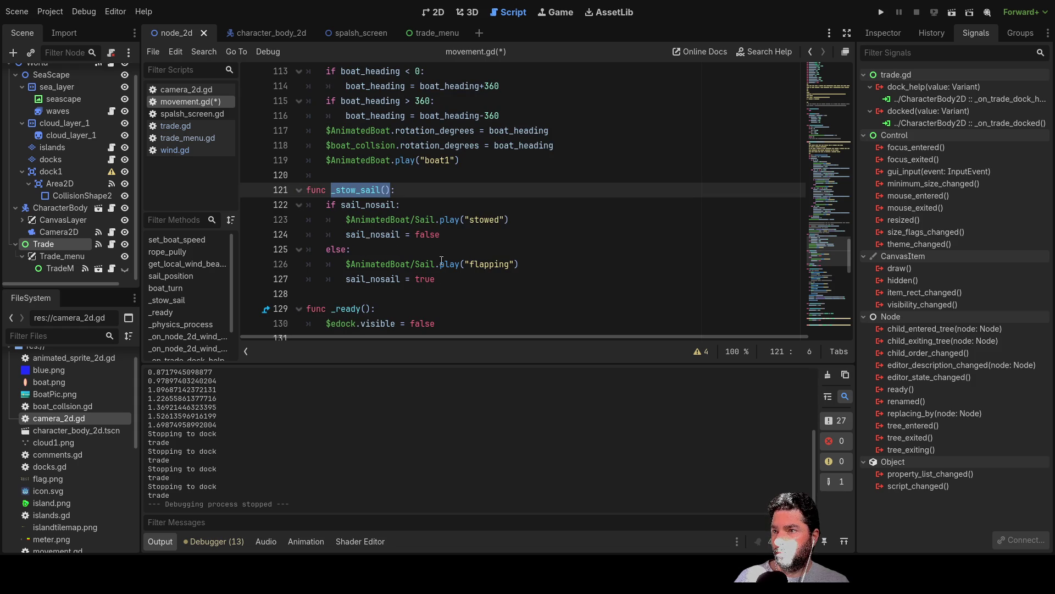
scroll(447, 262, down, 13)
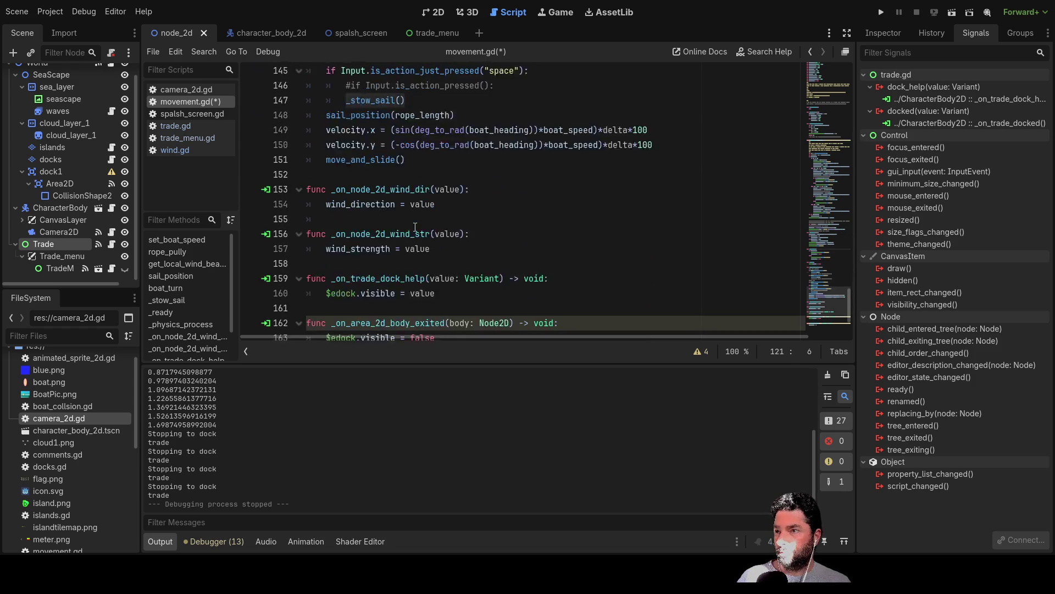
click(342, 291)
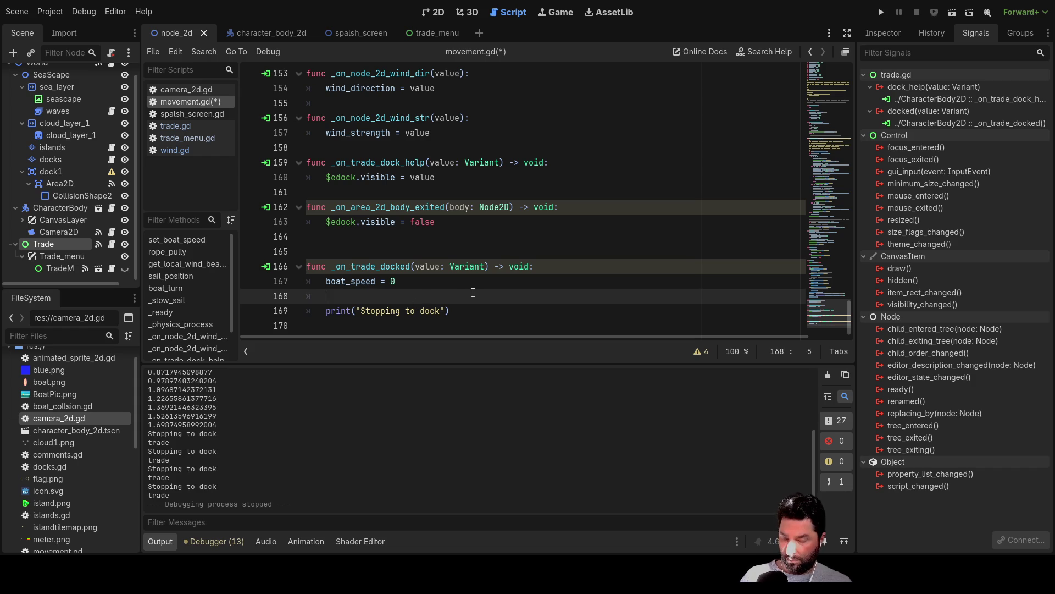
text(_stow_sail())
Select the two lines in _stow_sail() that play the stowed animation and set sail_nosail.
scroll(430, 299, up, 20)
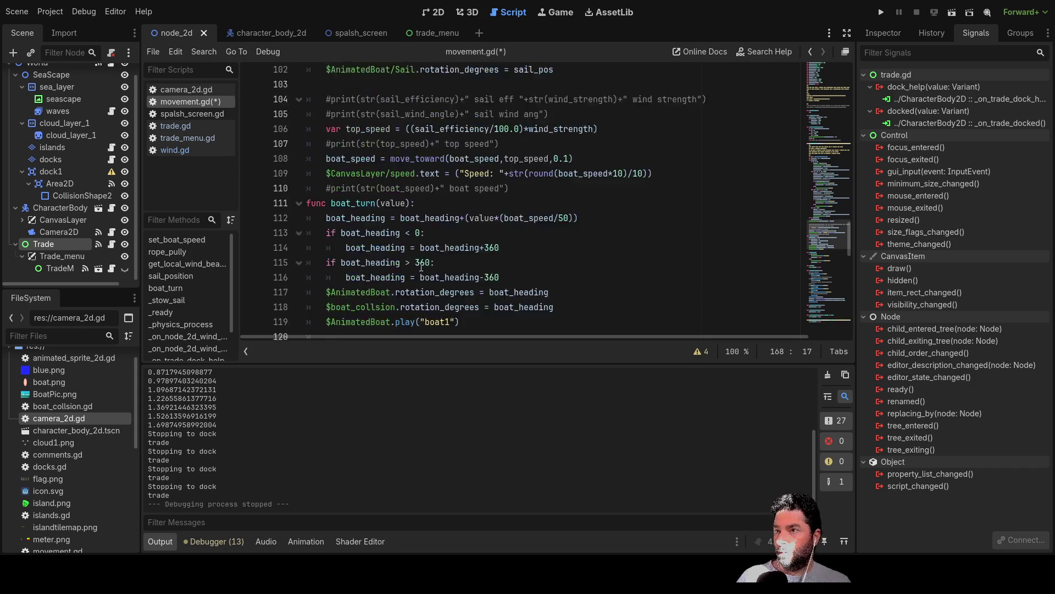
scroll(421, 262, up, 18)
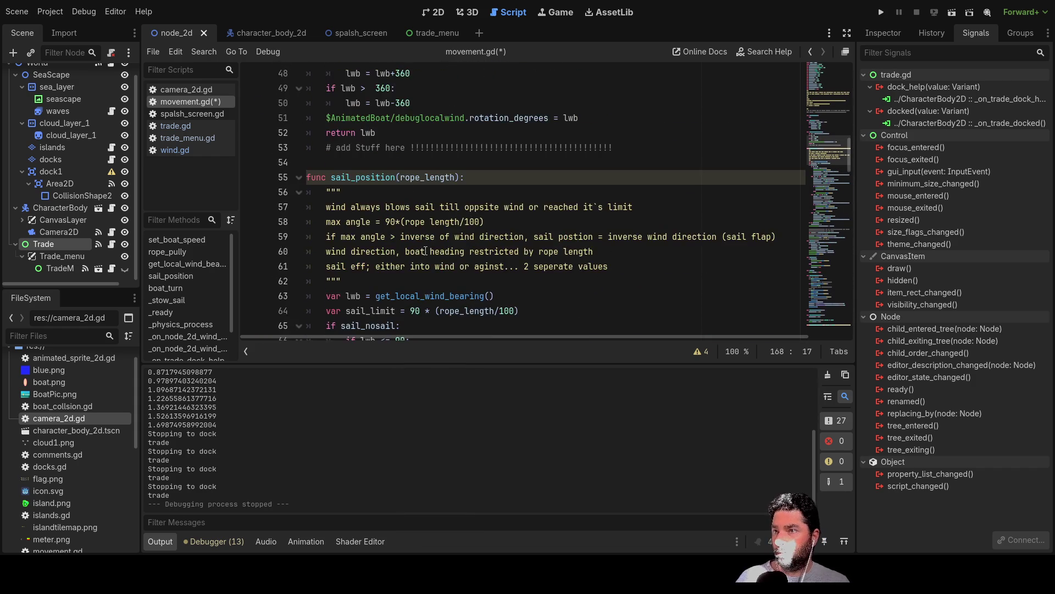
scroll(427, 242, down, 10)
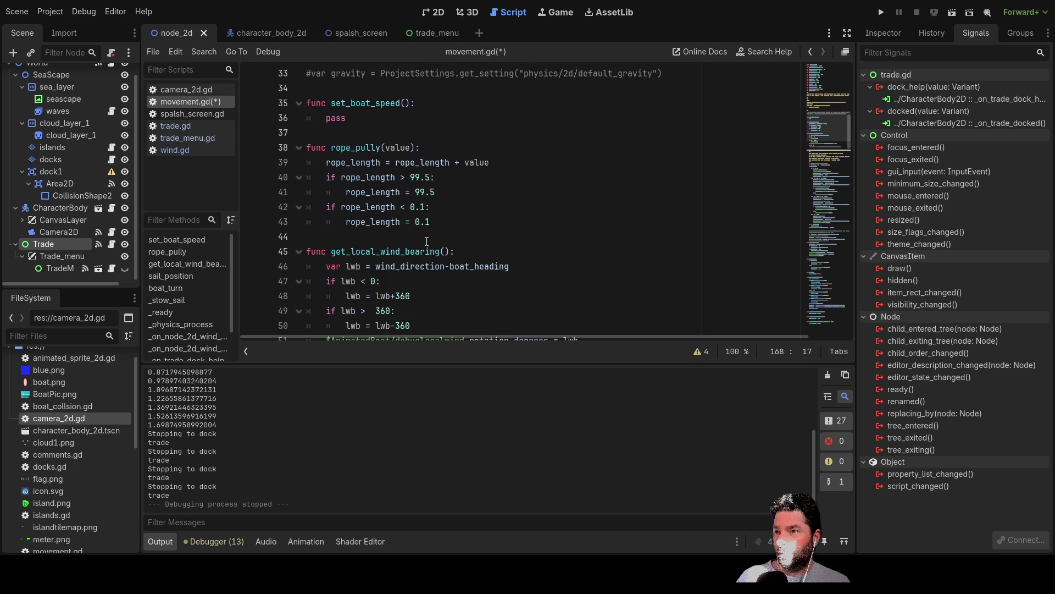
scroll(427, 241, down, 16)
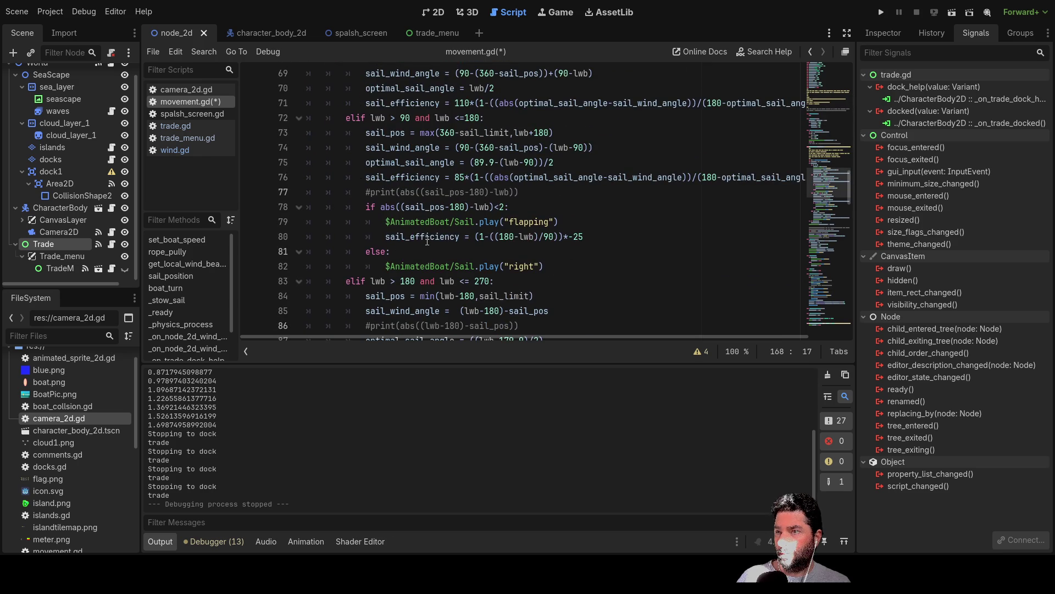
scroll(430, 243, down, 4)
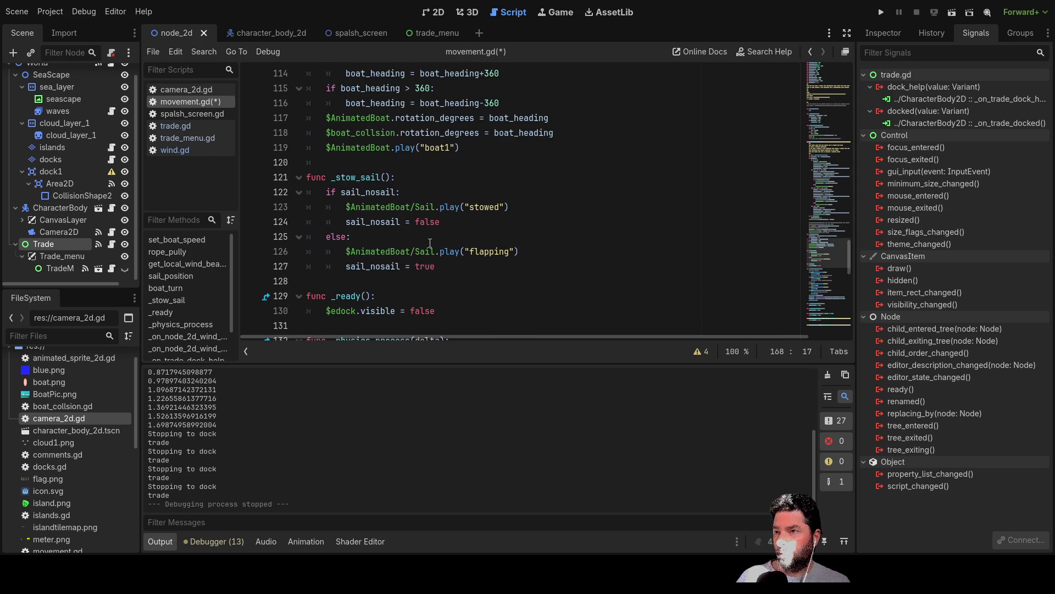
scroll(430, 243, down, 1)
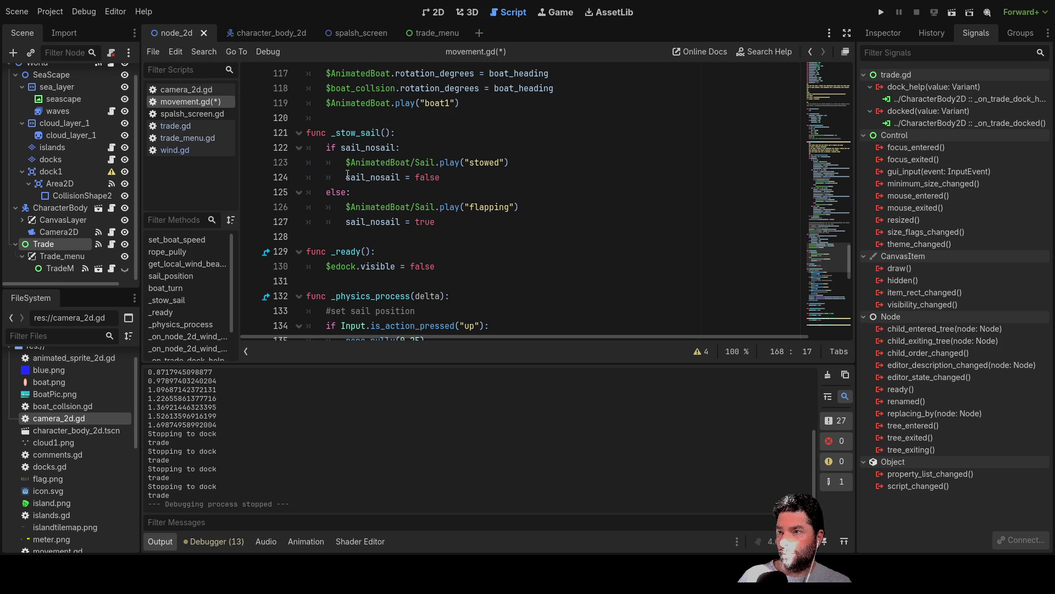
drag(346, 177, 435, 175)
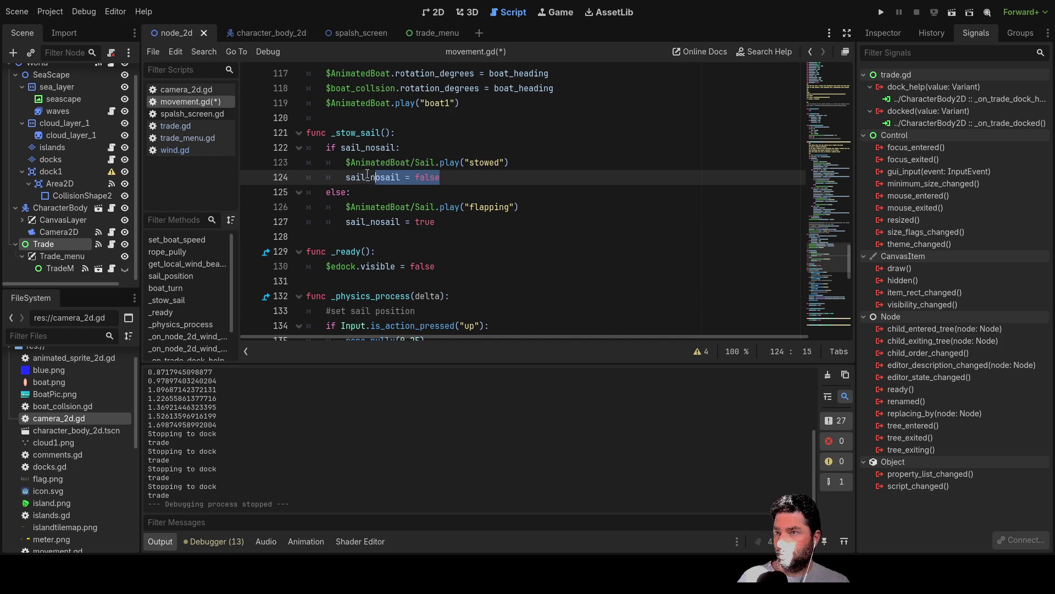
drag(370, 175, 343, 165)
key(ctrl+c)
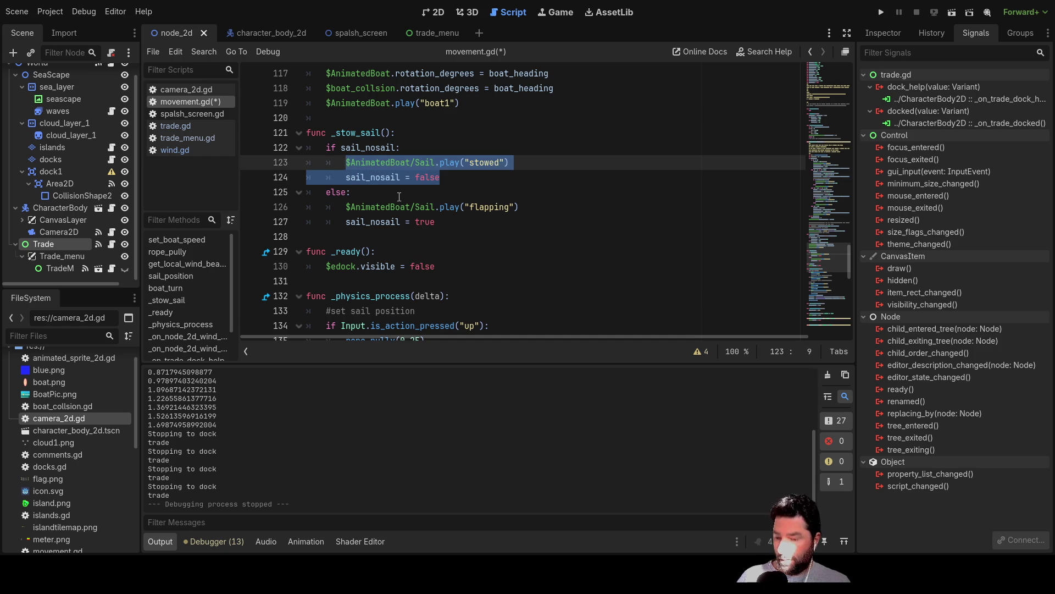
Paste those lines over the _stow_sail() call in _on_trade_docked and fix sail_nosail's indentation.
scroll(419, 202, down, 10)
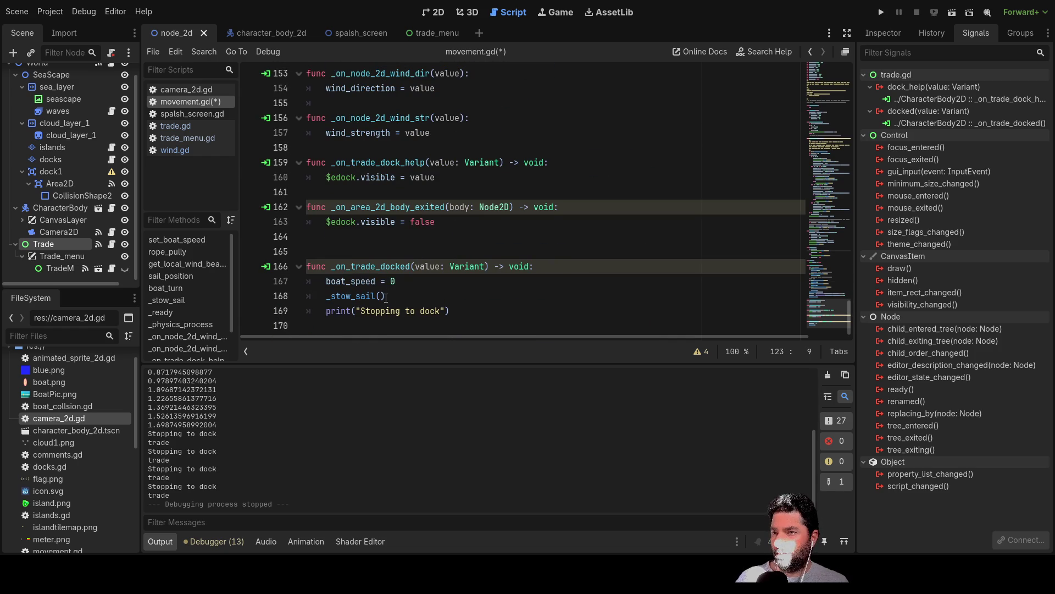
drag(386, 297, 360, 295)
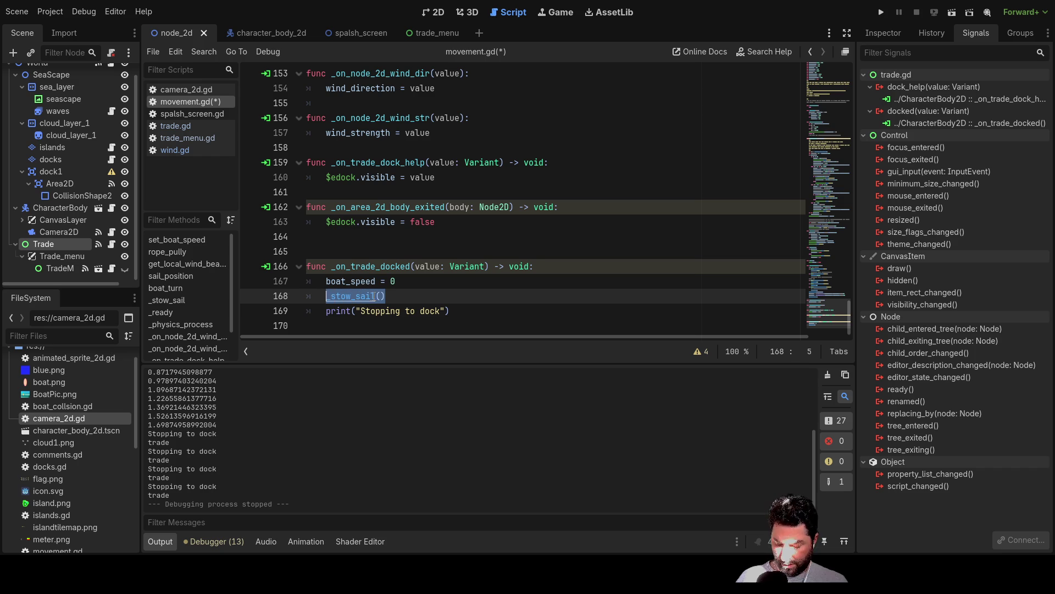
key(ctrl+v)
click(340, 306)
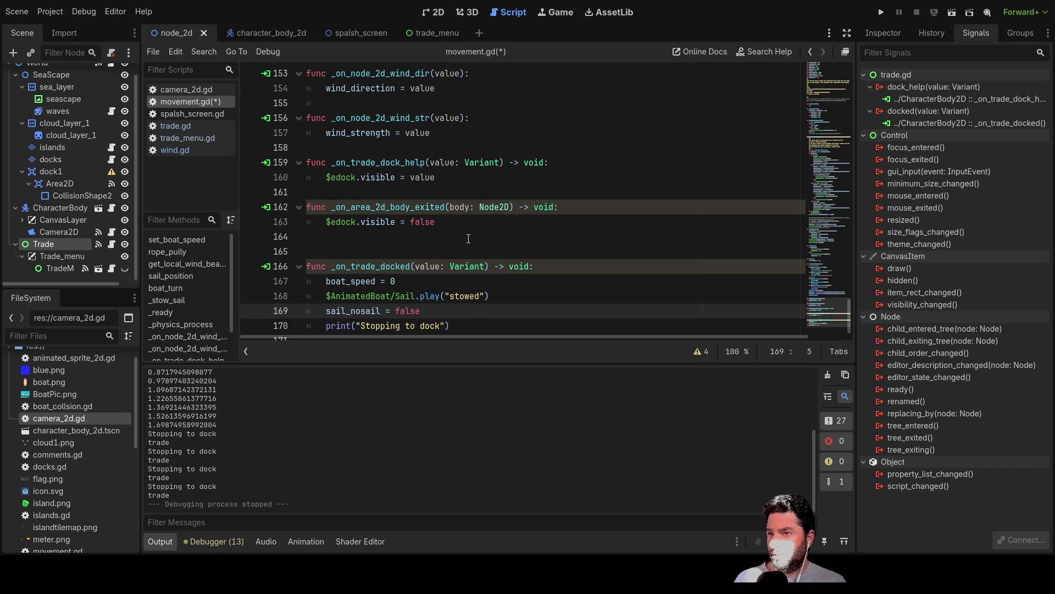
scroll(483, 263, down, 1)
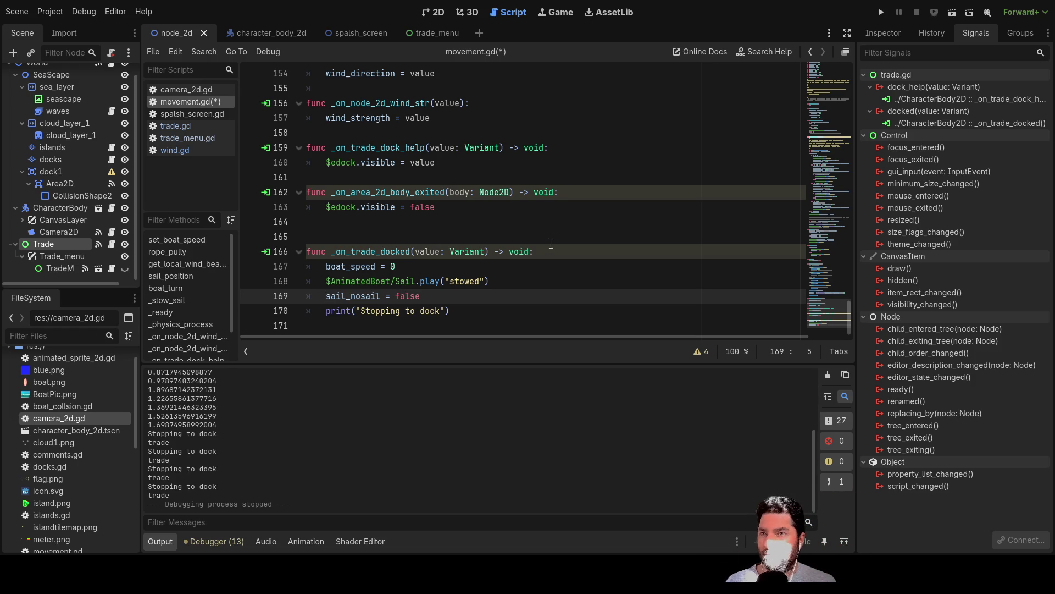
Run the game, start sailing from its menu to check docking, stop it with F8, then open trade.gd.
click(885, 15)
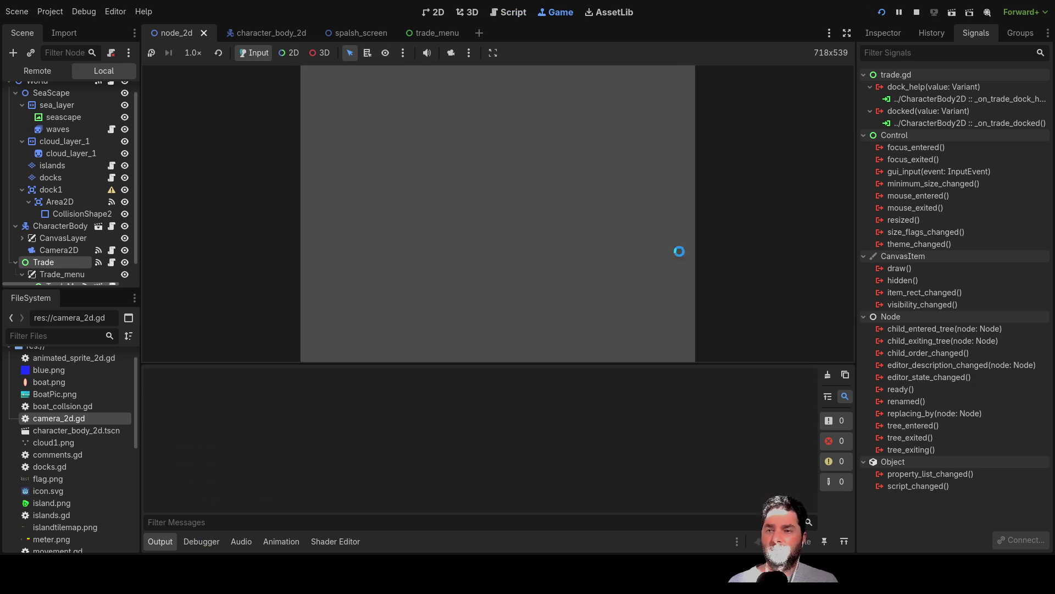
click(401, 88)
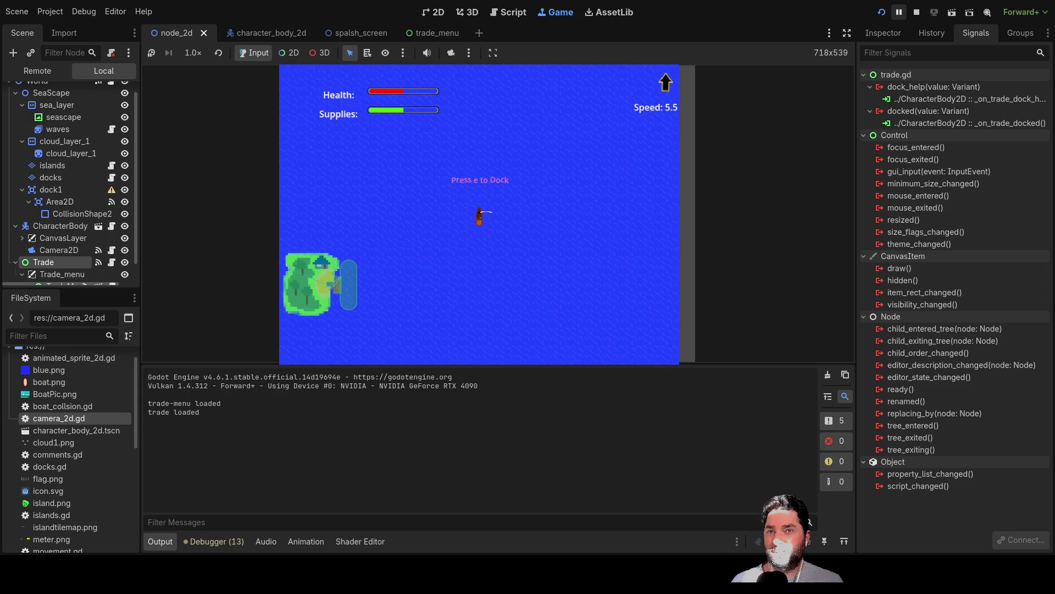
key(F8)
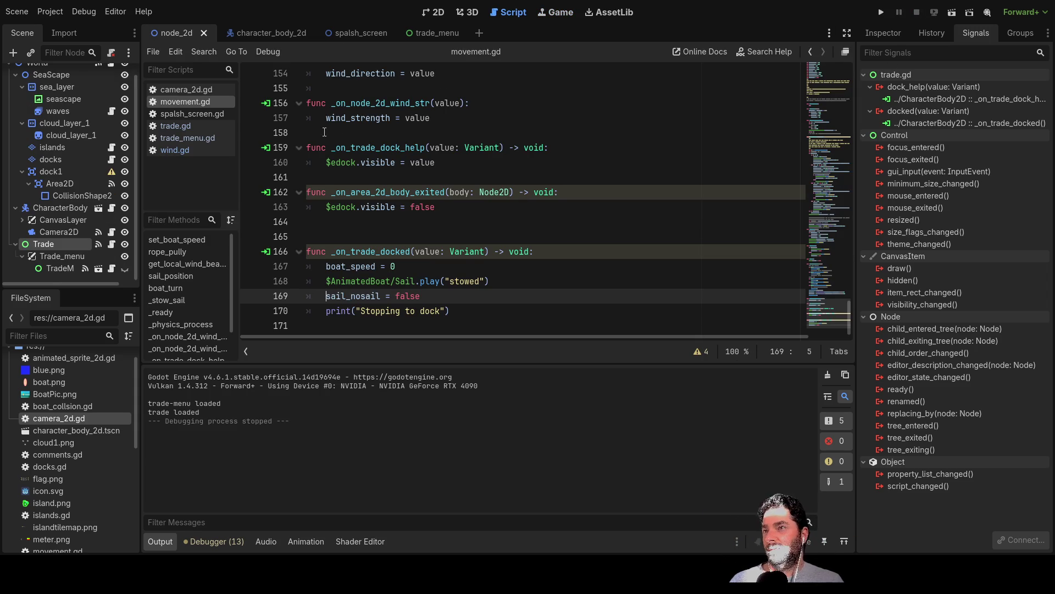
click(175, 124)
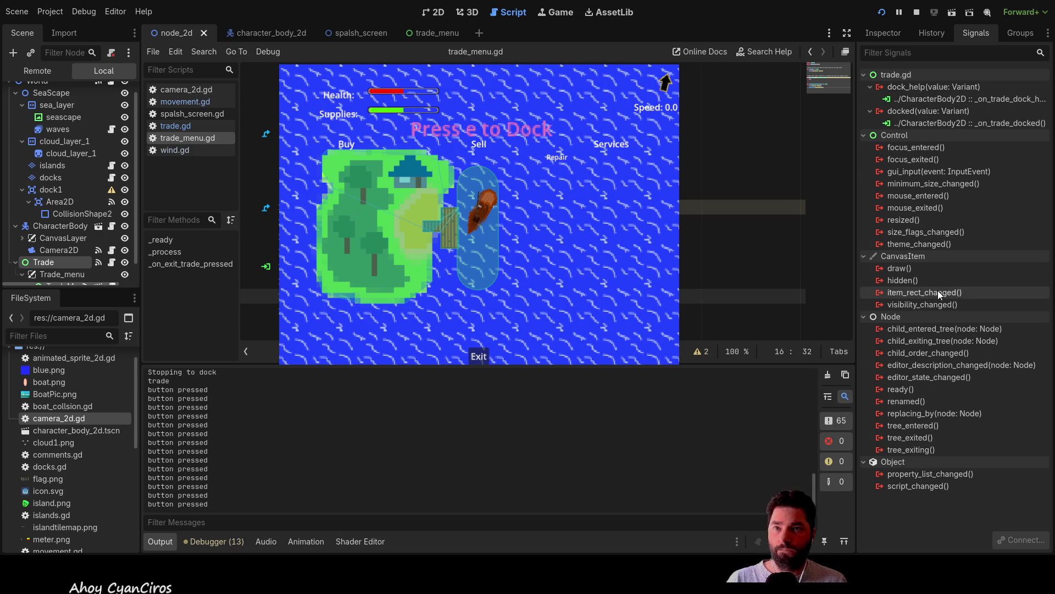
Select the TradeM node in the Scene dock to show trade_exit connected to _on_trade_exit().
scroll(61, 265, down, 1)
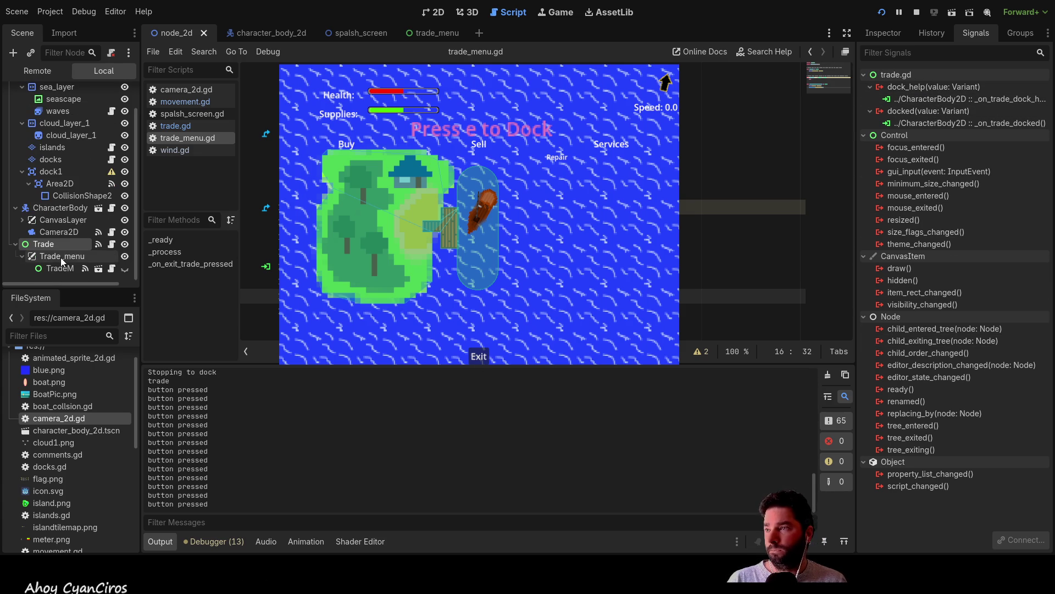
click(61, 270)
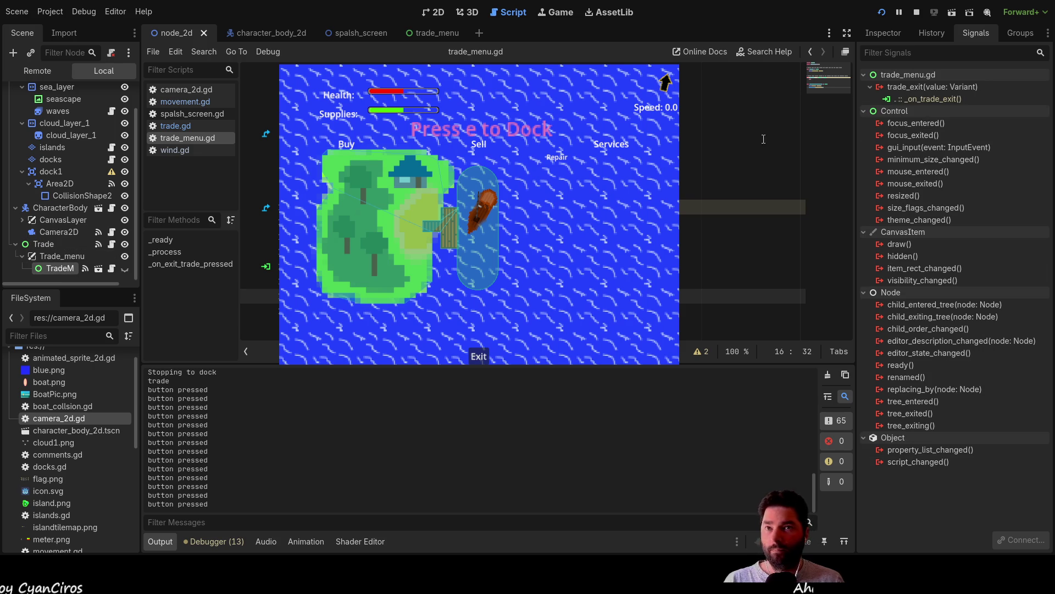
click(923, 98)
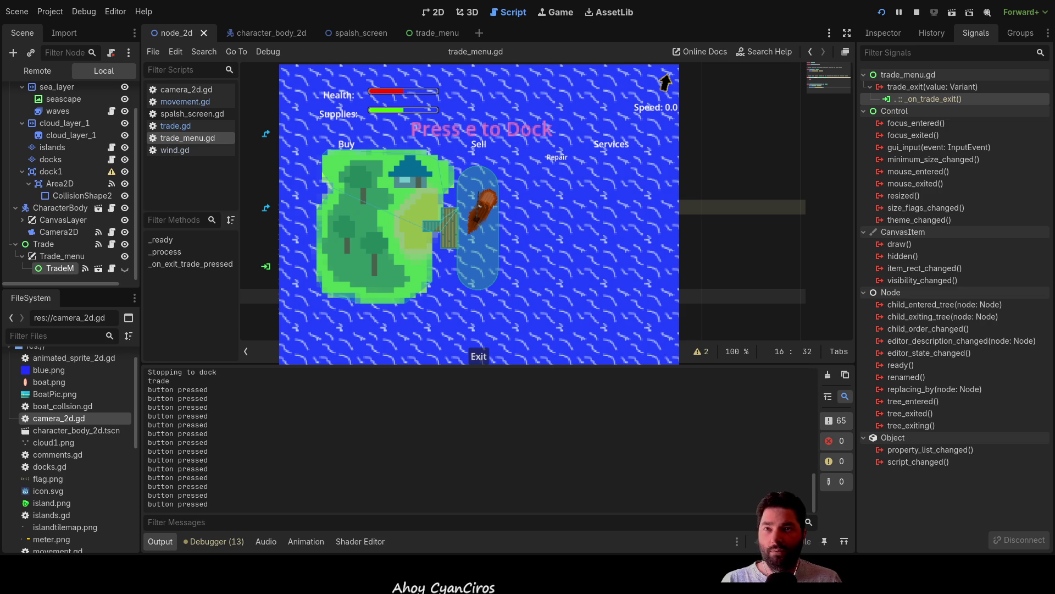
click(914, 89)
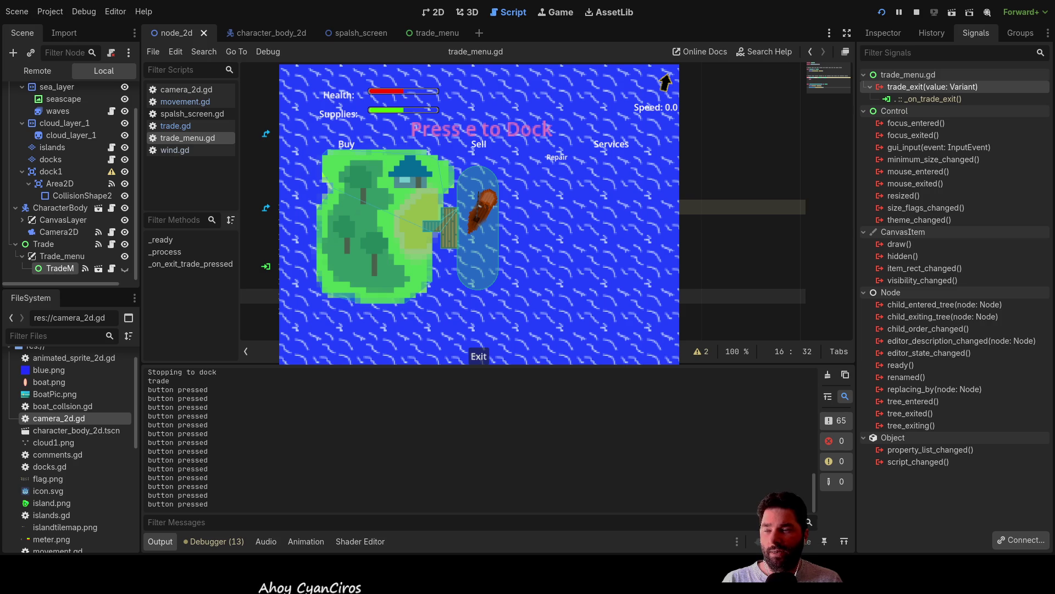
click(946, 102)
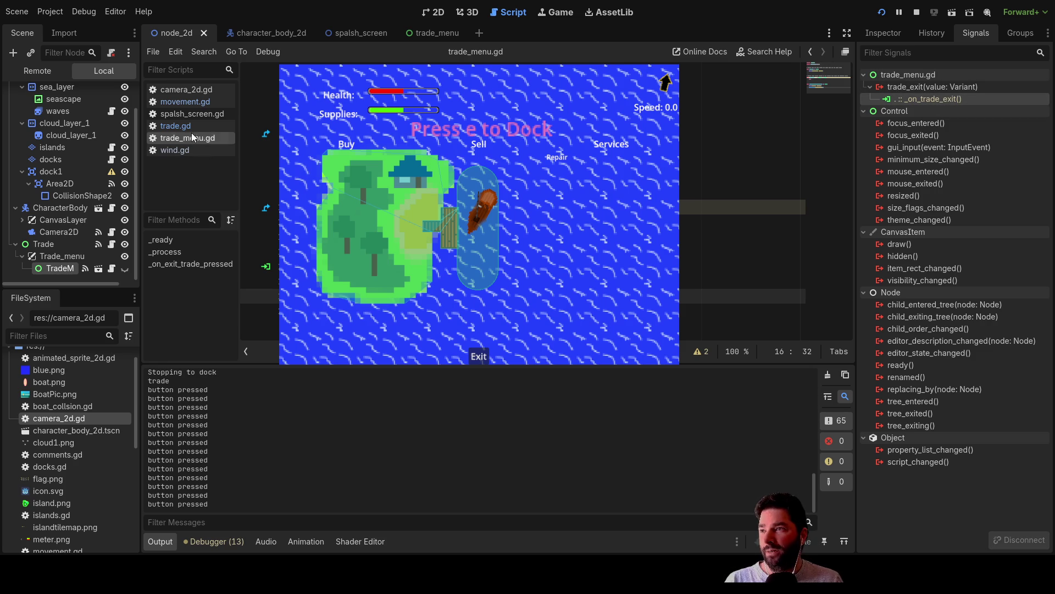
Open trade.gd and jump to the connected _on_trade_exit handler code.
click(193, 126)
double_click(929, 99)
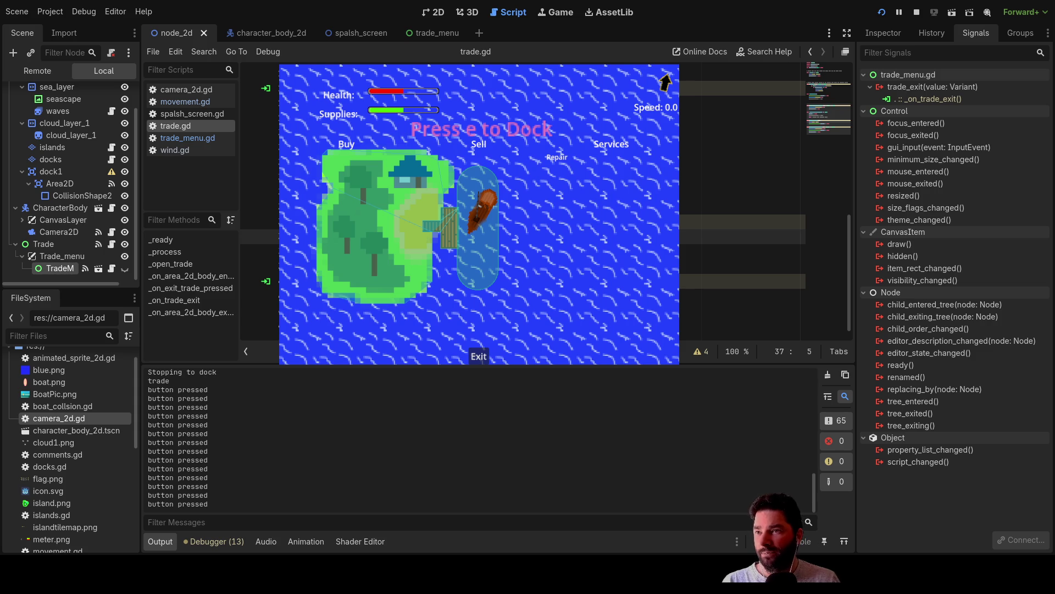
click(714, 251)
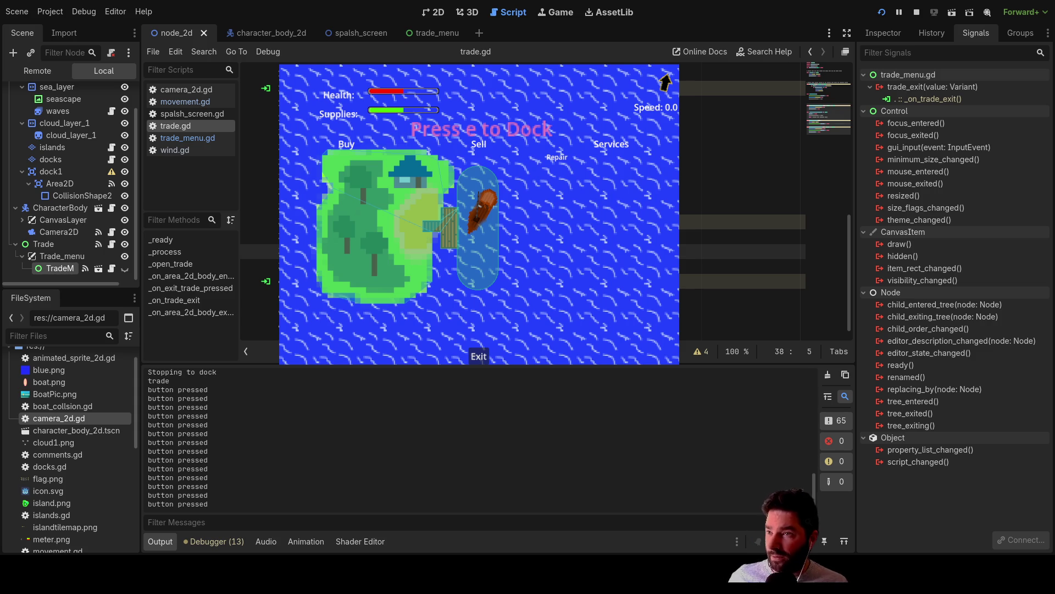
key(Up)
key(Up)
key(Home)
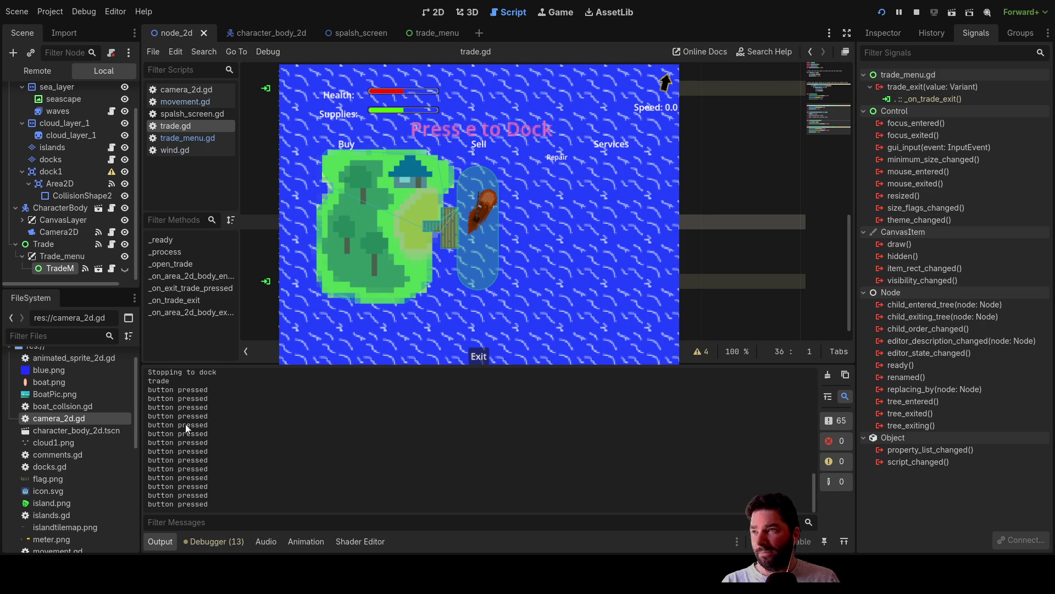
Open trade_menu.gd and pick the trade_exit signal to connect to trade.gd.
click(181, 139)
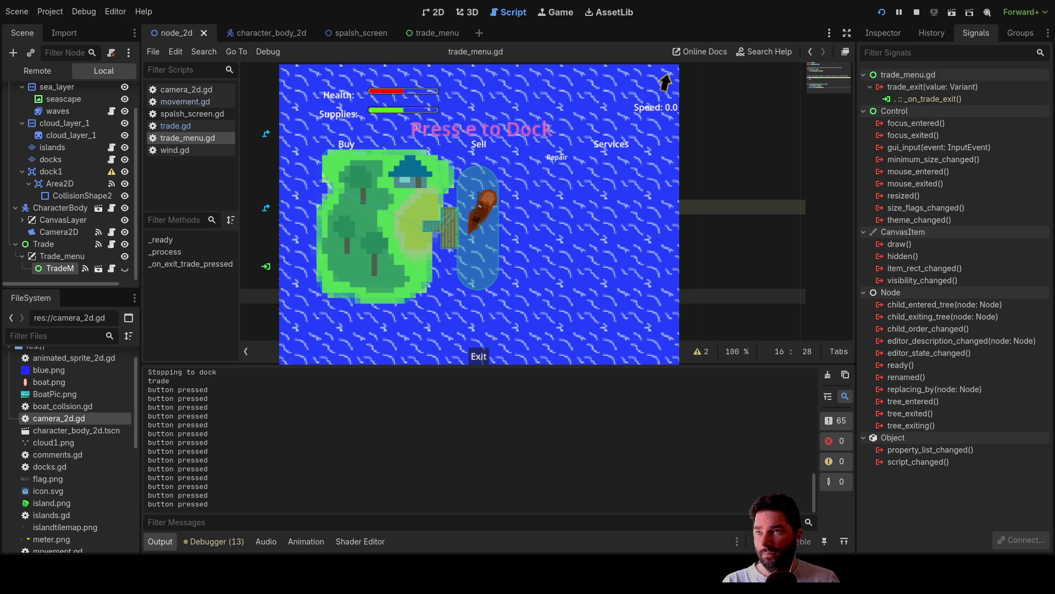
key(Right)
key(Right)
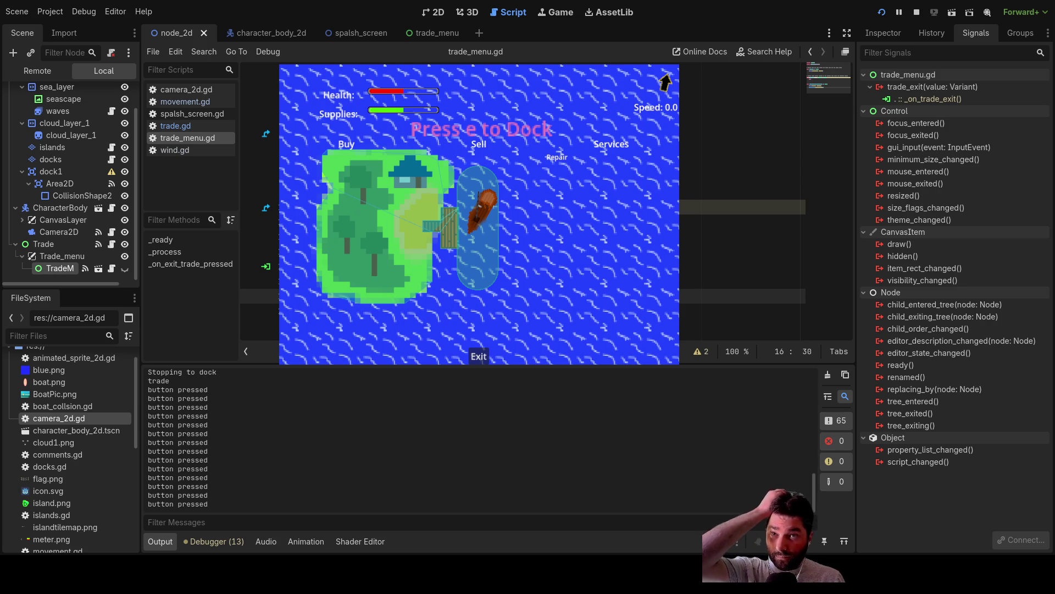
click(934, 88)
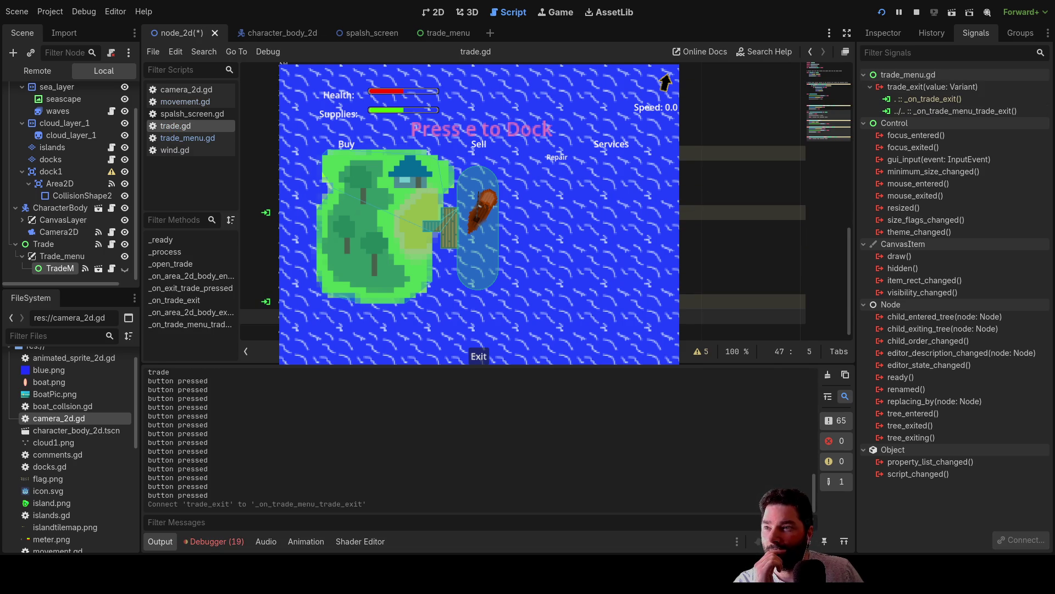
Stop the game, move the 'exit menu' print and TradeMenu hide lines over 'pass', and delete _on_trade_exit.
click(917, 12)
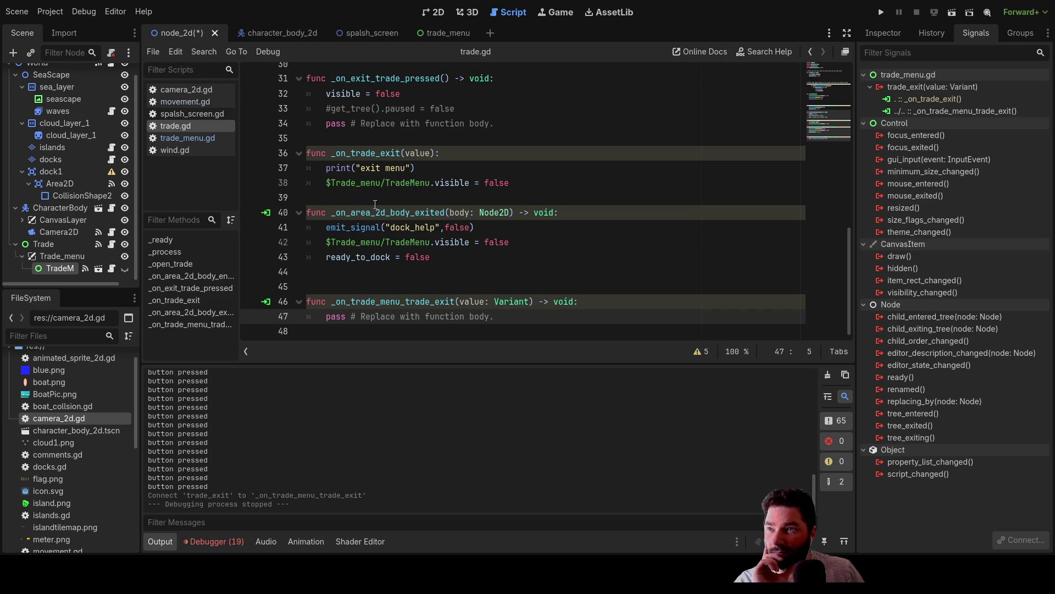
drag(523, 183, 313, 174)
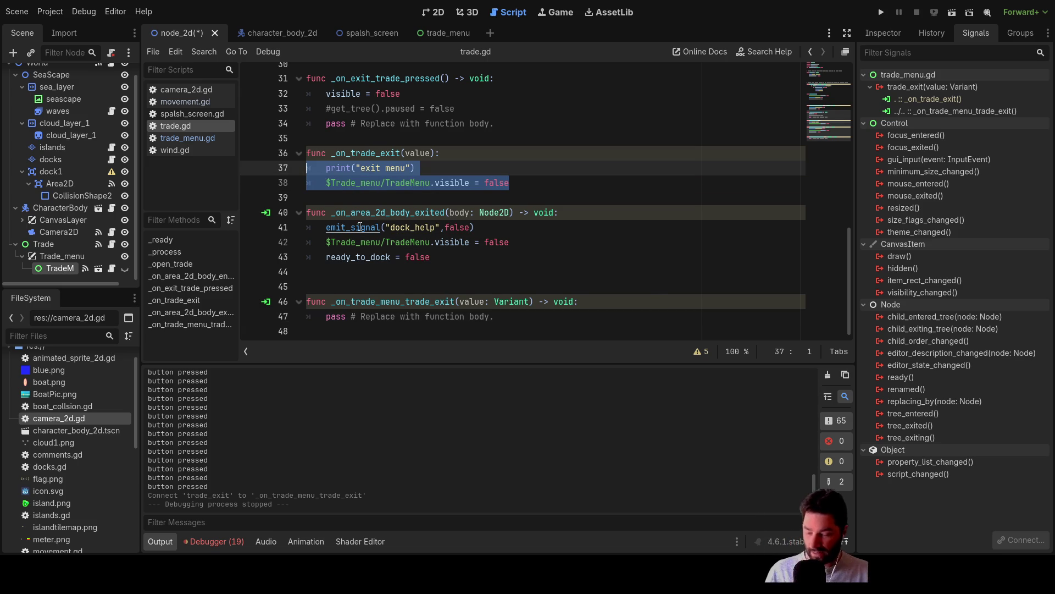
key(BackSpace)
drag(327, 302, 493, 303)
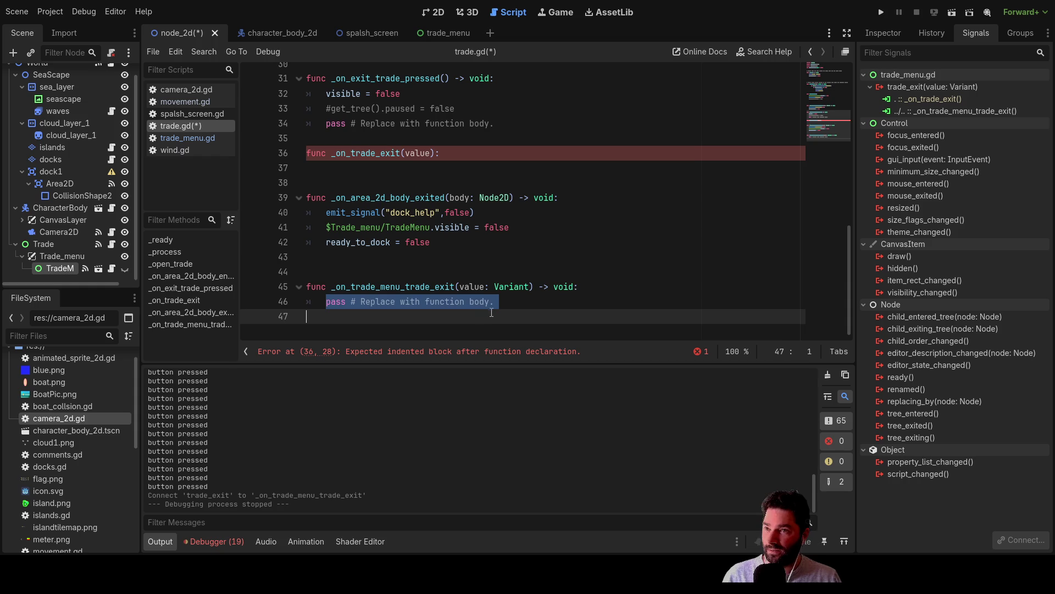
text(print("exit menu") 	$Trade_menu/TradeMenu.visible = false)
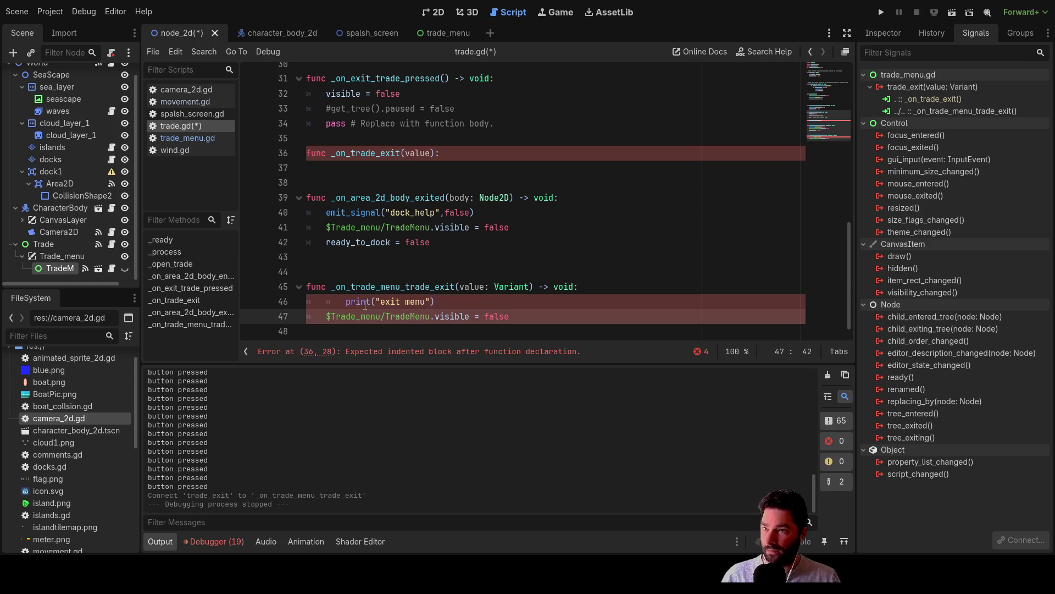
click(344, 302)
key(BackSpace)
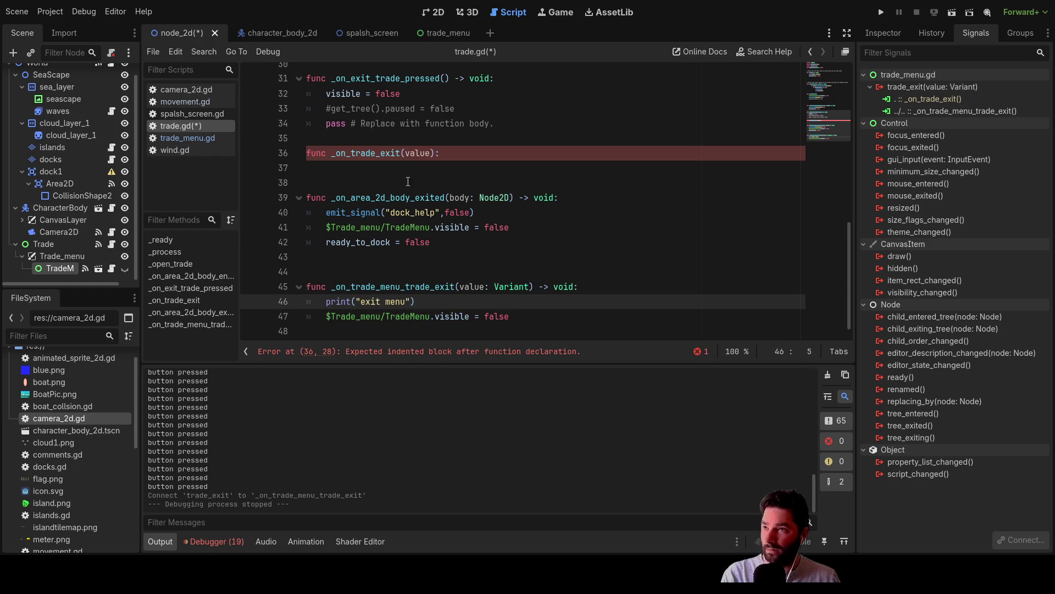
drag(412, 170, 283, 154)
key(Delete)
key(Delete)
key(Delete)
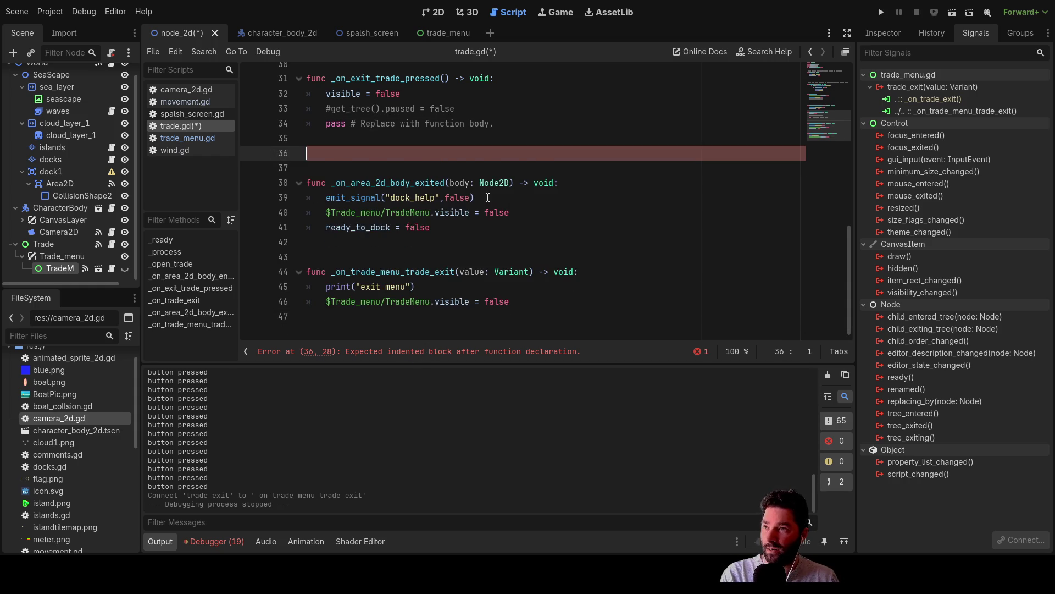
Run the project, start from the main menu, and sail the boat forward.
click(883, 14)
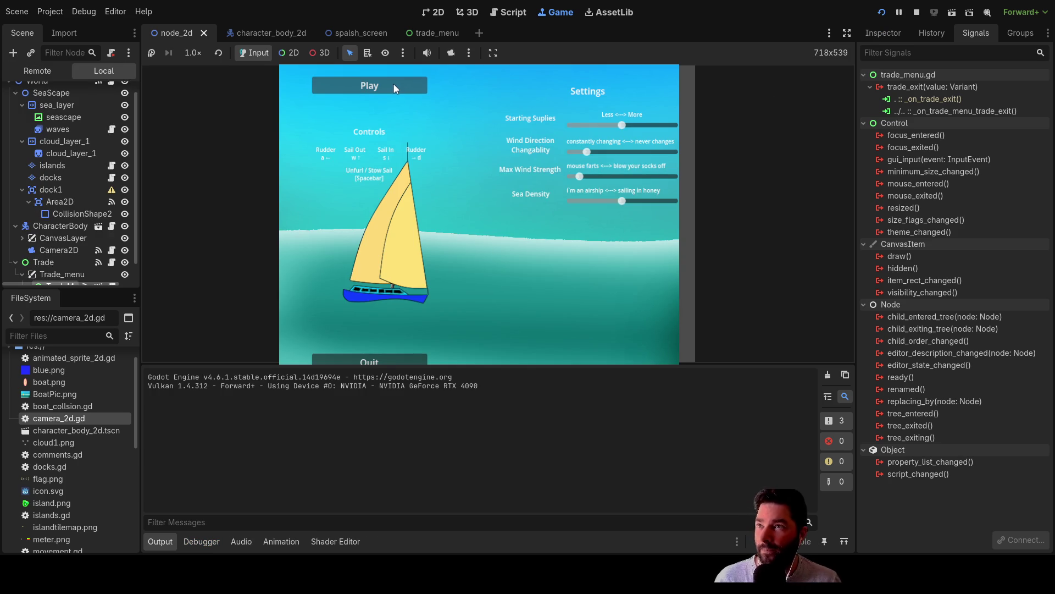
click(391, 84)
key(w)
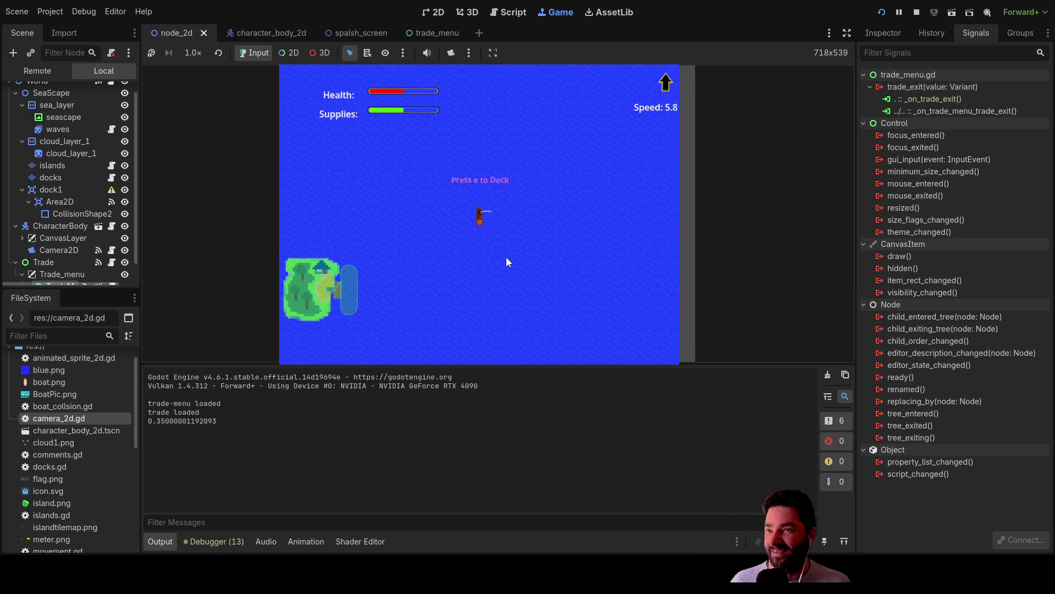
scroll(505, 256, up, 15)
key(w)
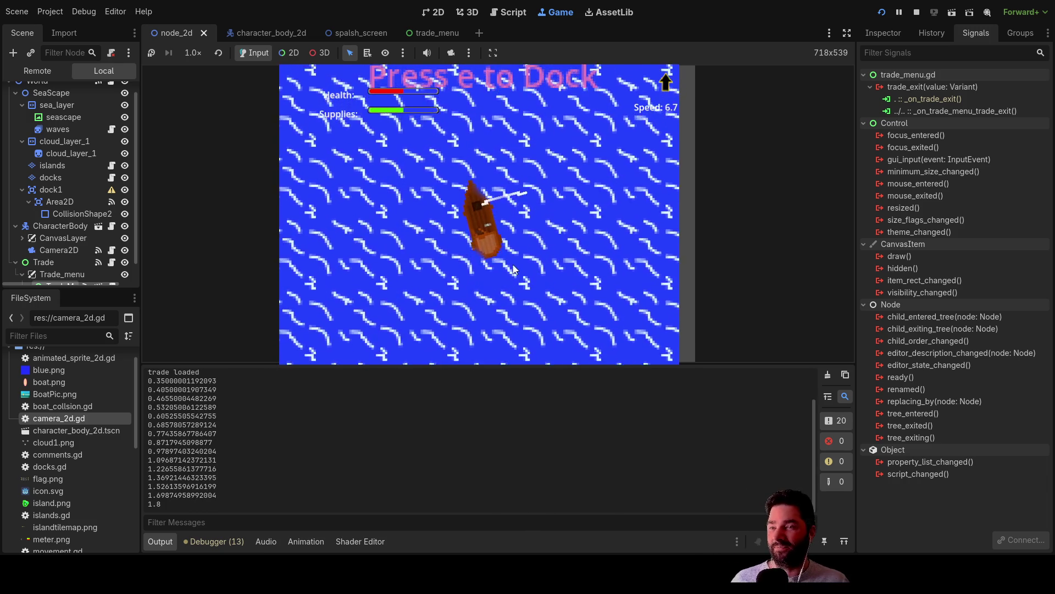
scroll(513, 268, down, 15)
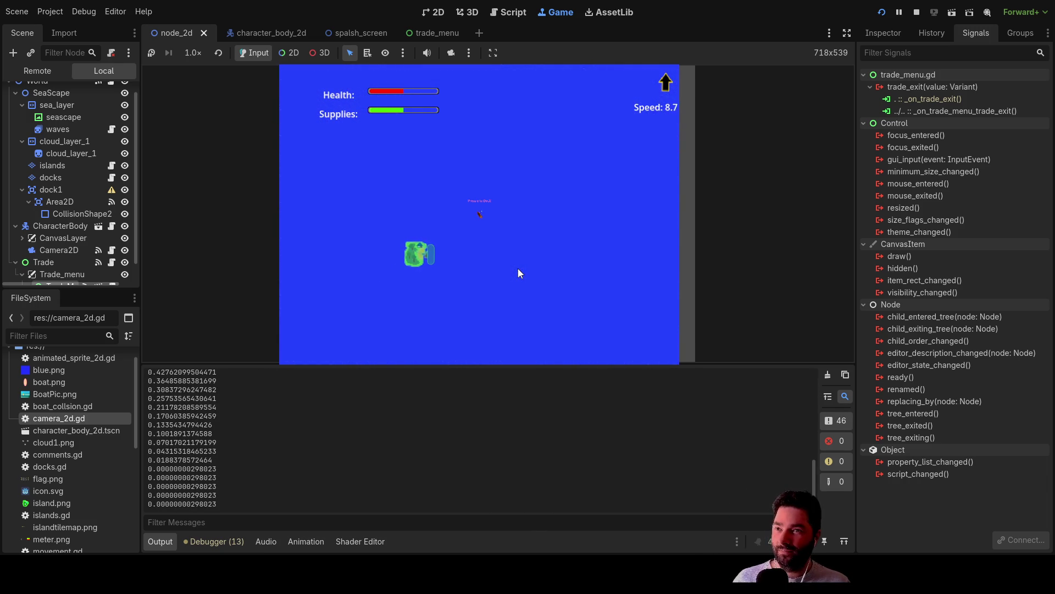
scroll(517, 269, up, 10)
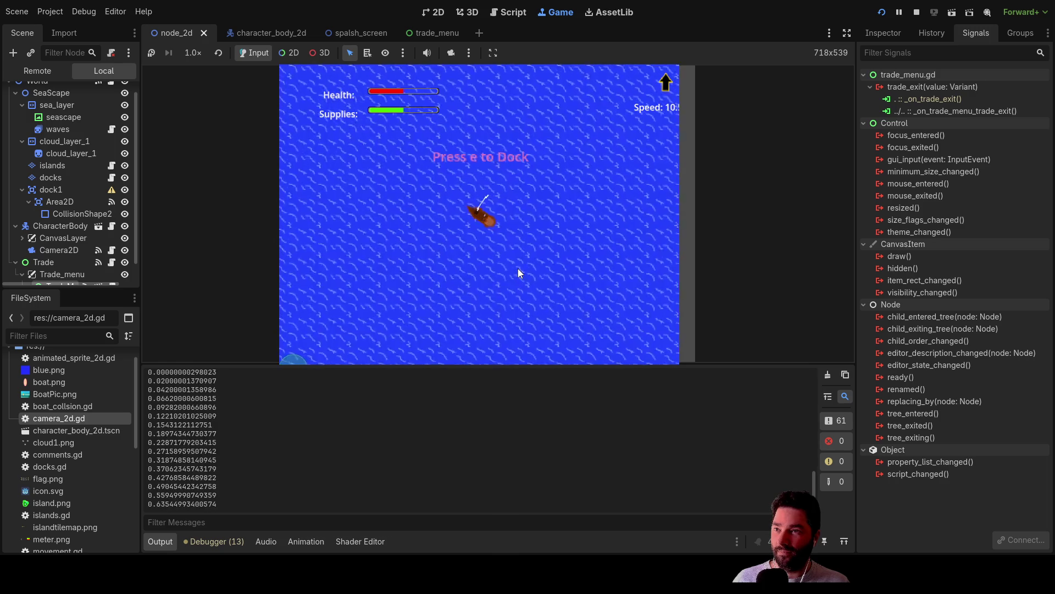
scroll(518, 269, up, 5)
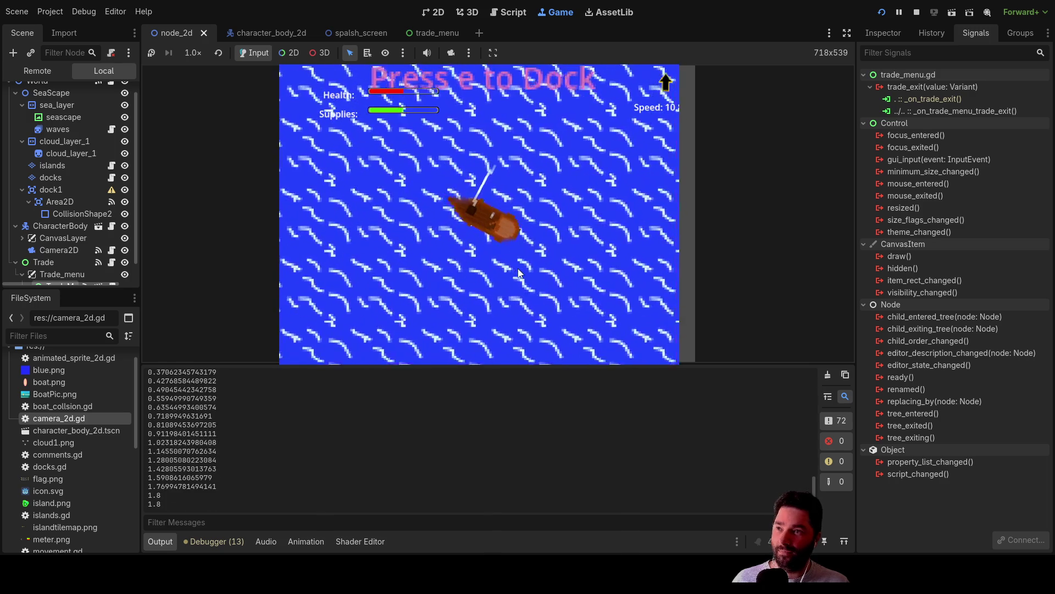
scroll(516, 272, down, 5)
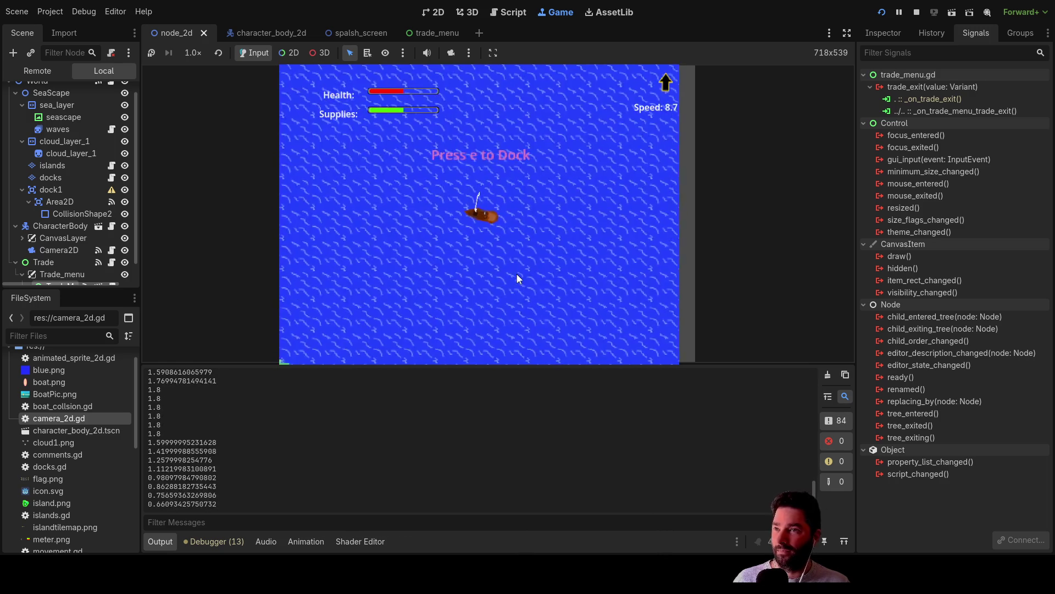
scroll(517, 275, down, 10)
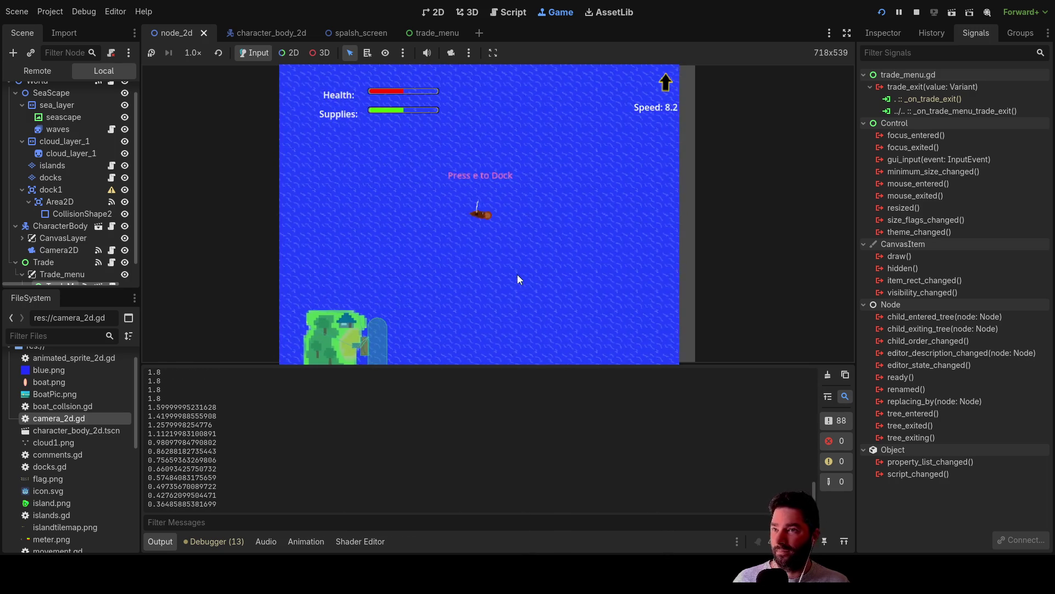
scroll(518, 275, up, 6)
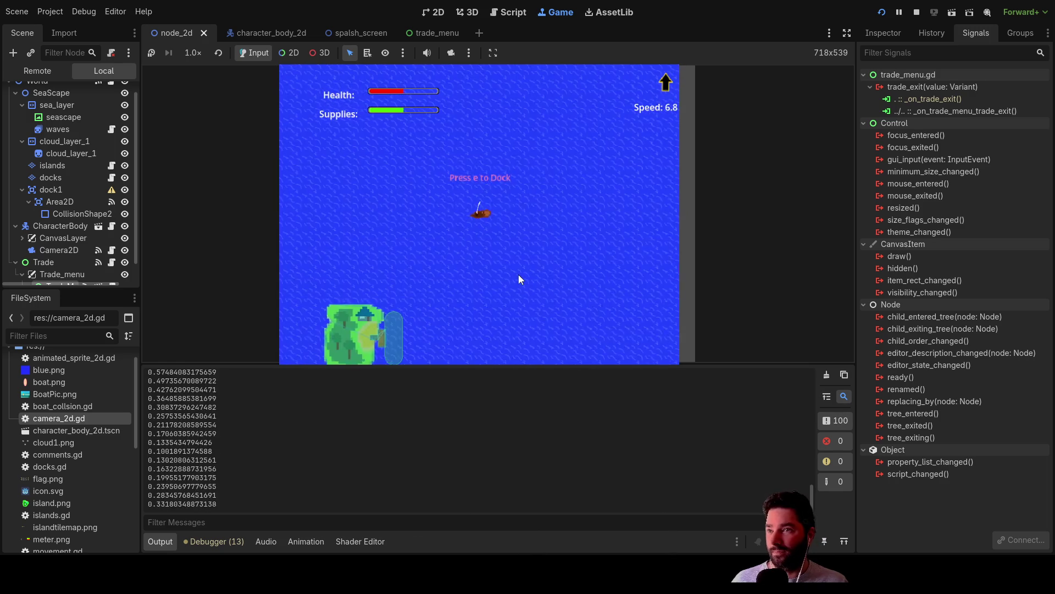
scroll(519, 280, up, 8)
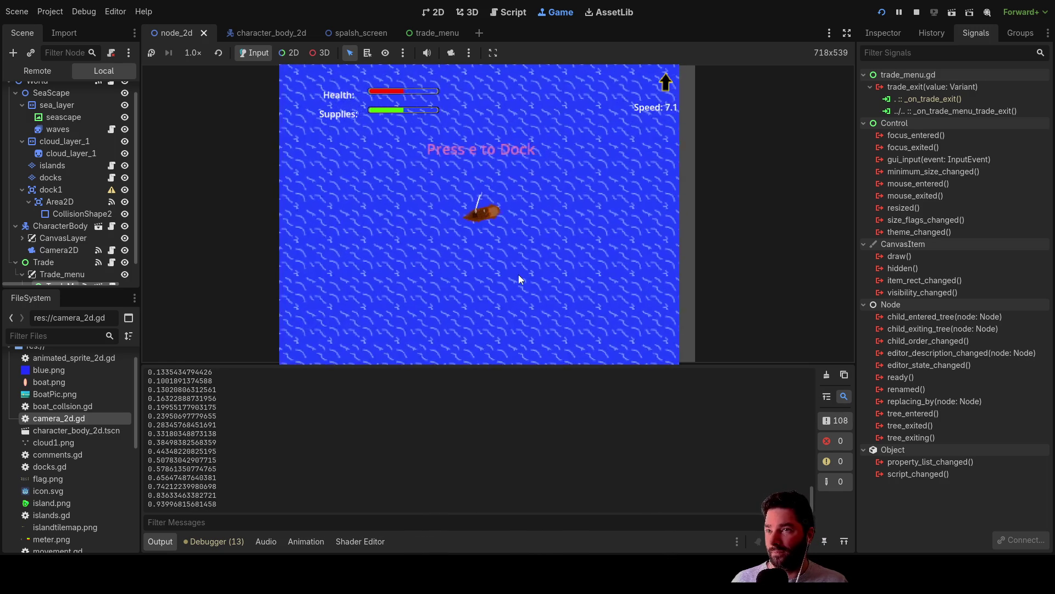
scroll(519, 279, down, 4)
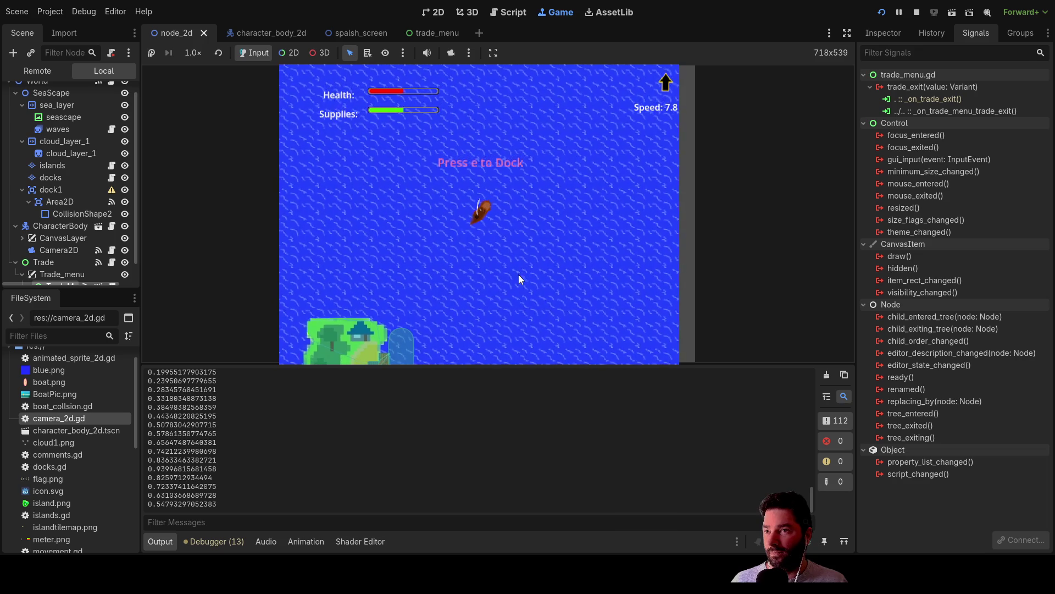
Reverse, accelerate, dock at the island with E, then close the in-game trade menu.
key(Down)
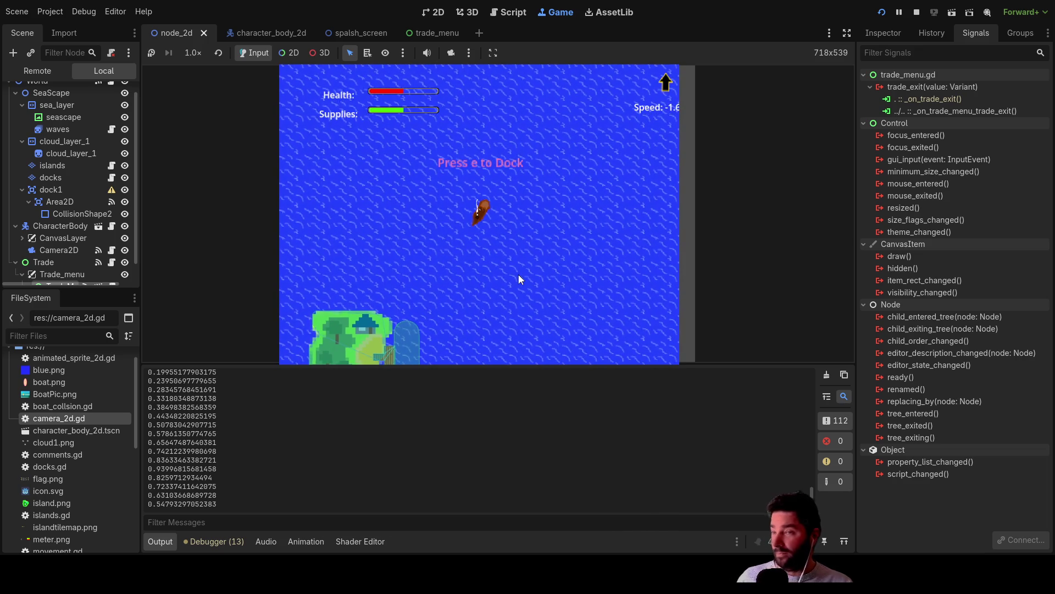
key(Up)
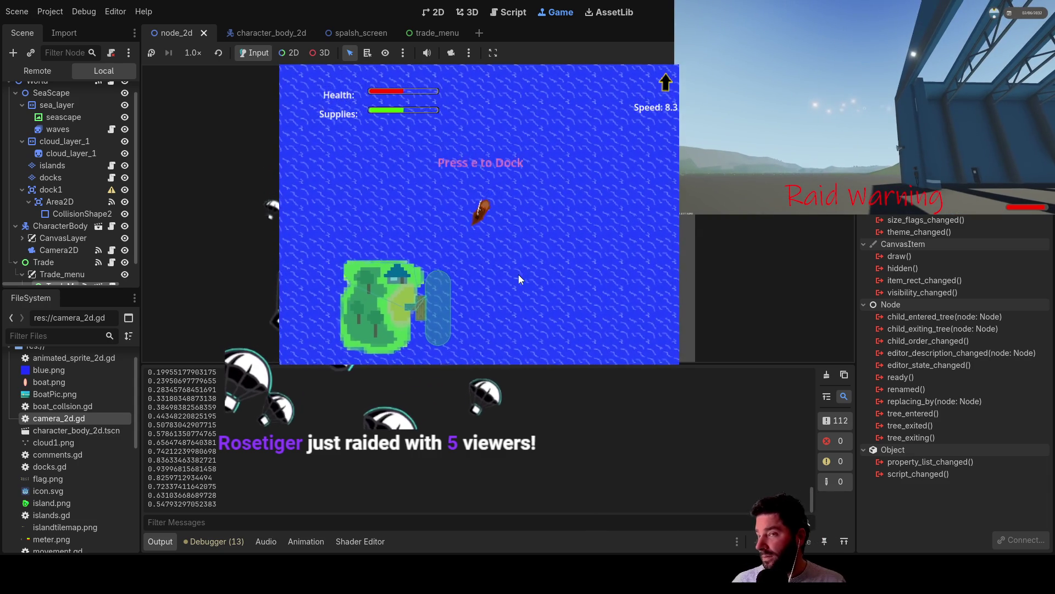
scroll(519, 279, up, 5)
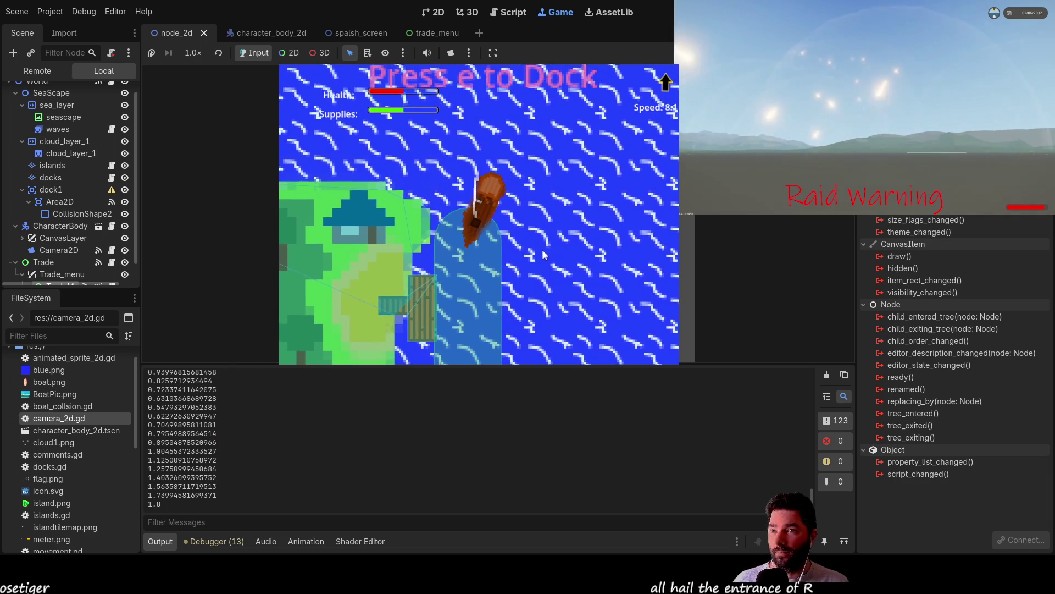
key(e)
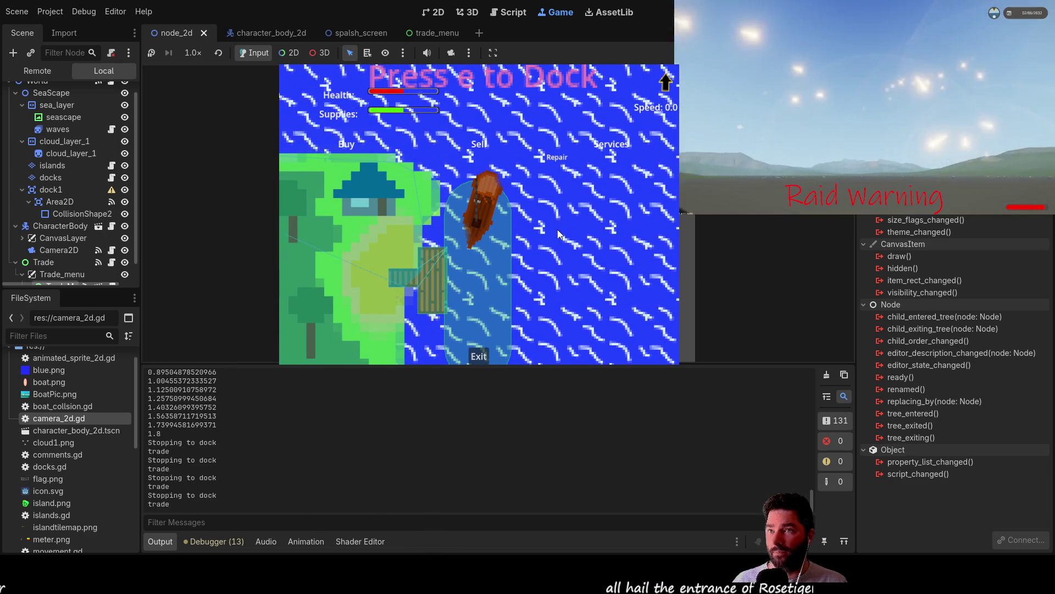
scroll(557, 230, down, 8)
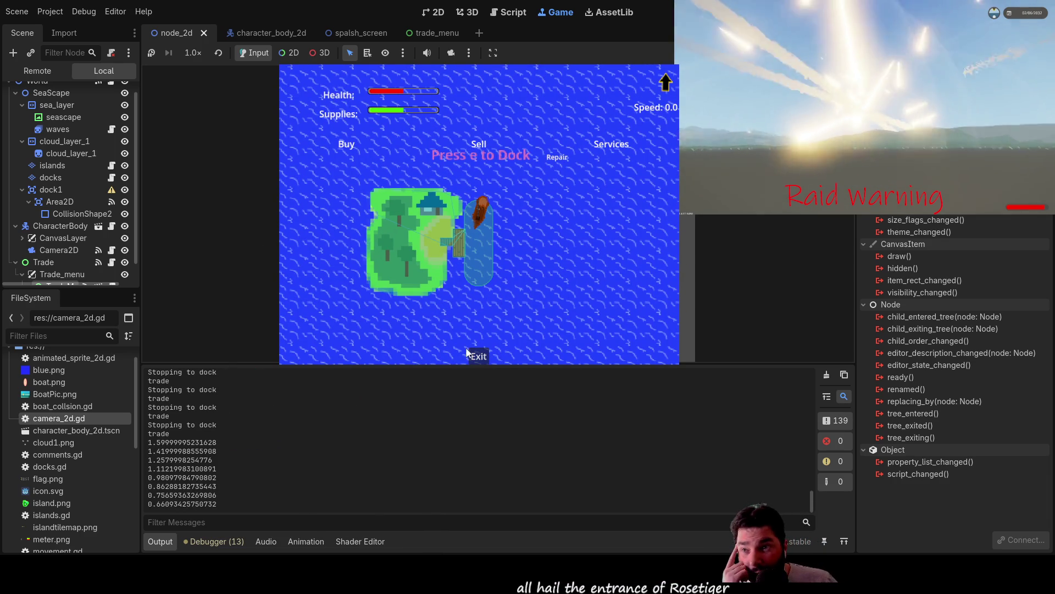
click(477, 355)
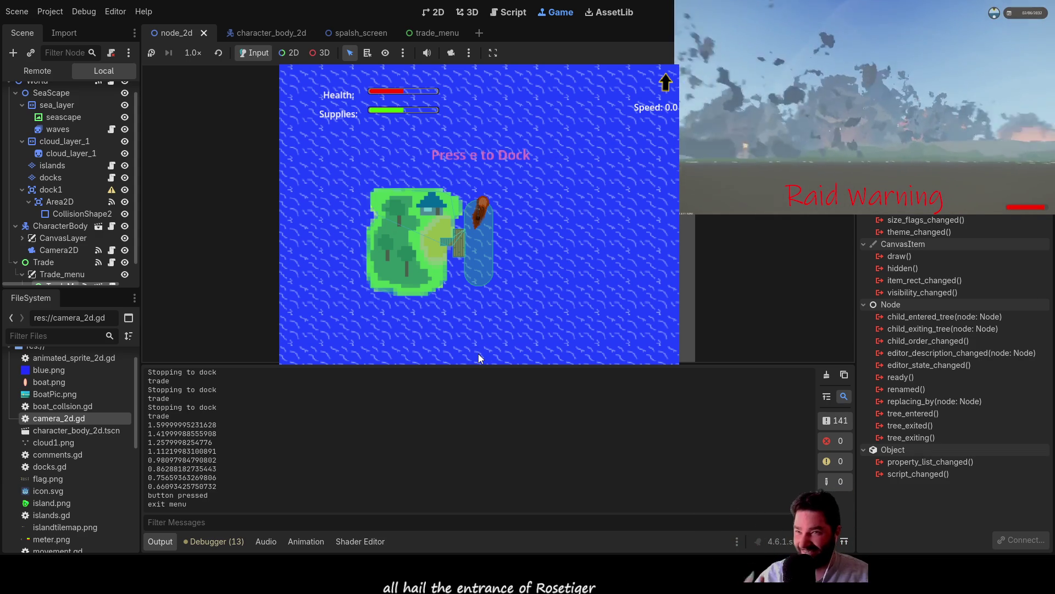
Steer away from the dock, dock again to reopen the trade menu, then leave.
scroll(520, 250, up, 15)
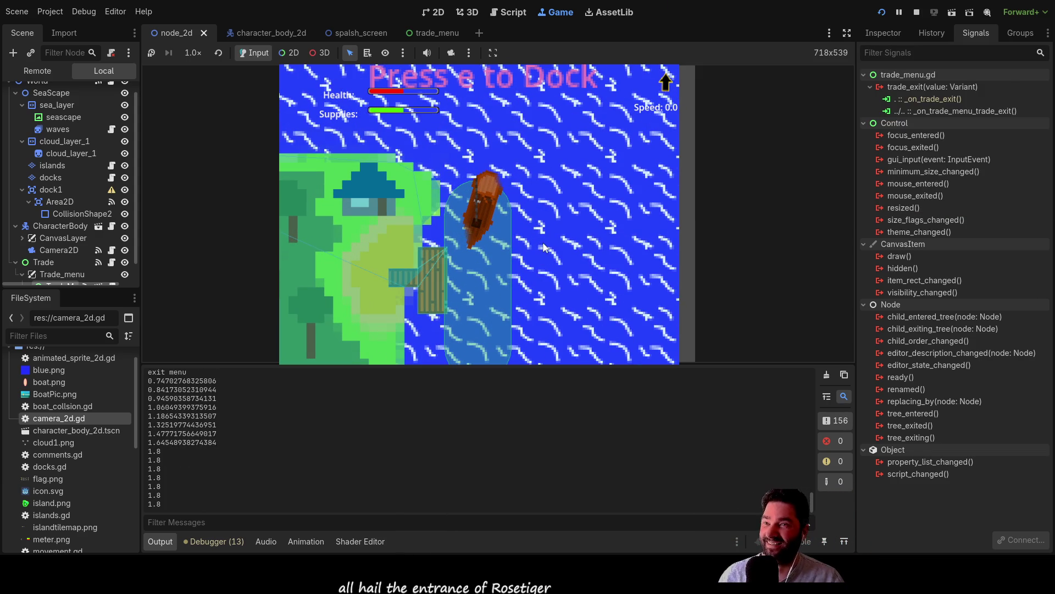
key(w)
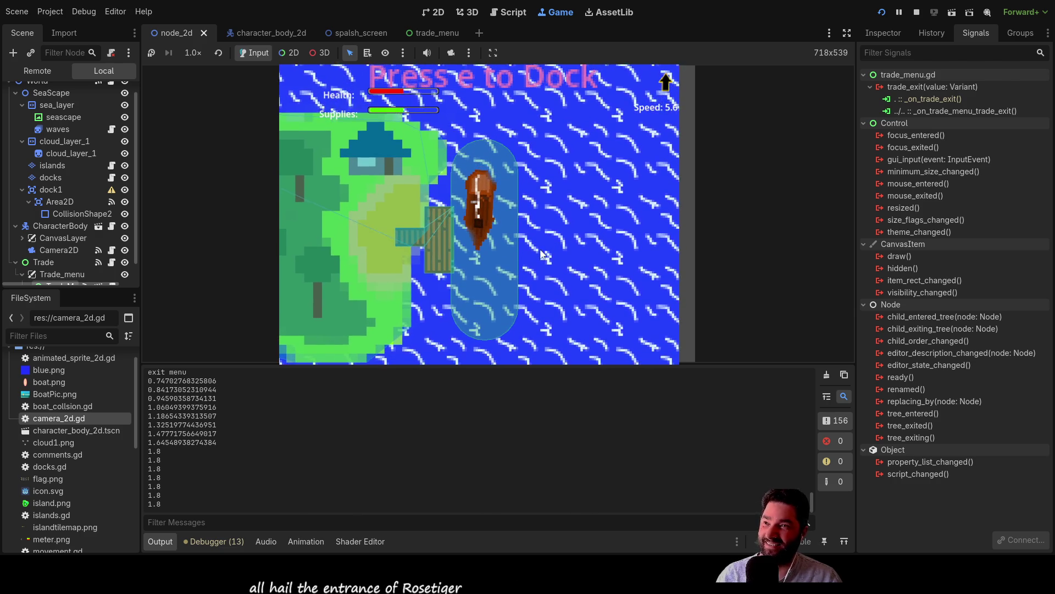
key(e)
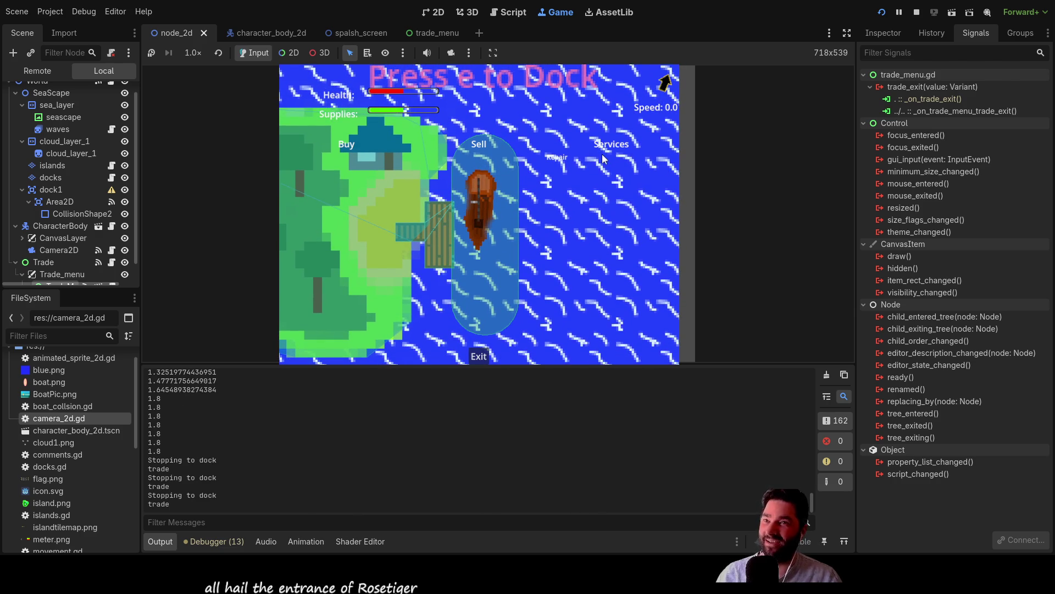
scroll(590, 266, down, 5)
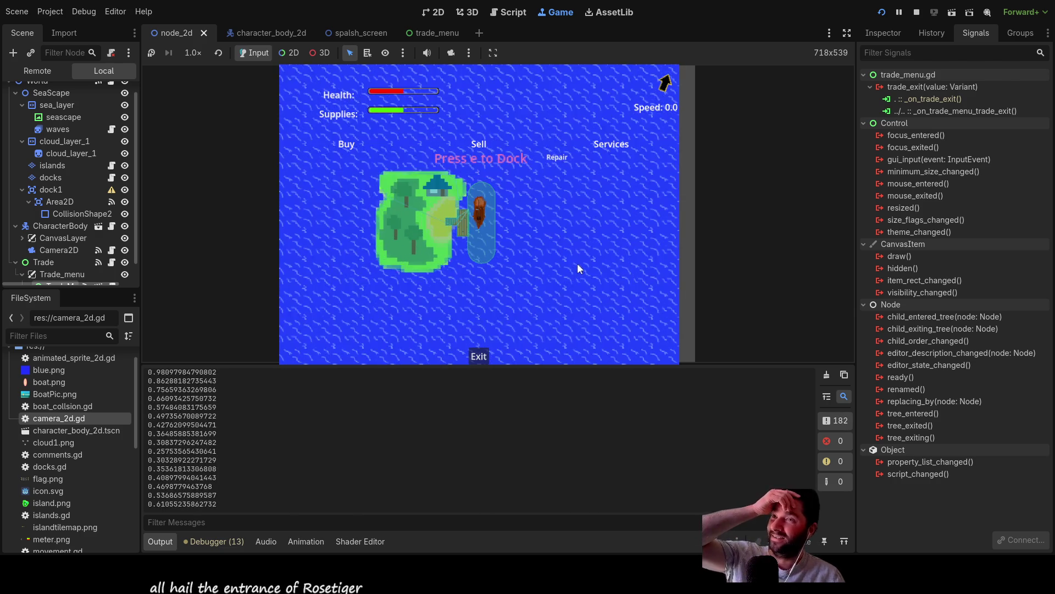
scroll(578, 263, up, 12)
scroll(580, 259, down, 9)
scroll(579, 251, up, 4)
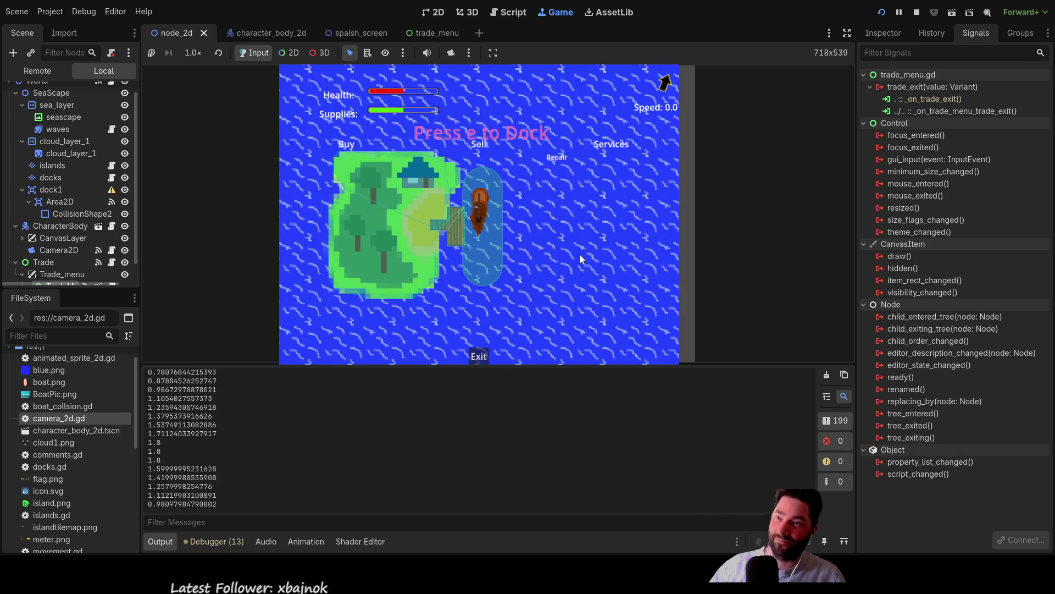
key(e)
key(e)
key(e)
Accelerate away from the dock and turn the boat toward the north.
key(w)
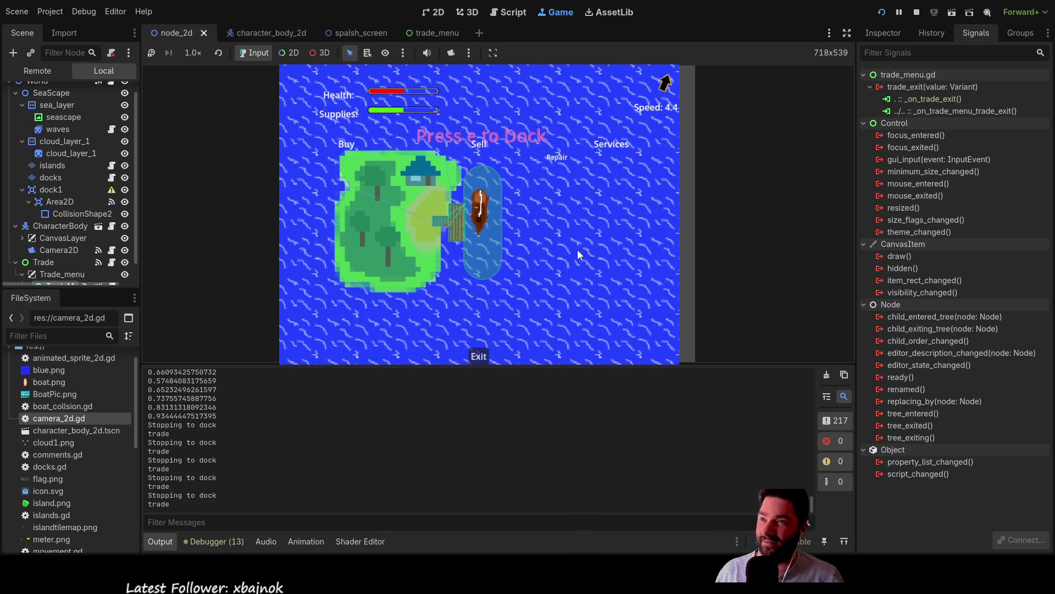
key(w)
key(a)
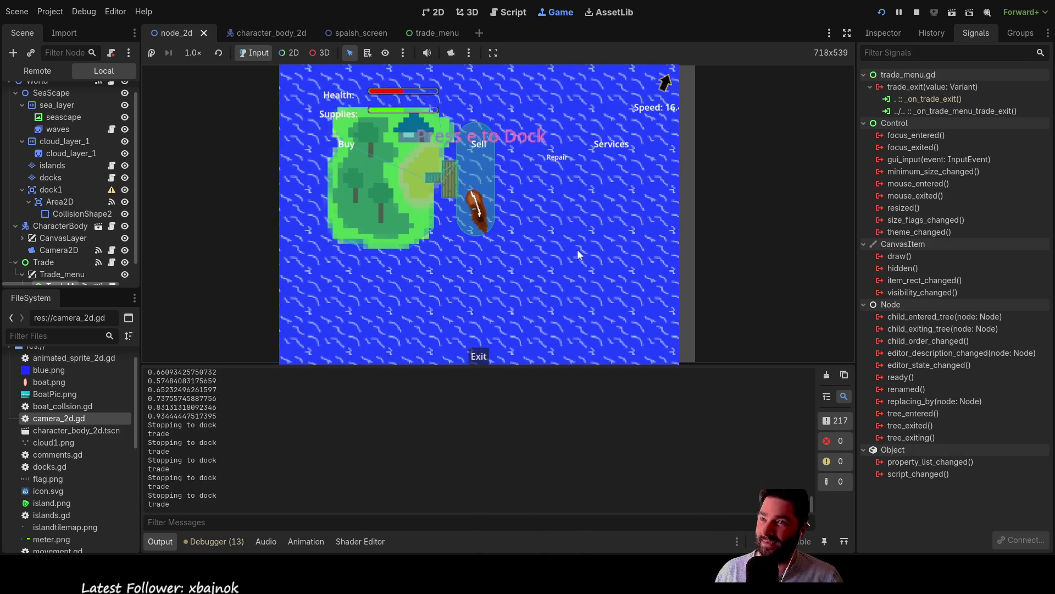
key(w)
key(a)
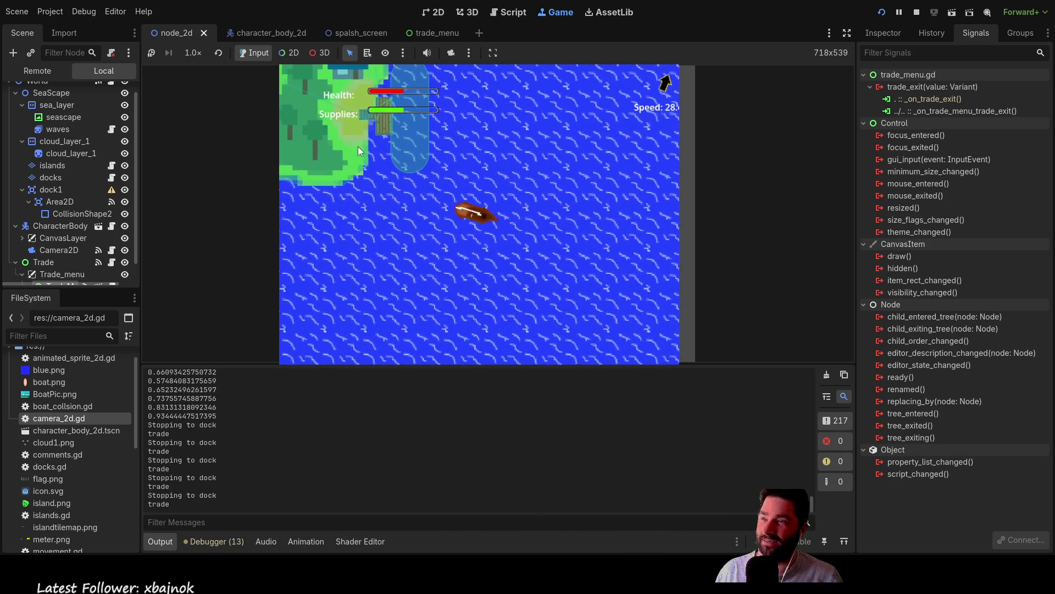
key(a)
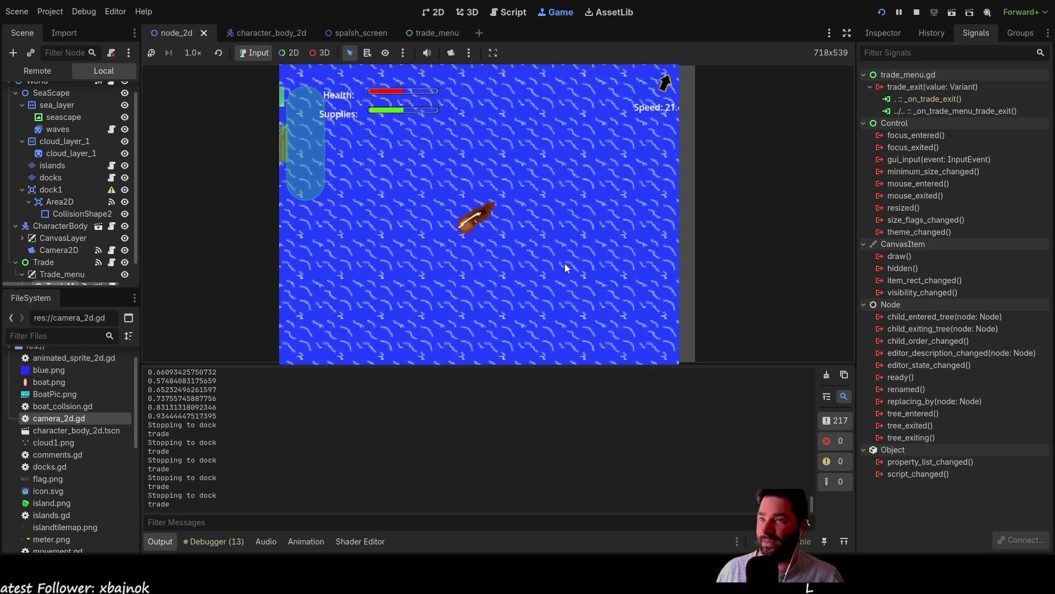
key(a)
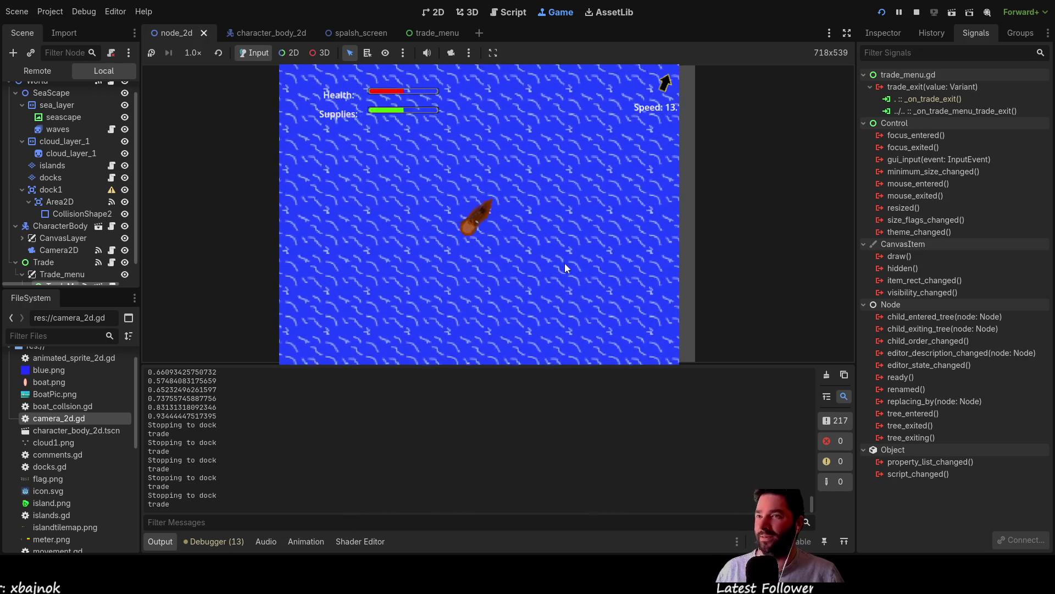
key(a)
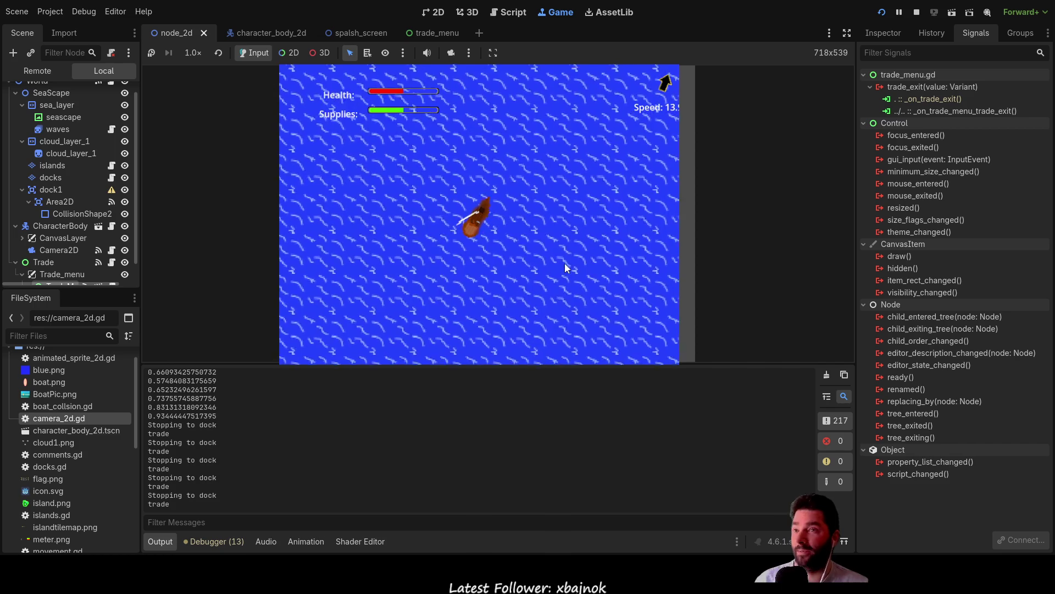
Turn the boat to head left, keep sailing, then stop the game with F8.
key(Up)
key(Left)
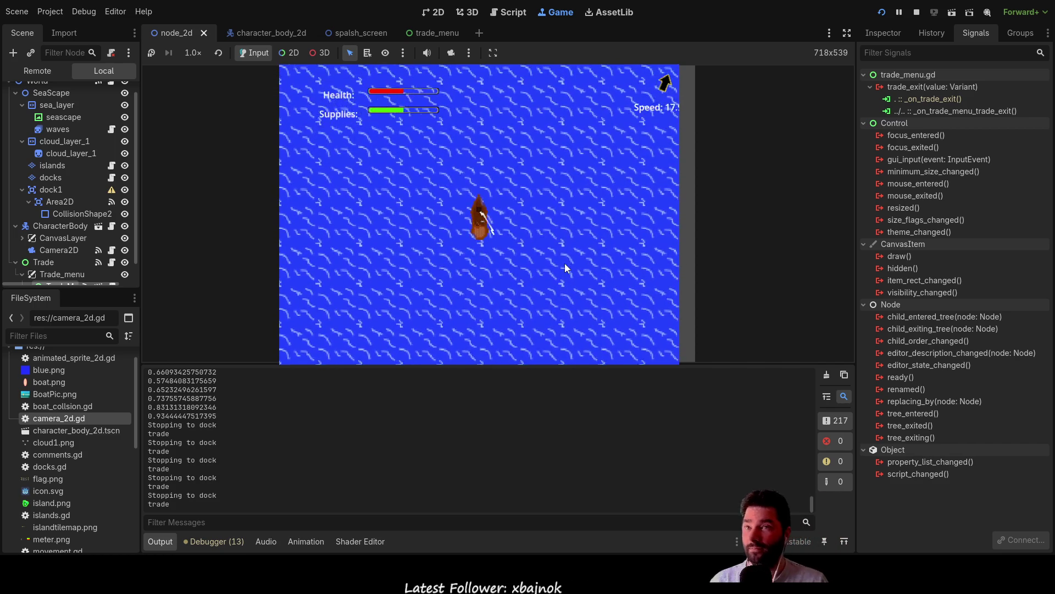
key(Up)
key(Left)
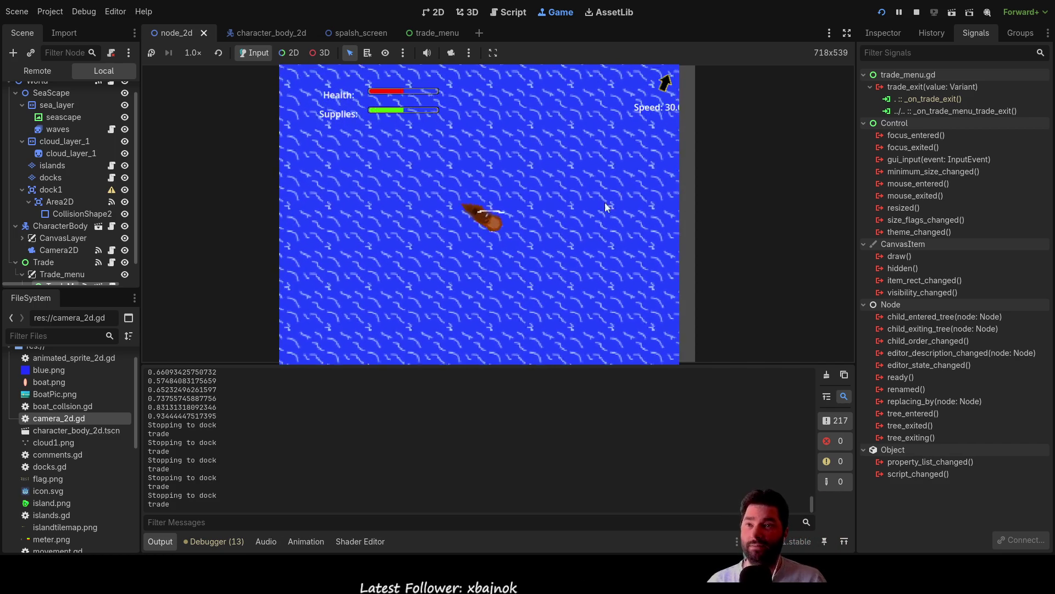
key(Up)
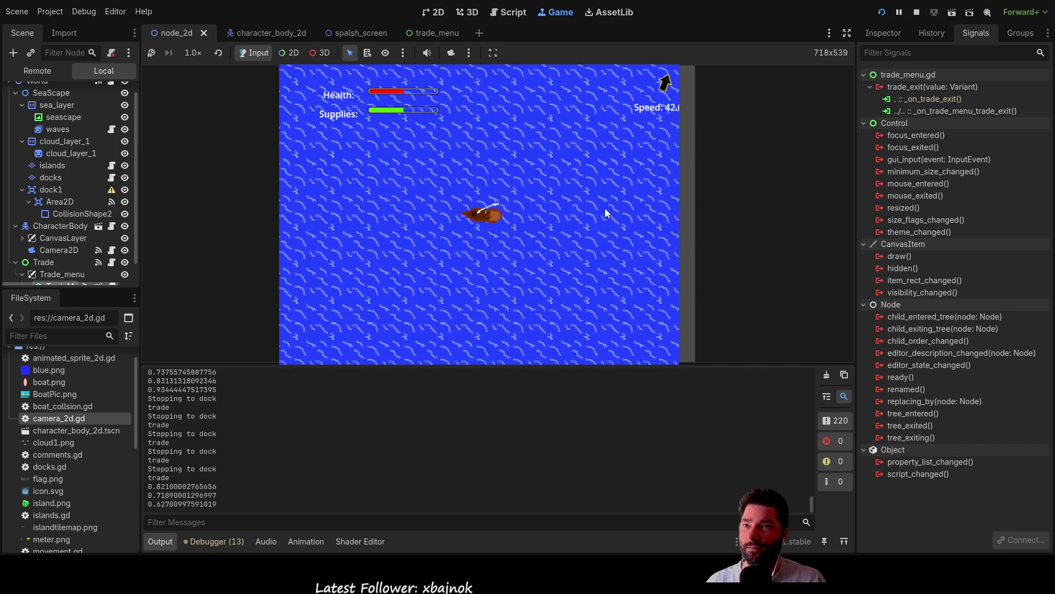
key(Up)
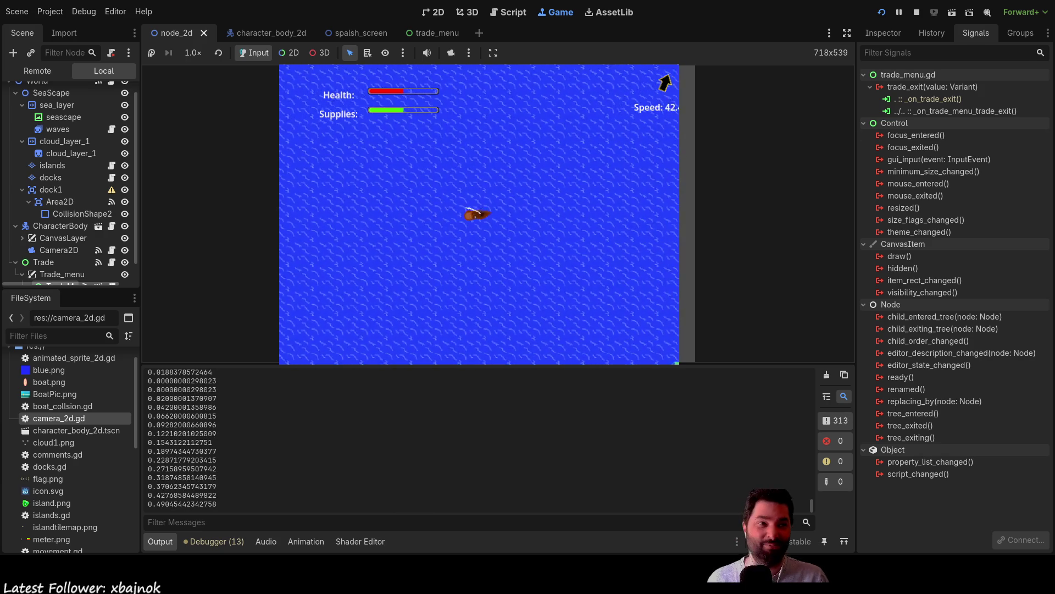
key(F8)
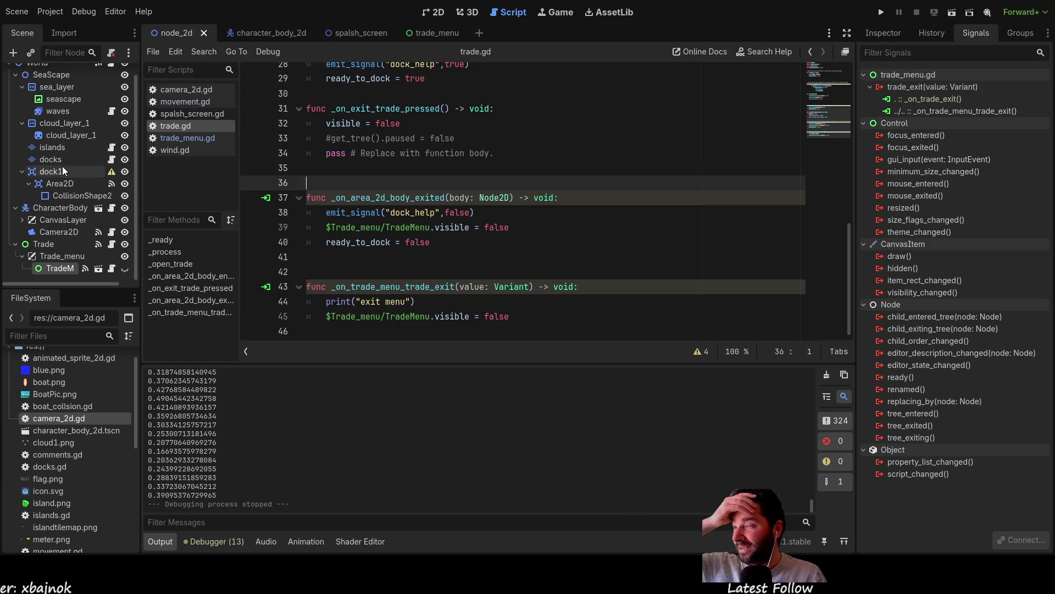
Review the boat and world scenes, framing the island and HUD in 2D, then relaunch the game.
click(282, 34)
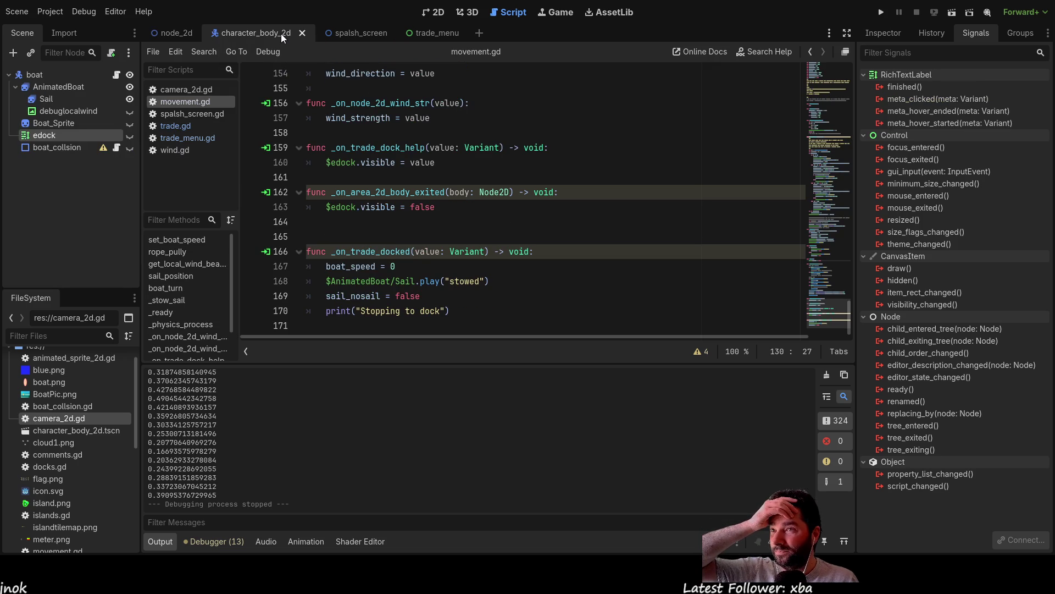
click(179, 34)
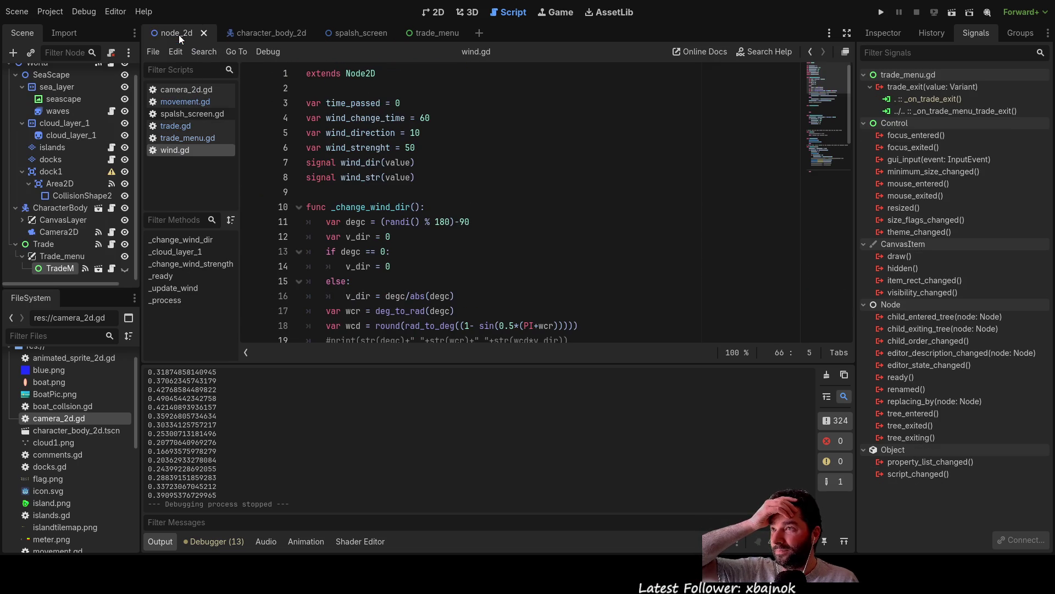
click(433, 11)
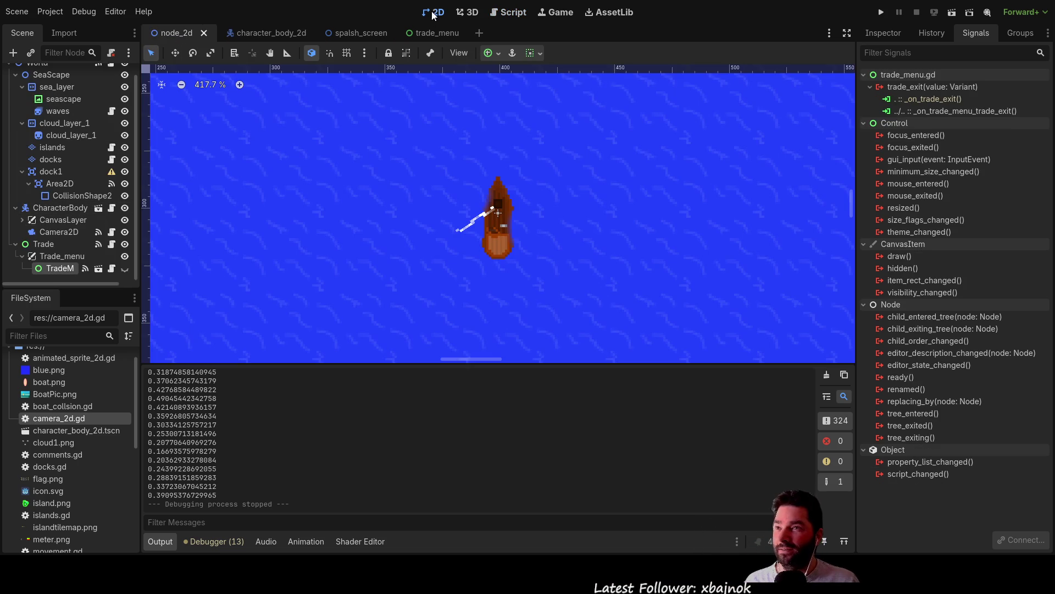
scroll(552, 239, down, 10)
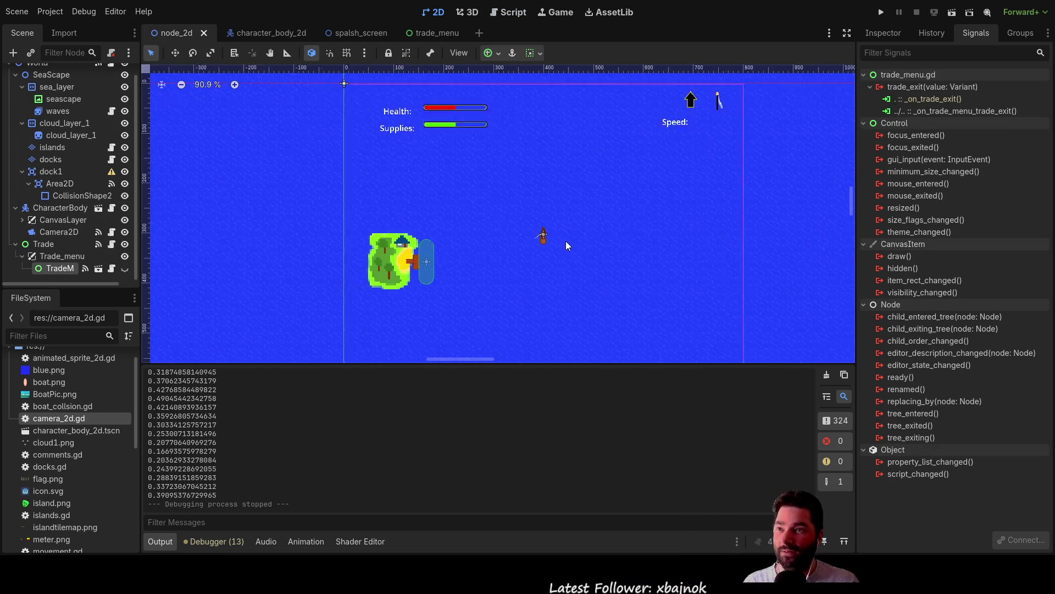
drag(636, 186, 510, 237)
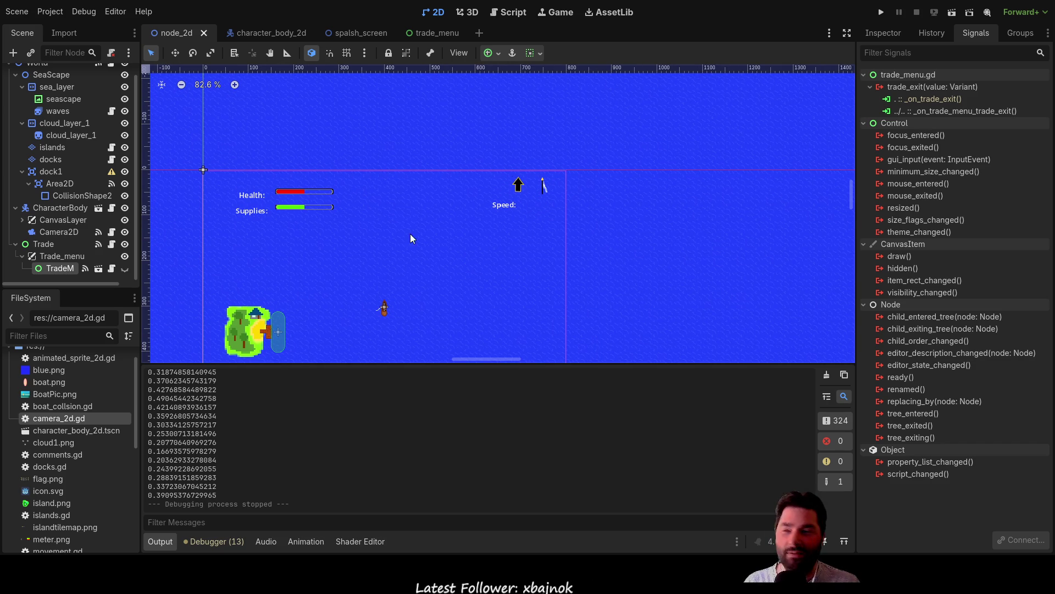
mouse_move(484, 287)
mouse_down()
mouse_move(537, 141)
mouse_move(586, 172)
mouse_up()
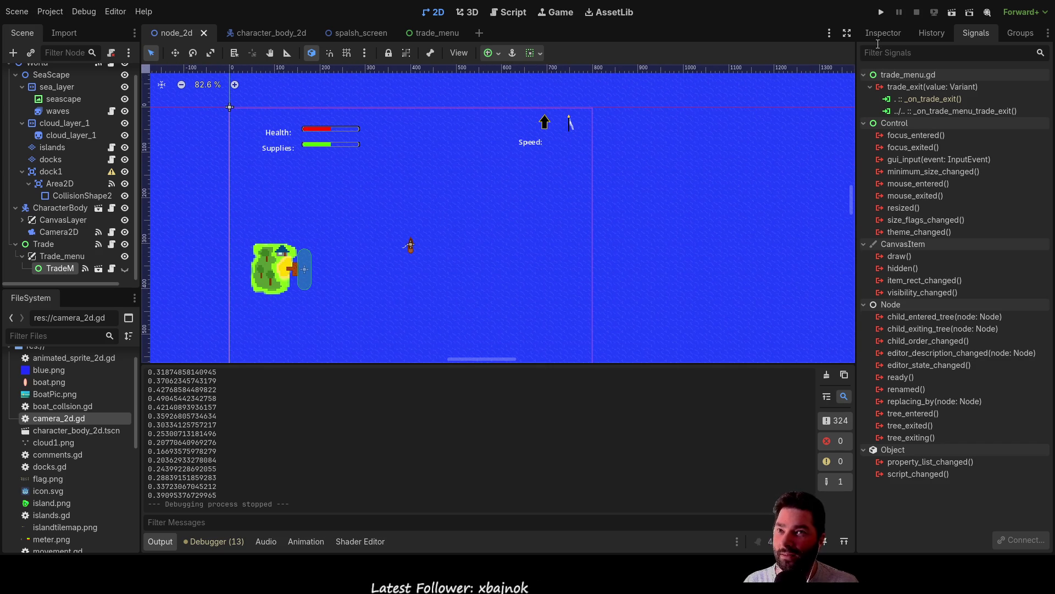
click(879, 19)
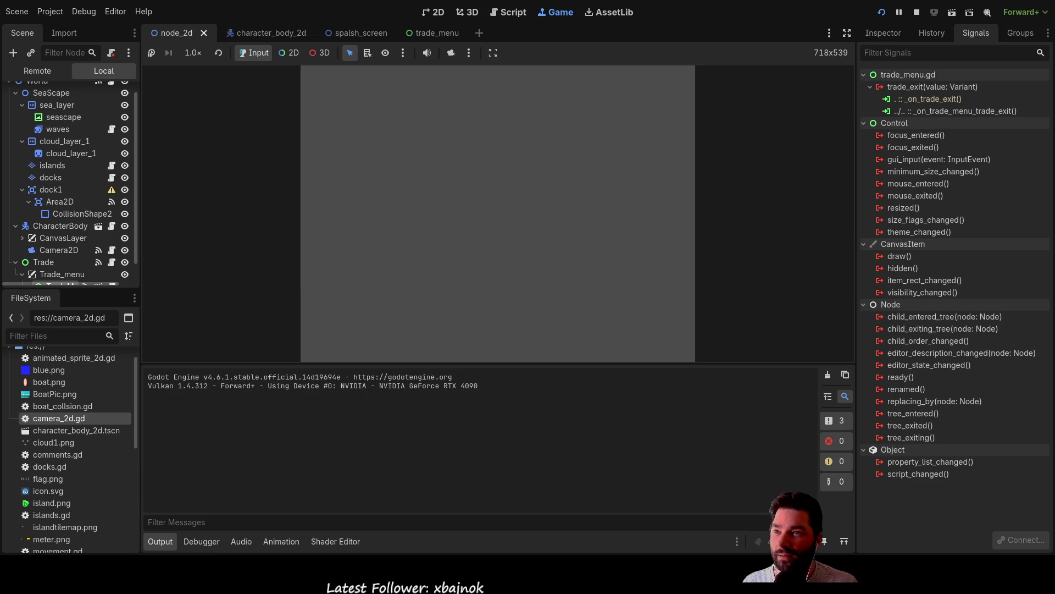
Start gameplay, zoom the camera repeatedly in and out around the boat, then stop with F8.
click(380, 84)
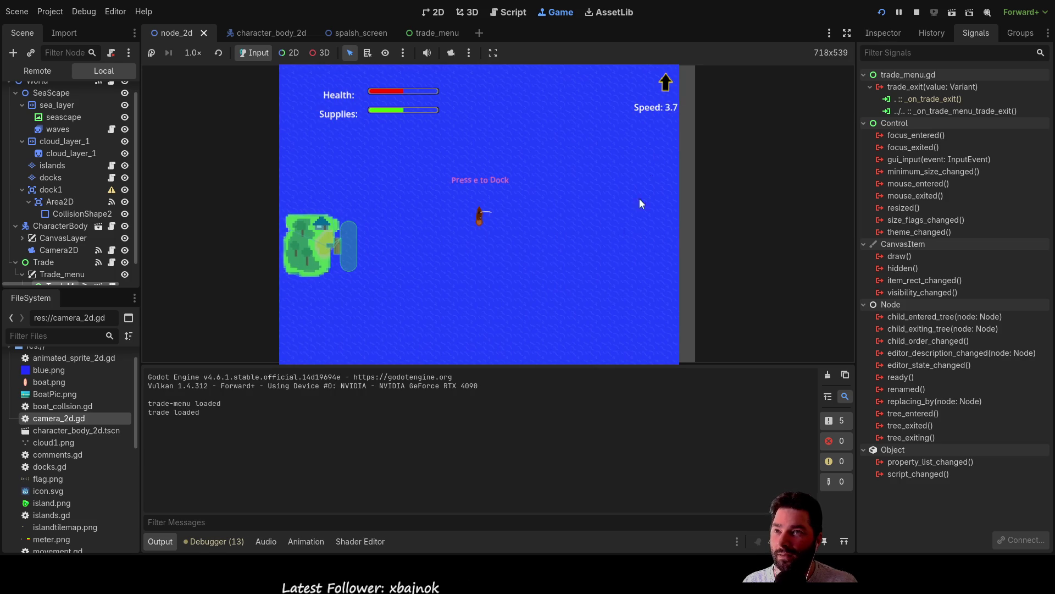
scroll(513, 255, down, 2)
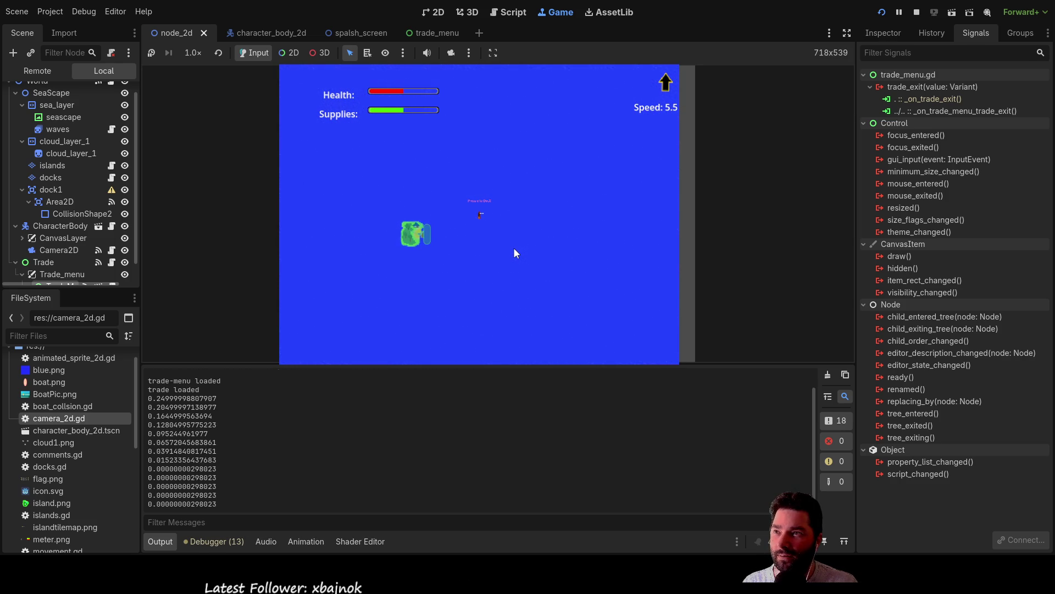
scroll(516, 253, up, 2)
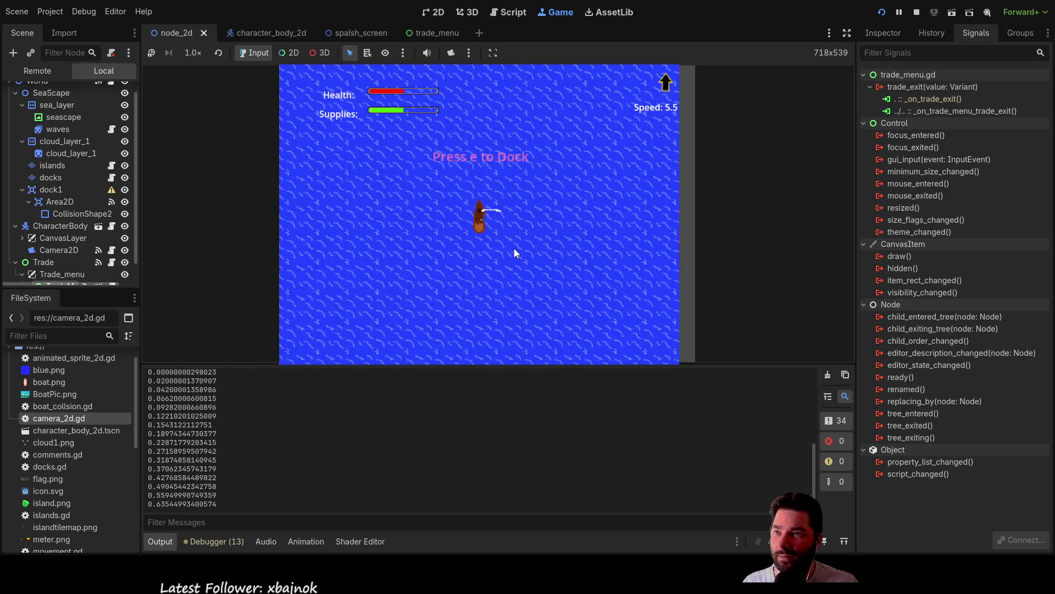
scroll(516, 252, down, 2)
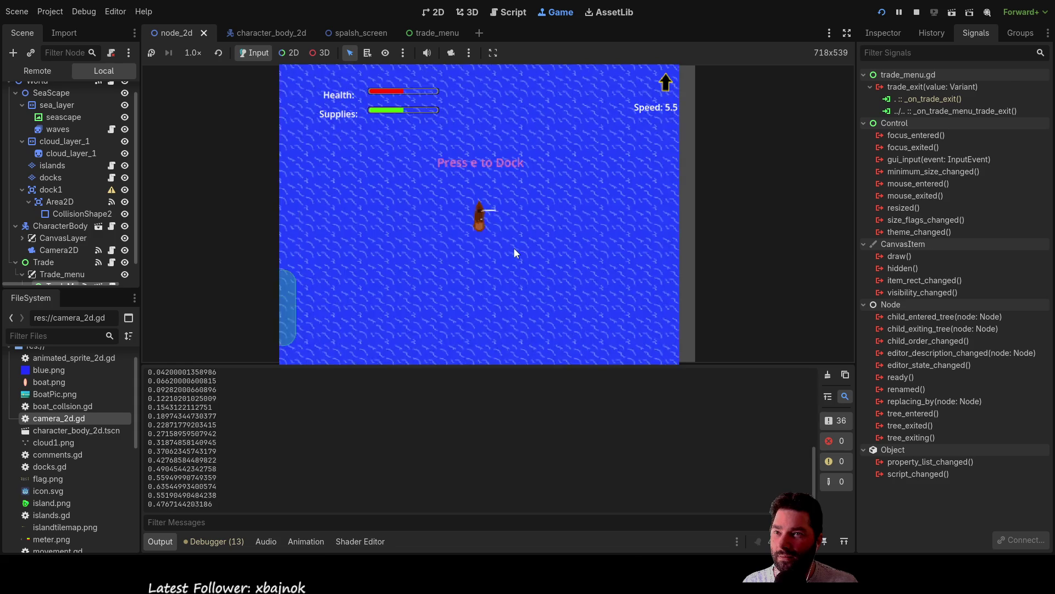
scroll(516, 253, up, 2)
scroll(516, 253, down, 1)
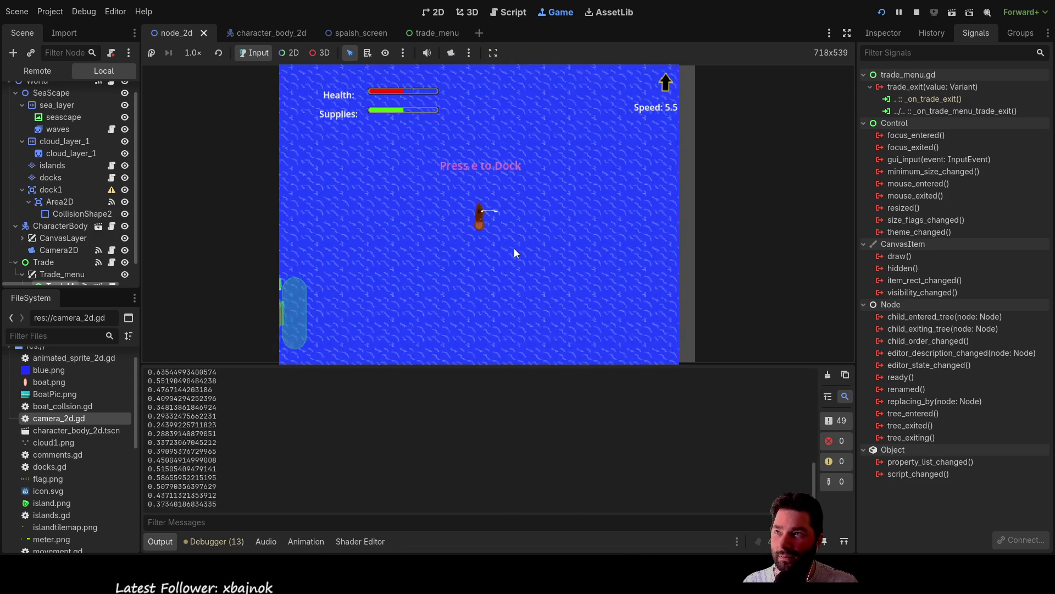
scroll(515, 250, down, 2)
scroll(515, 250, up, 3)
scroll(515, 250, down, 1)
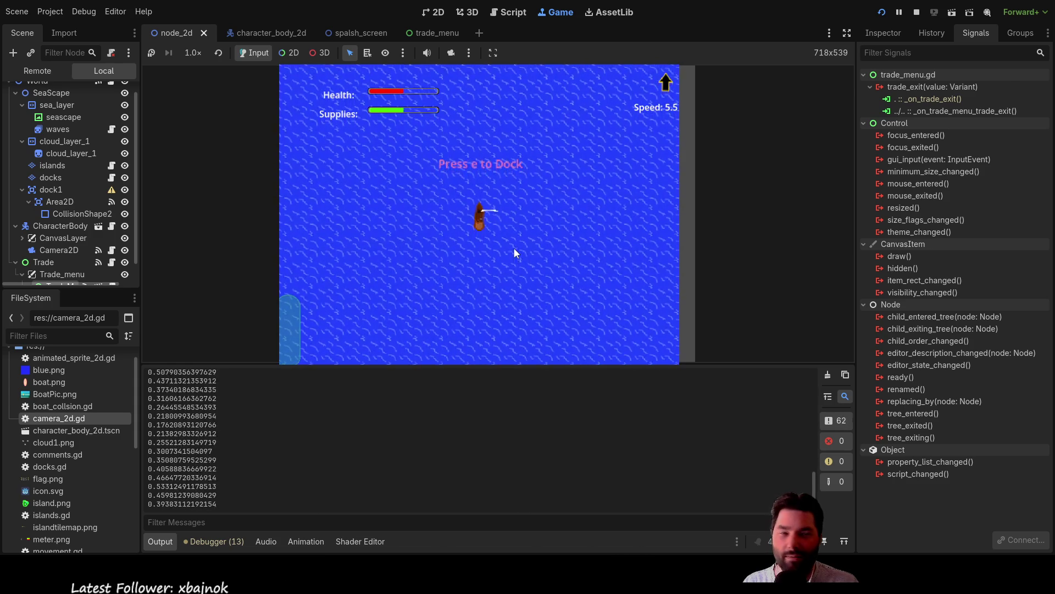
scroll(515, 253, down, 3)
scroll(516, 253, up, 1)
scroll(516, 254, down, 2)
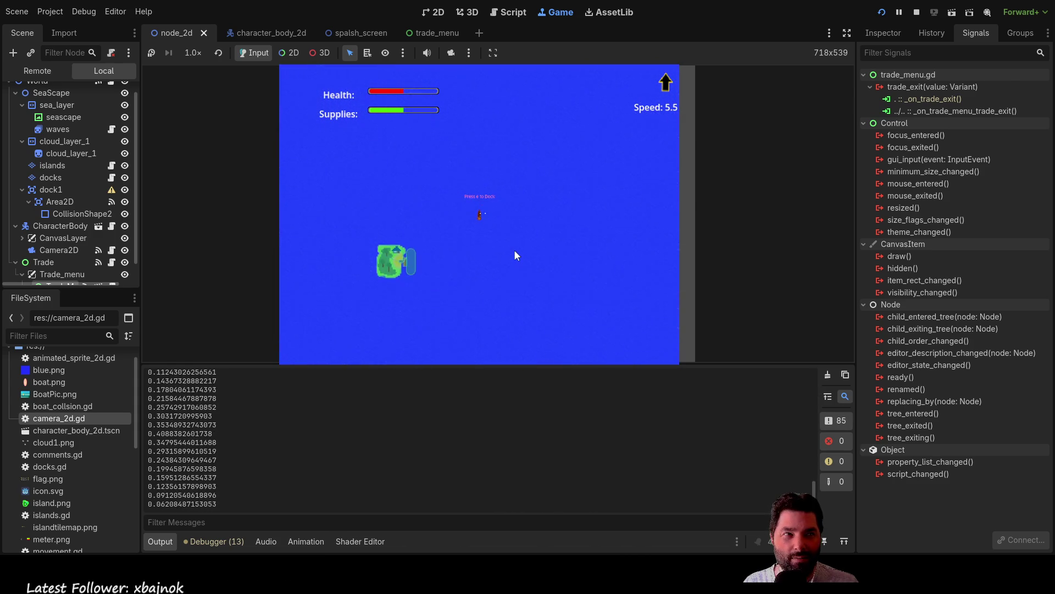
scroll(516, 254, up, 4)
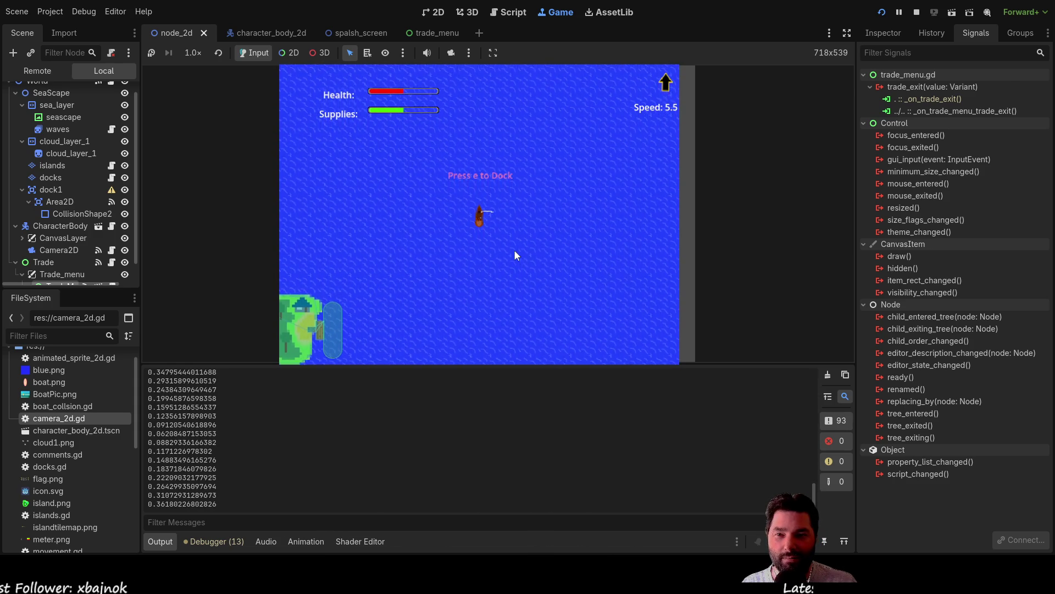
scroll(516, 255, down, 4)
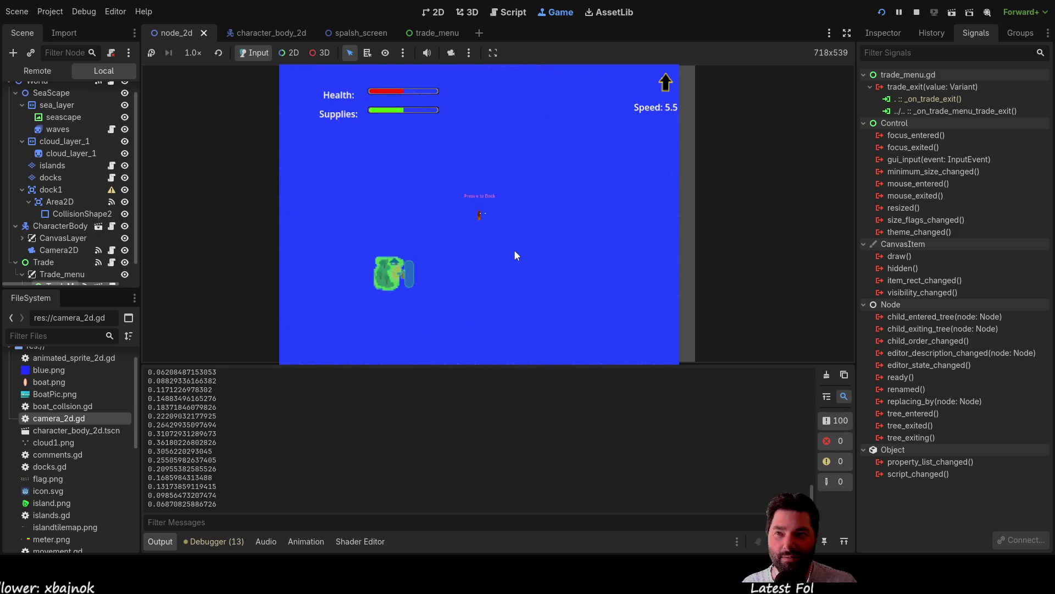
scroll(515, 254, up, 5)
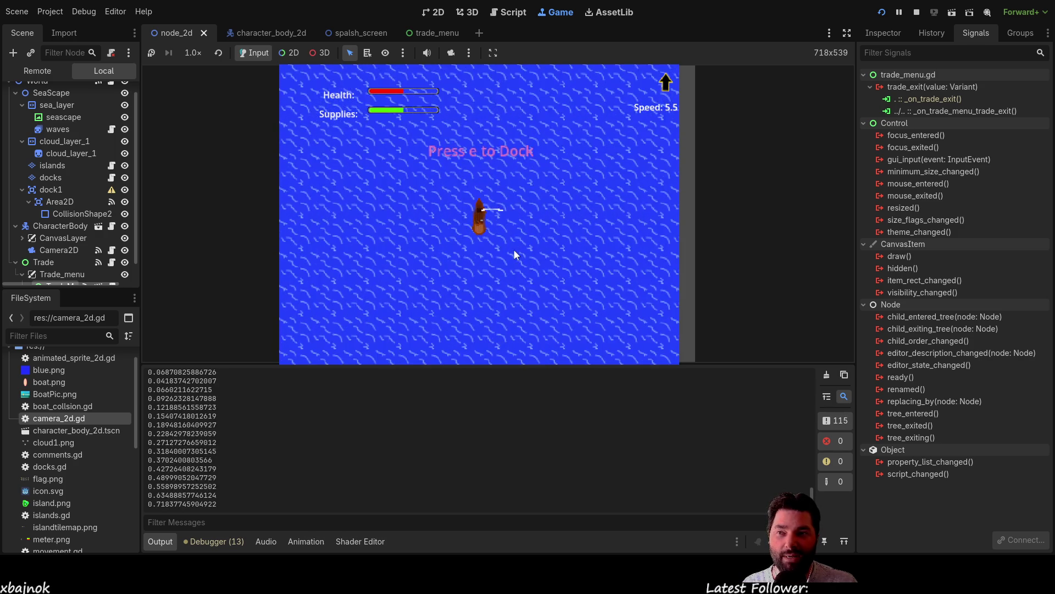
scroll(514, 250, down, 5)
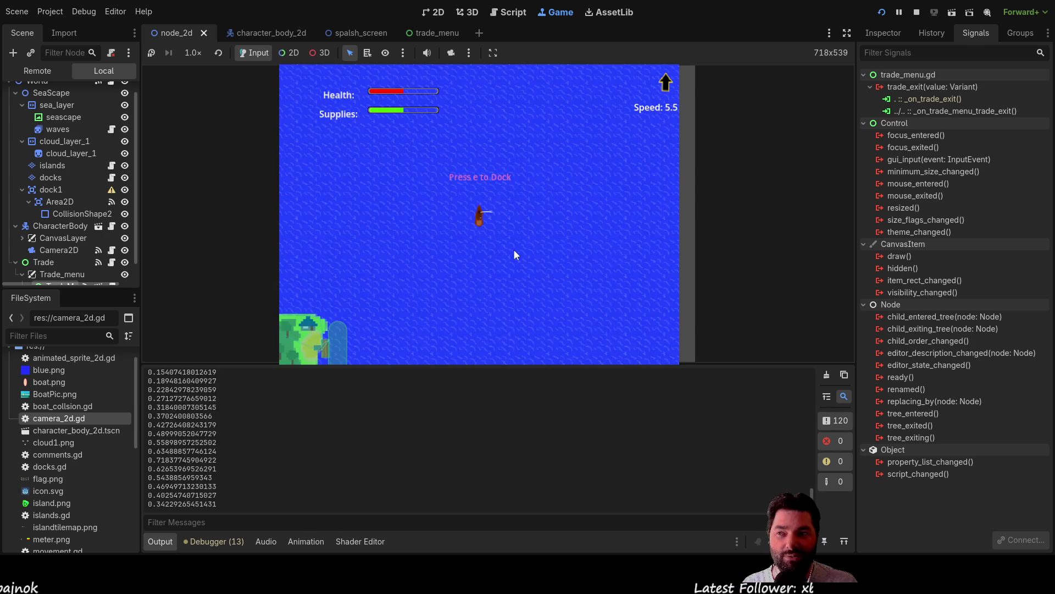
scroll(513, 249, up, 4)
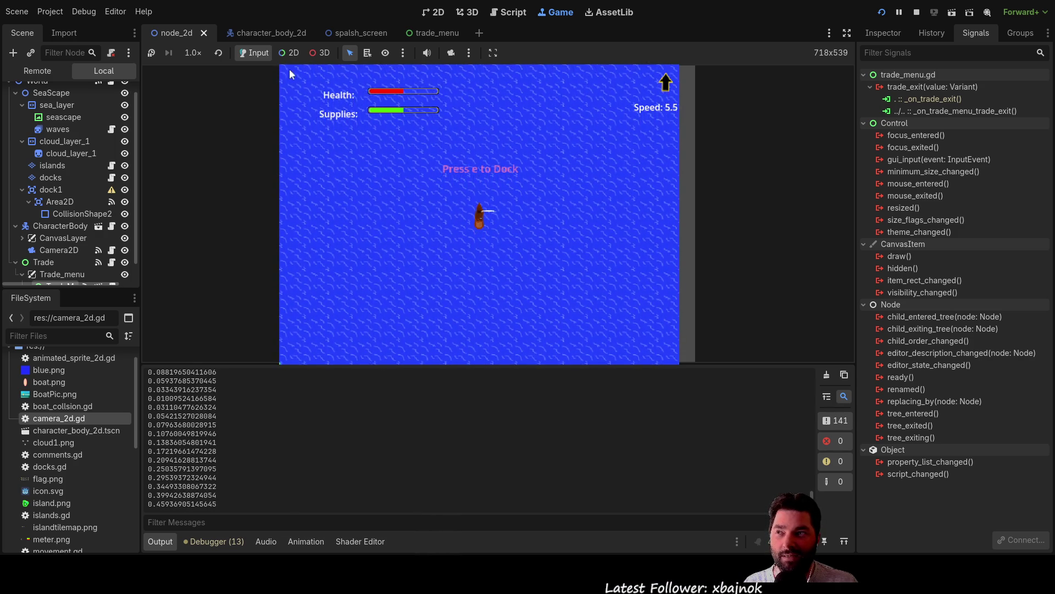
scroll(559, 275, down, 2)
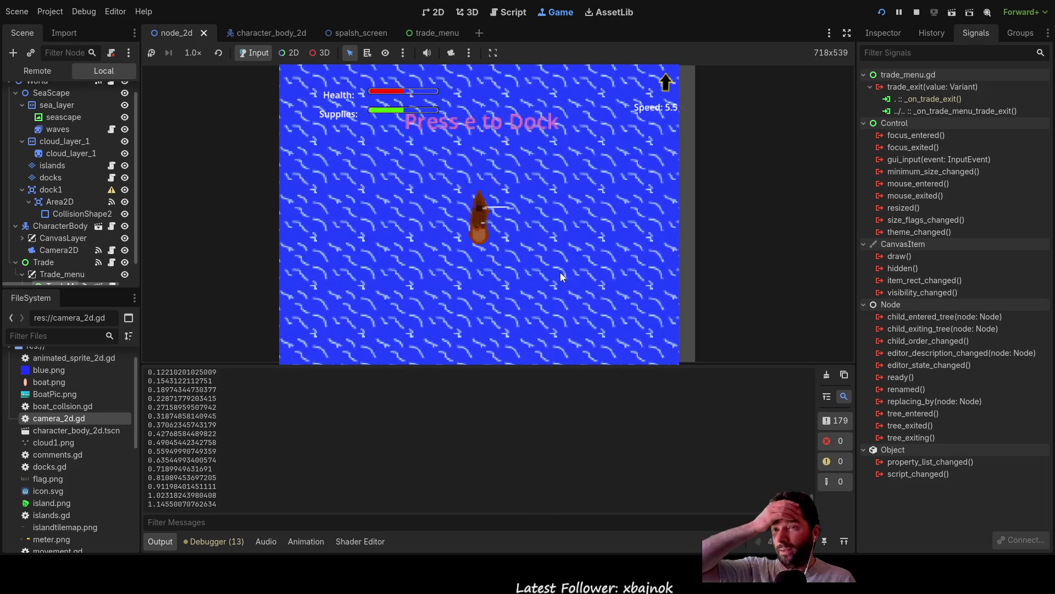
scroll(562, 264, up, 2)
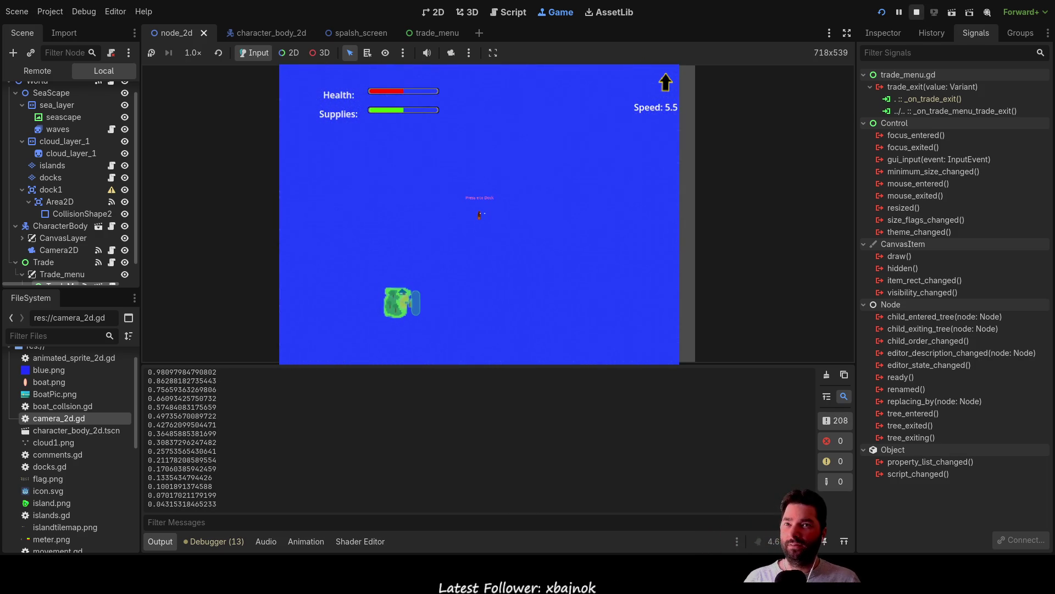
key(F8)
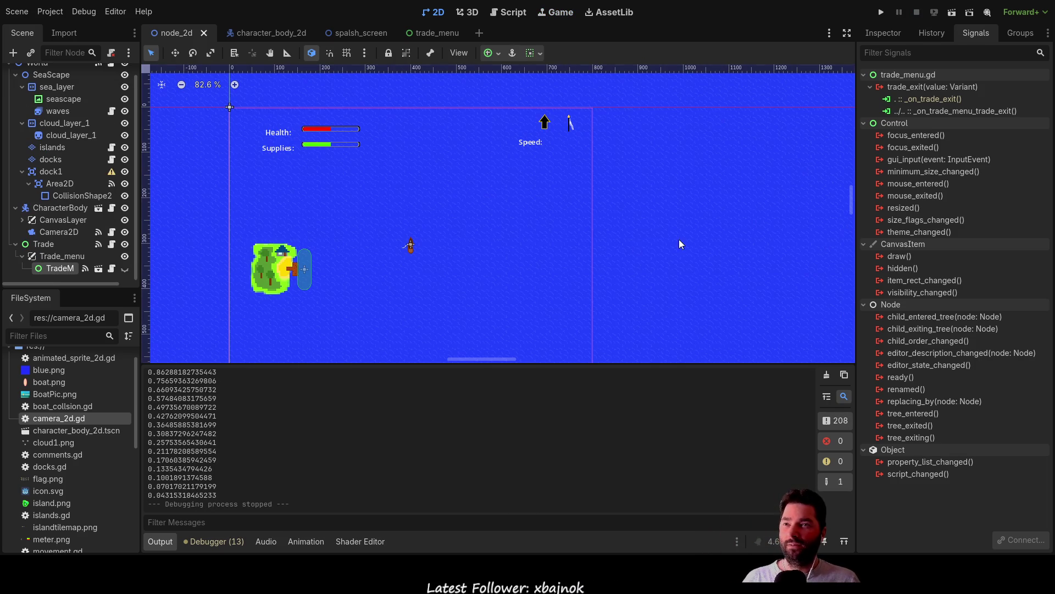
Show Camera2D's Inspector properties (Zoom 1.0 x 1.0, Drag Center) beside the scene's health bars.
mouse_move(556, 224)
mouse_down()
mouse_move(684, 123)
mouse_move(675, 163)
mouse_up()
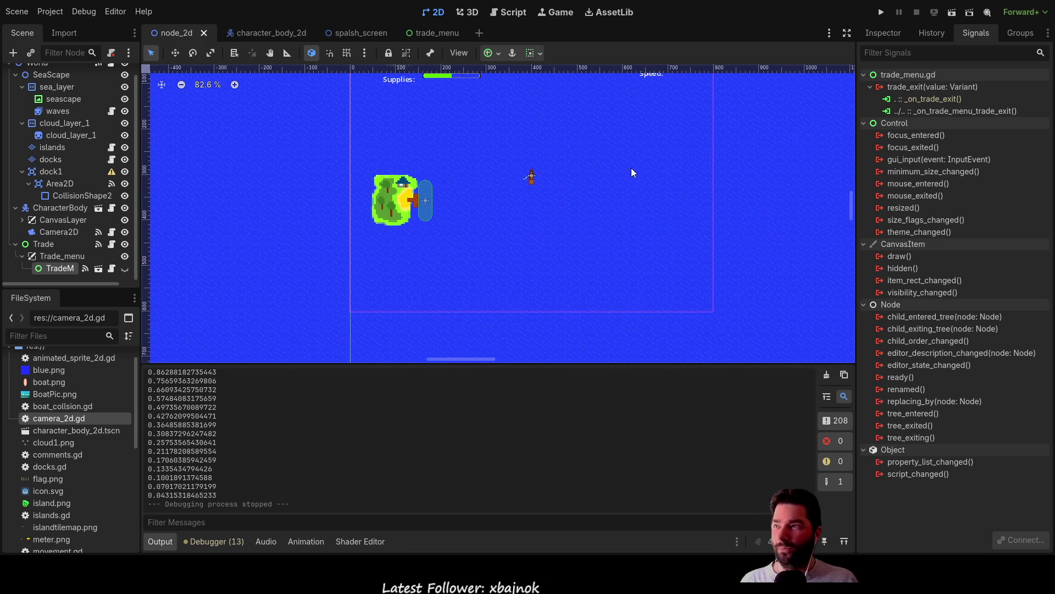
click(56, 235)
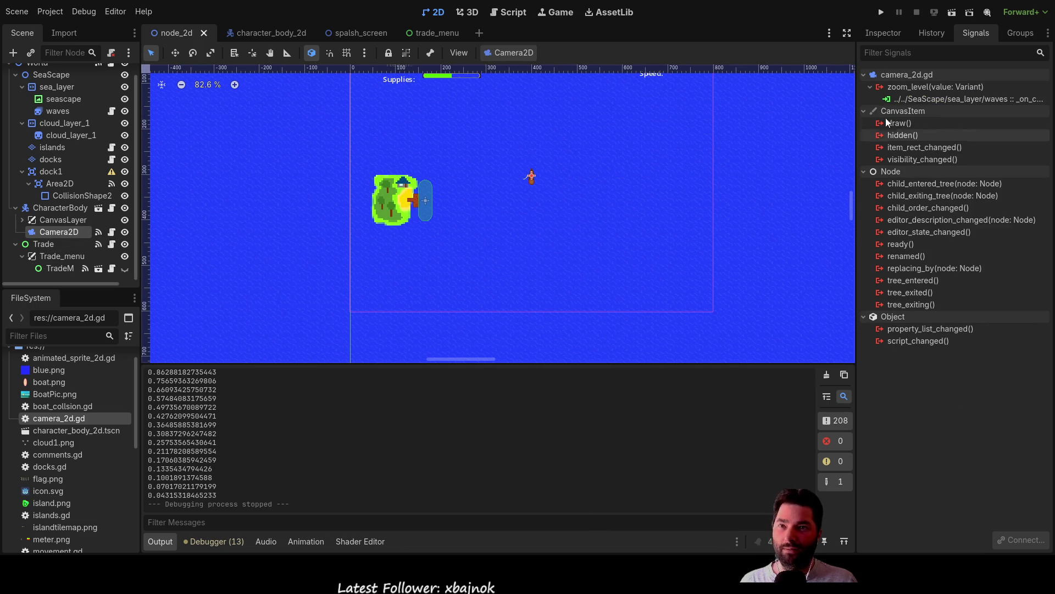
click(885, 36)
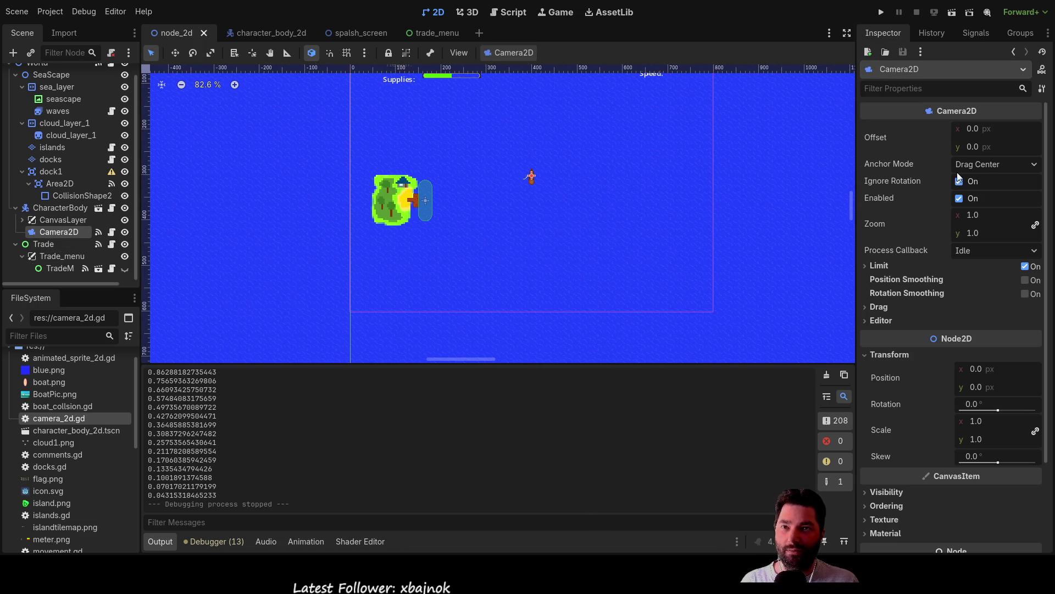
drag(644, 151, 591, 272)
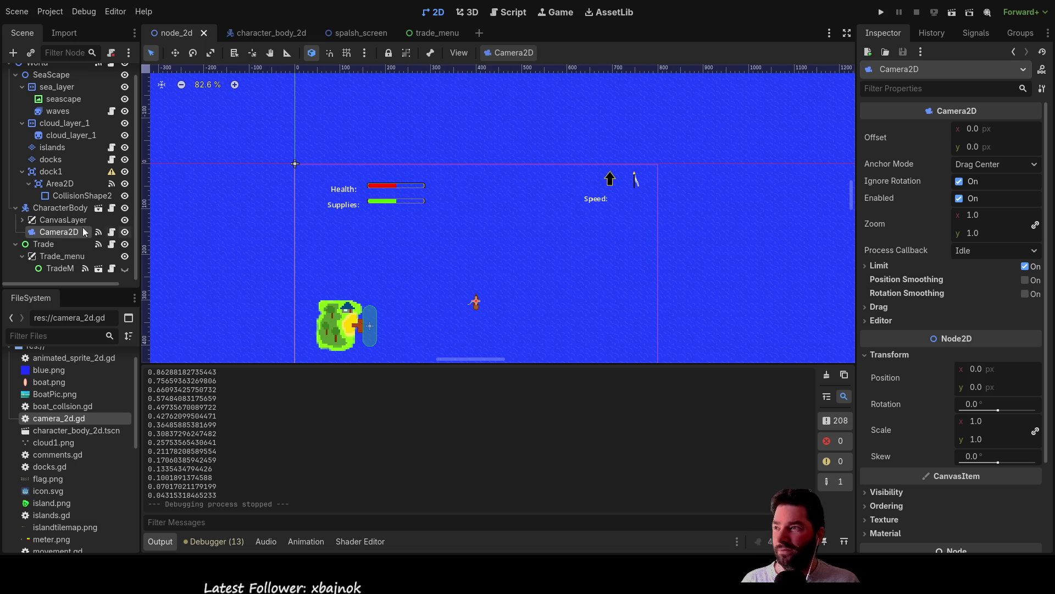
Switch to the script editor and open camera_2d.gd.
click(513, 12)
scroll(465, 243, down, 10)
scroll(470, 245, down, 5)
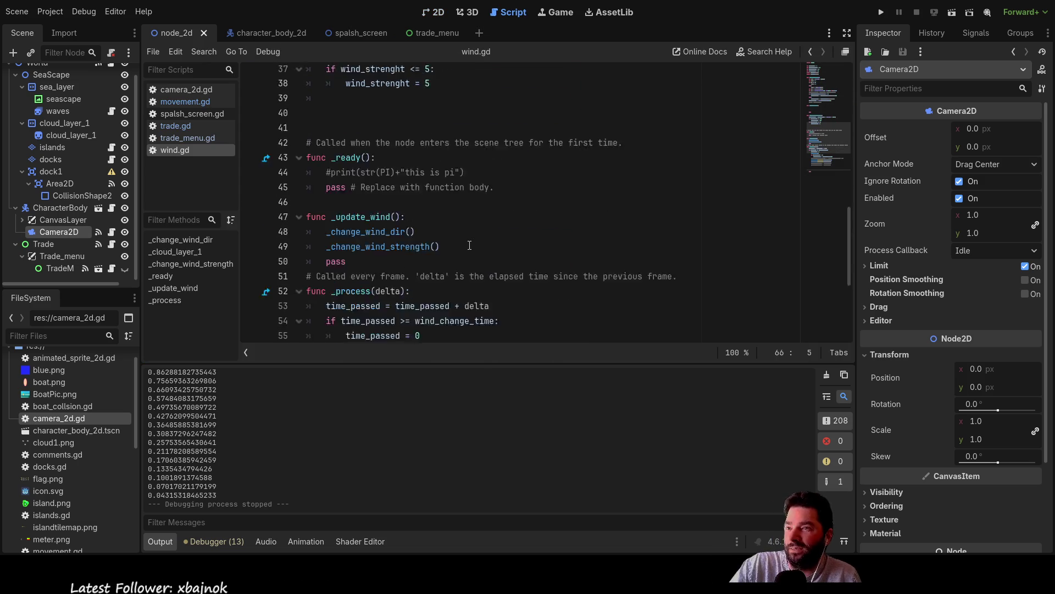
scroll(469, 245, down, 1)
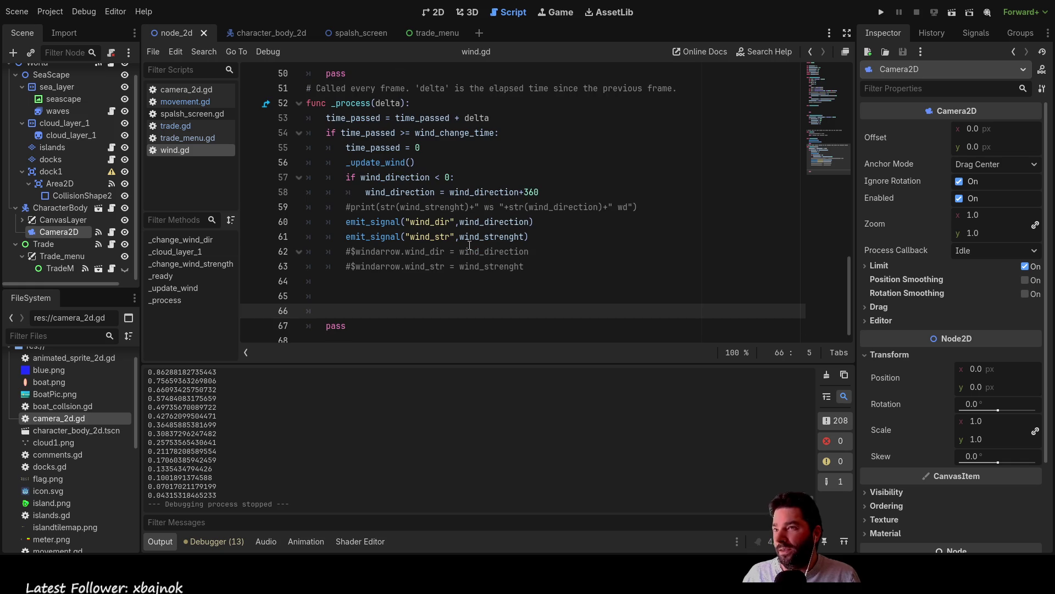
scroll(470, 245, up, 13)
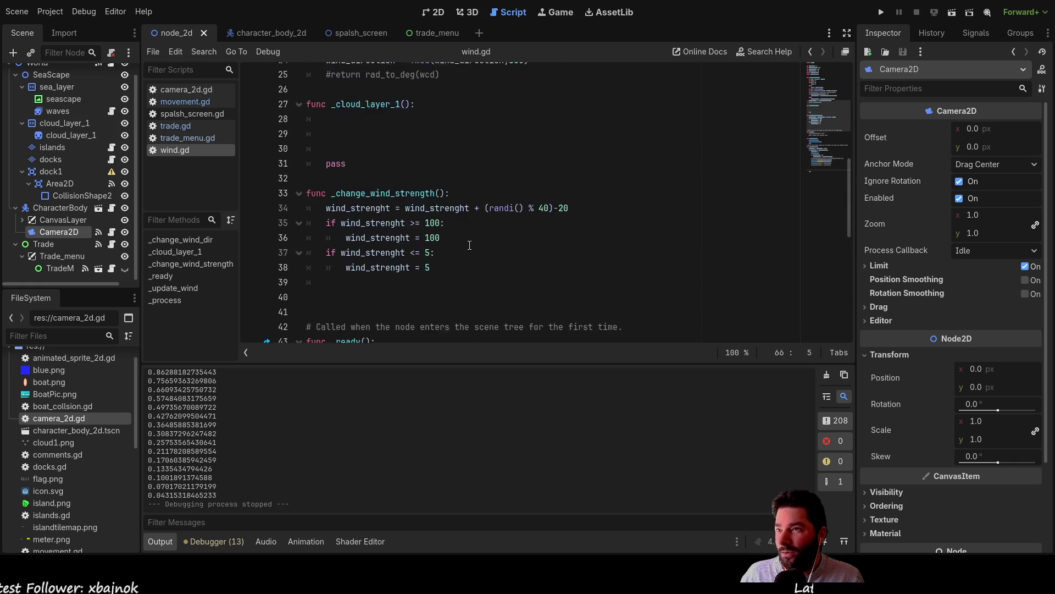
click(193, 91)
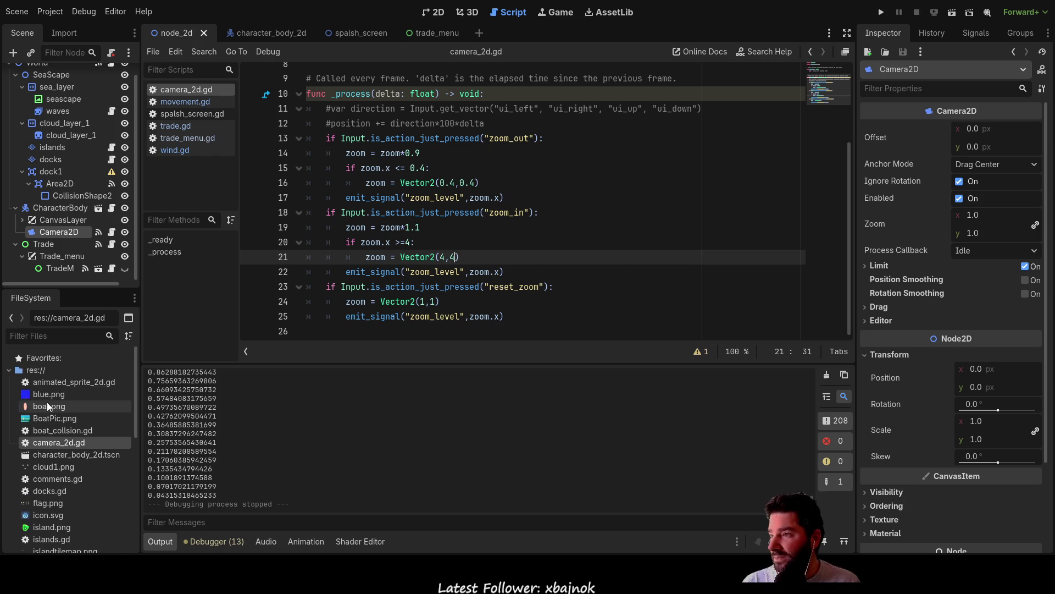
Open waves.gd and change line 15 to value/4 with comment range 0.4<->4.
scroll(50, 398, down, 5)
scroll(66, 404, down, 1)
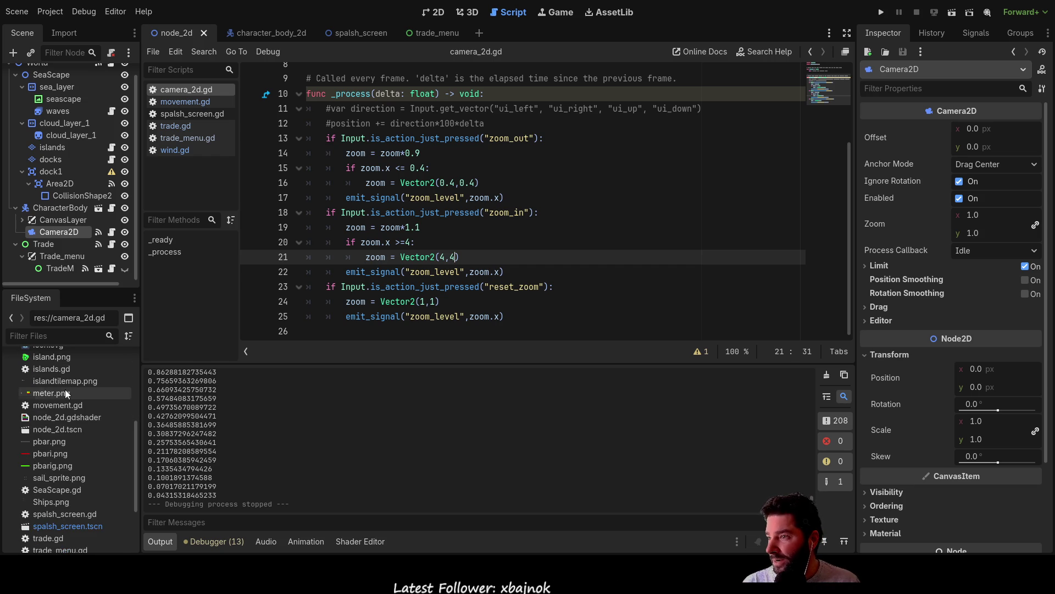
scroll(77, 434, down, 4)
click(57, 480)
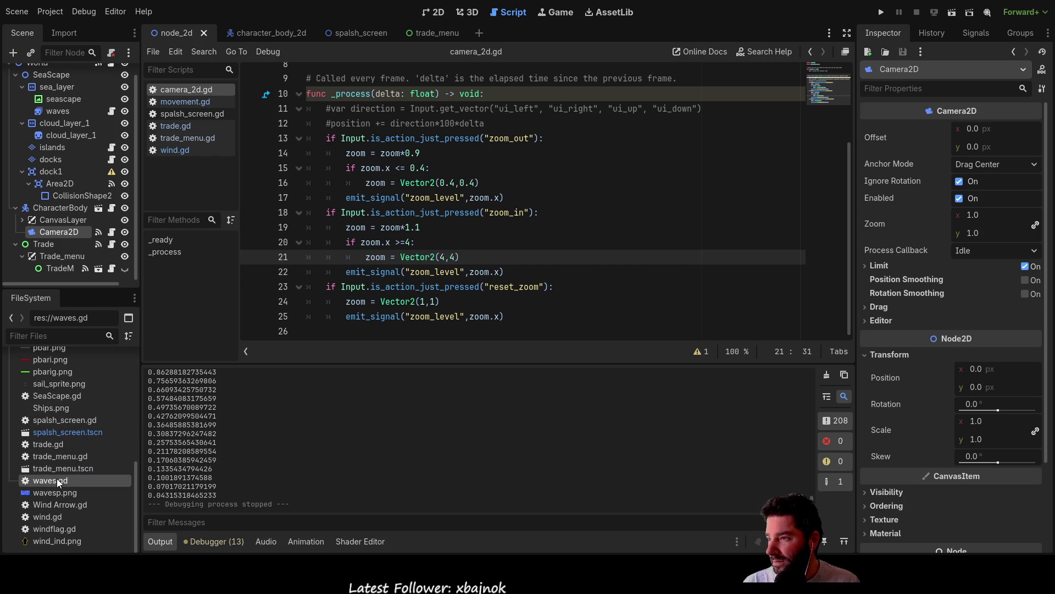
double_click(56, 480)
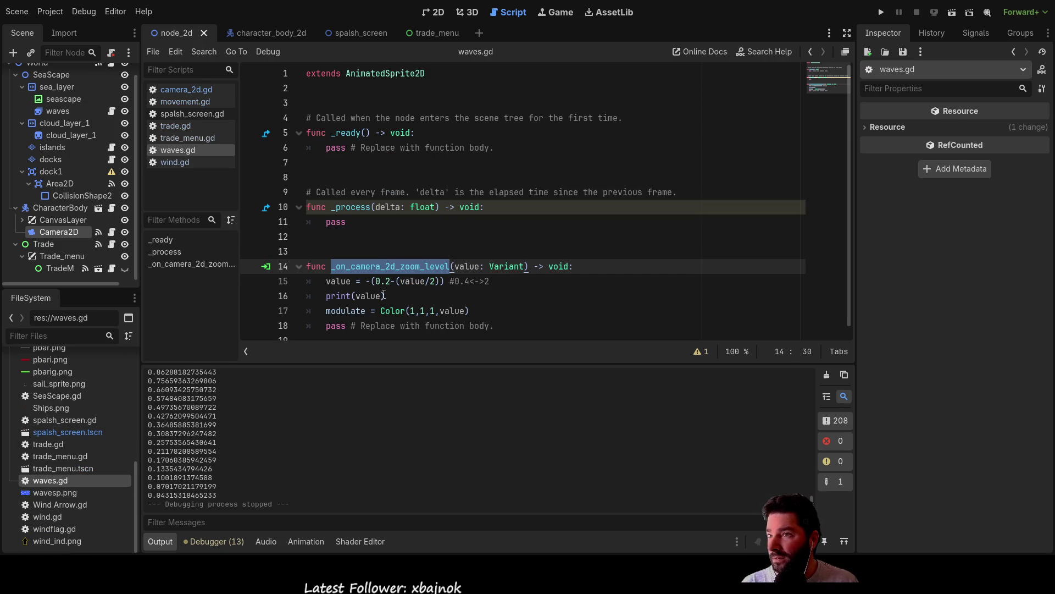
scroll(410, 256, down, 1)
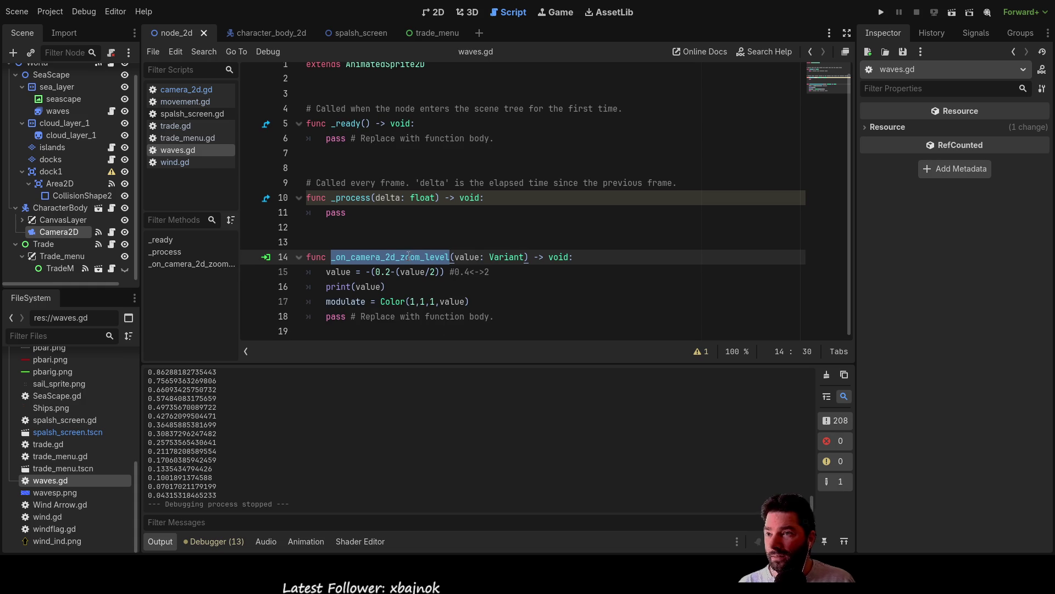
click(456, 273)
mouse_move(476, 276)
mouse_down()
mouse_move(387, 286)
mouse_move(484, 273)
mouse_up()
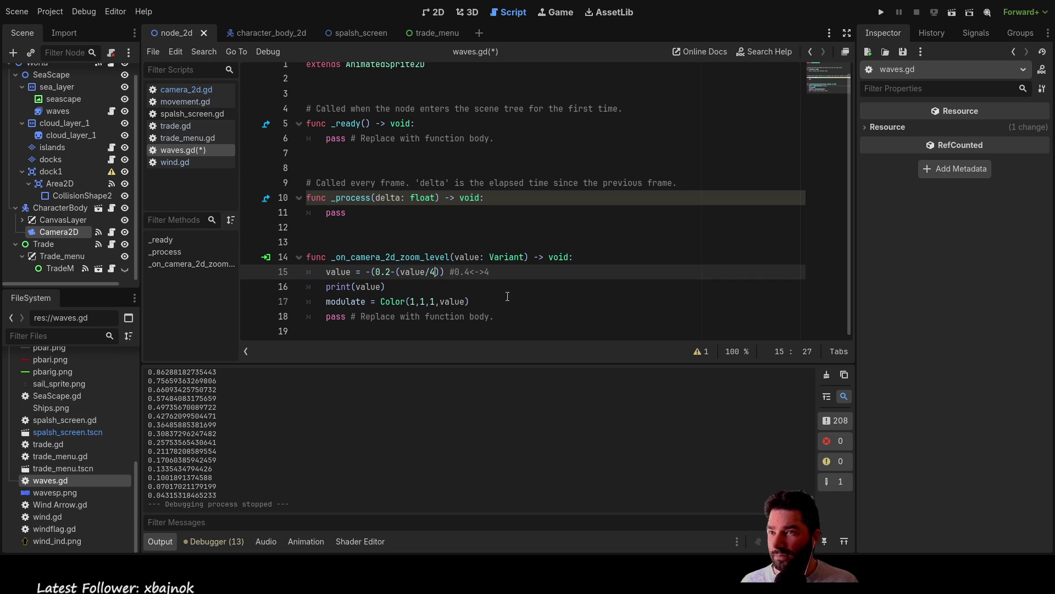
click(493, 285)
Save waves.gd and test-run the waves fade, then stop the game.
key(ctrl+s)
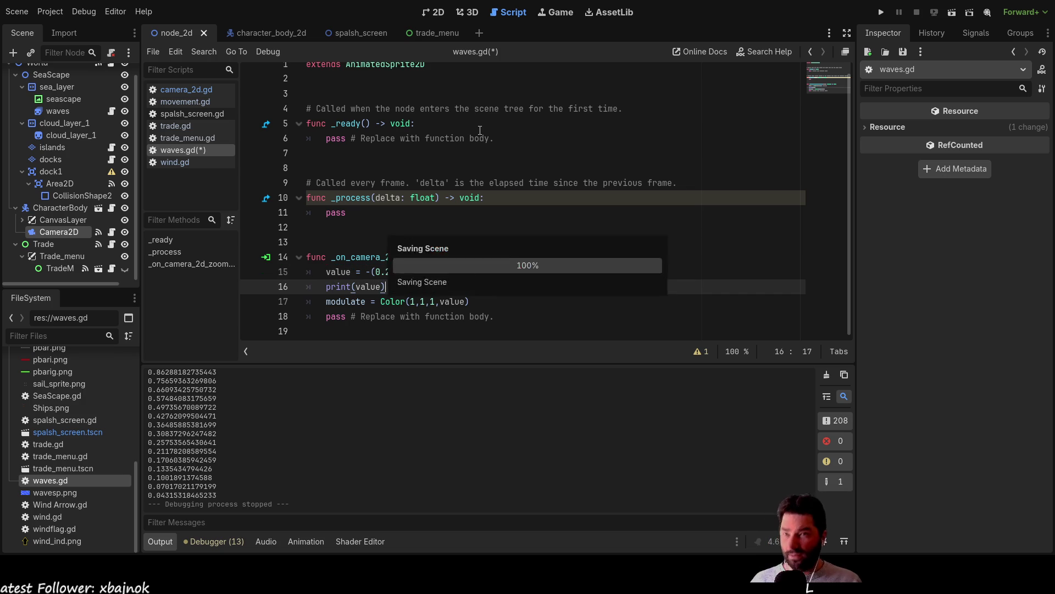
click(878, 13)
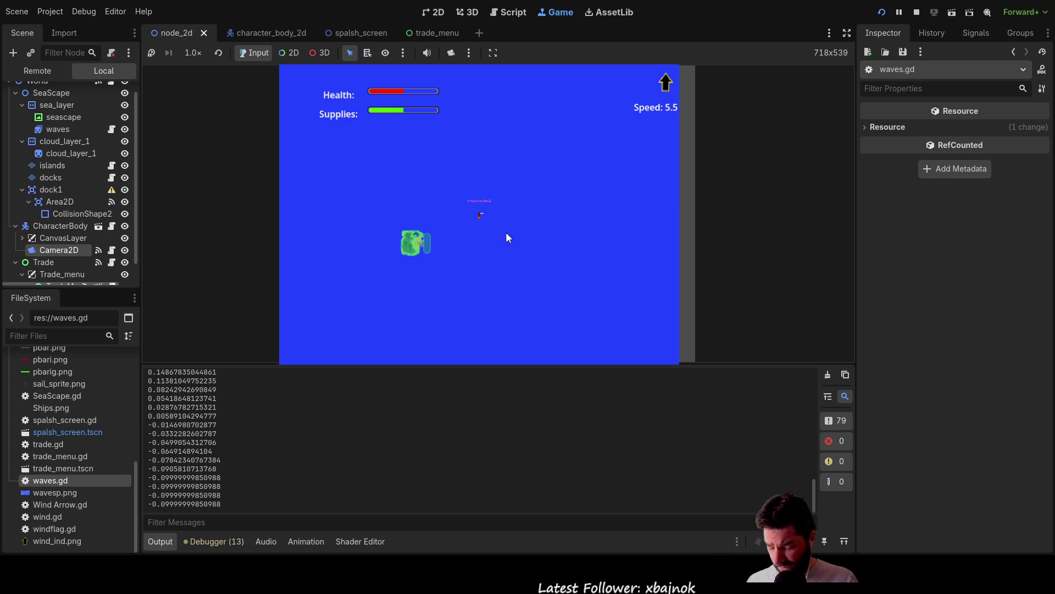
key(F8)
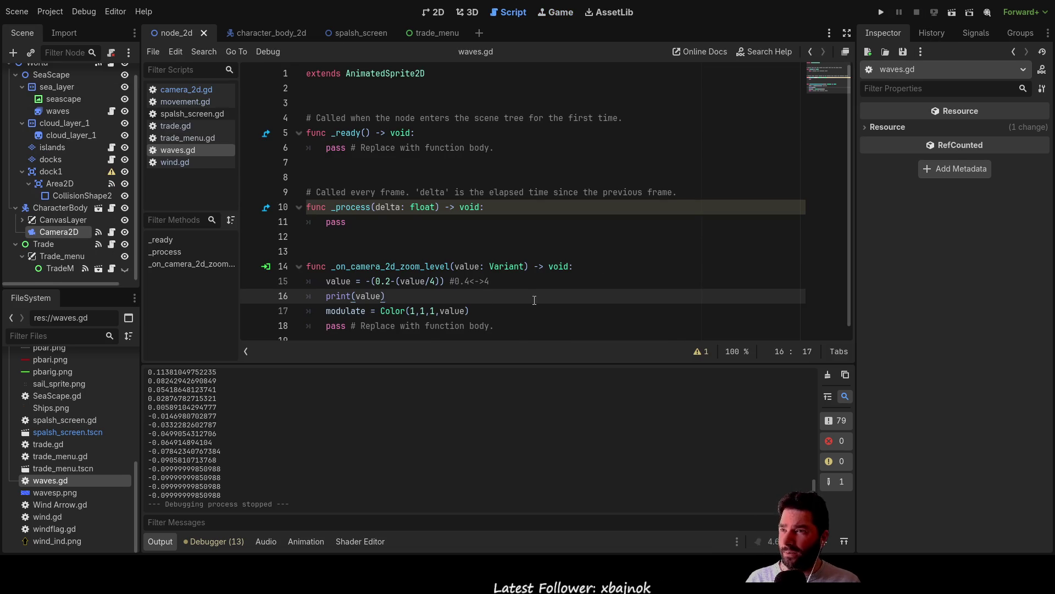
scroll(368, 269, down, 1)
click(368, 272)
Remove the 0.2 offset so line 15 reads value = -(-(value/4)).
text(-)
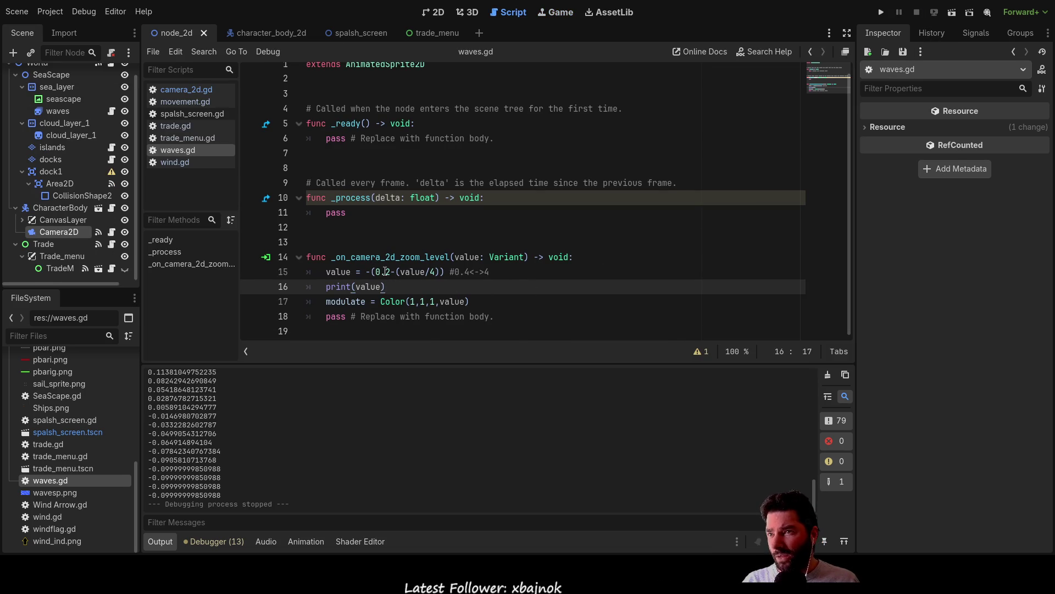
click(385, 272)
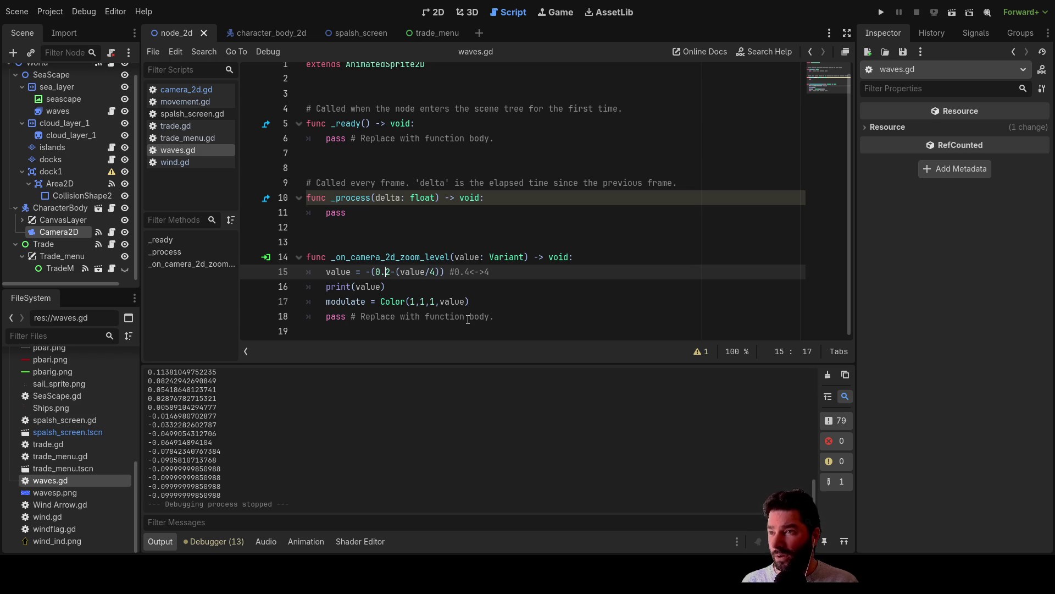
key(BackSpace)
key(BackSpace)
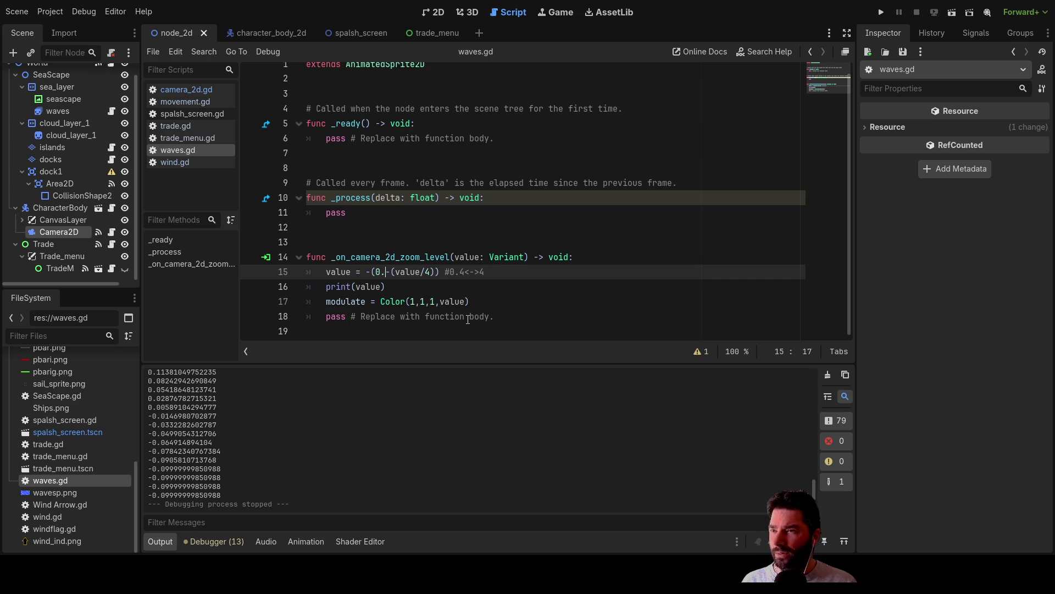
key(BackSpace)
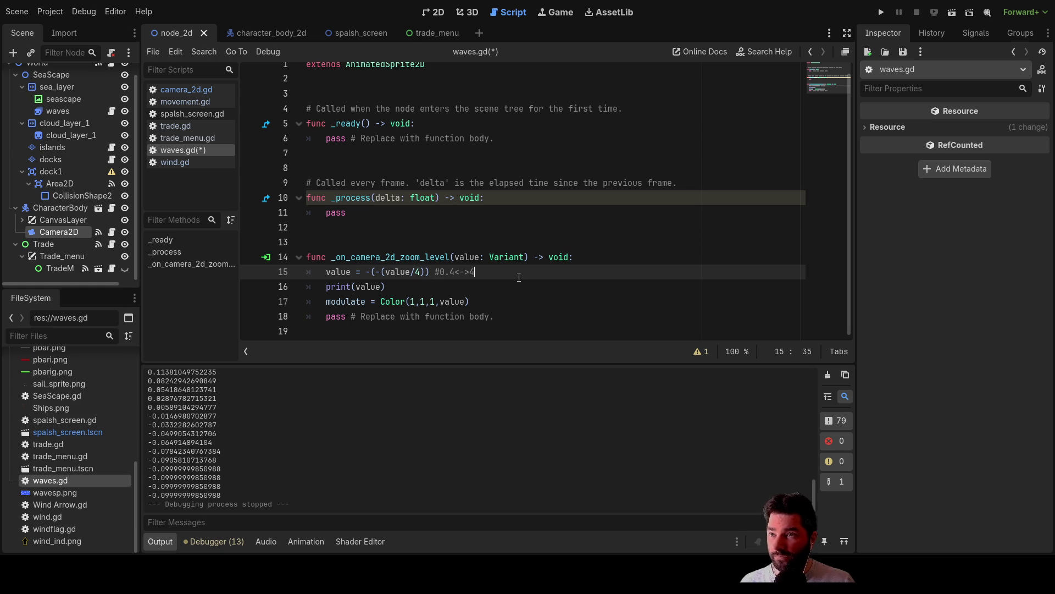
Write the line 15 comment note as 1-(0.1->1).
text( 0.1)
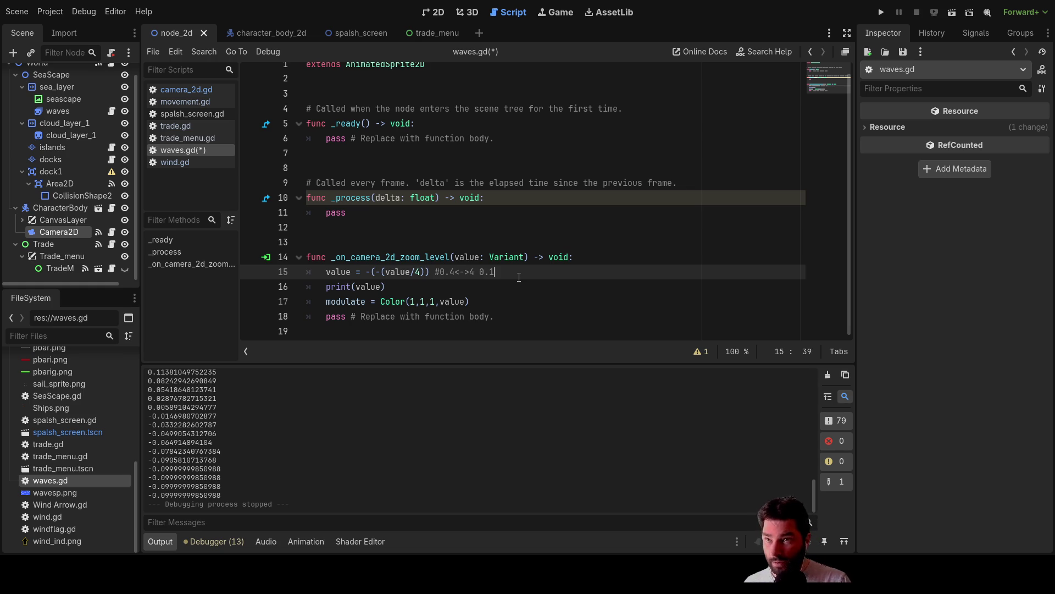
text(->)
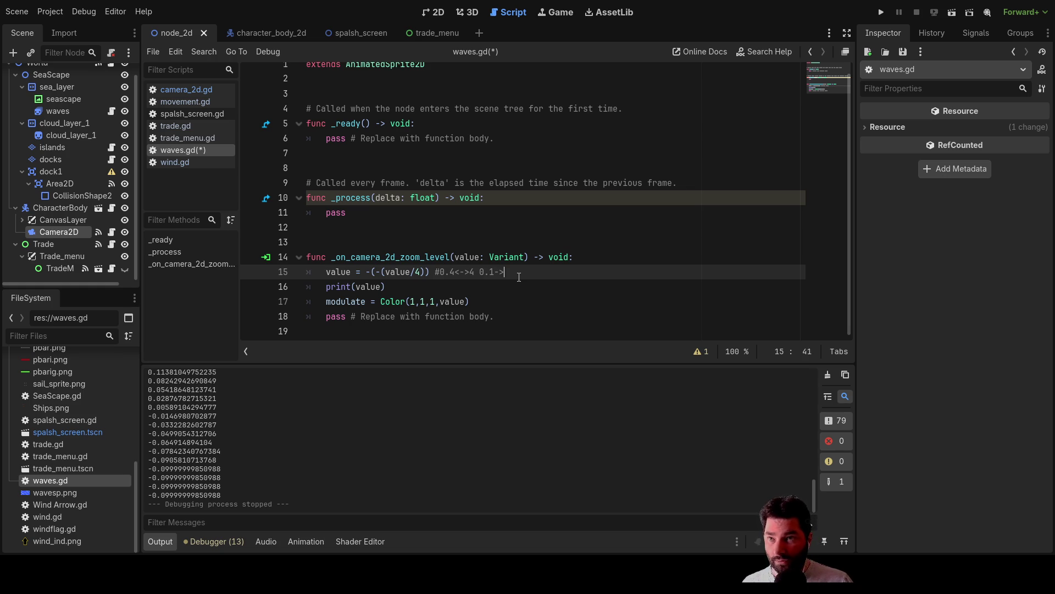
text(1)
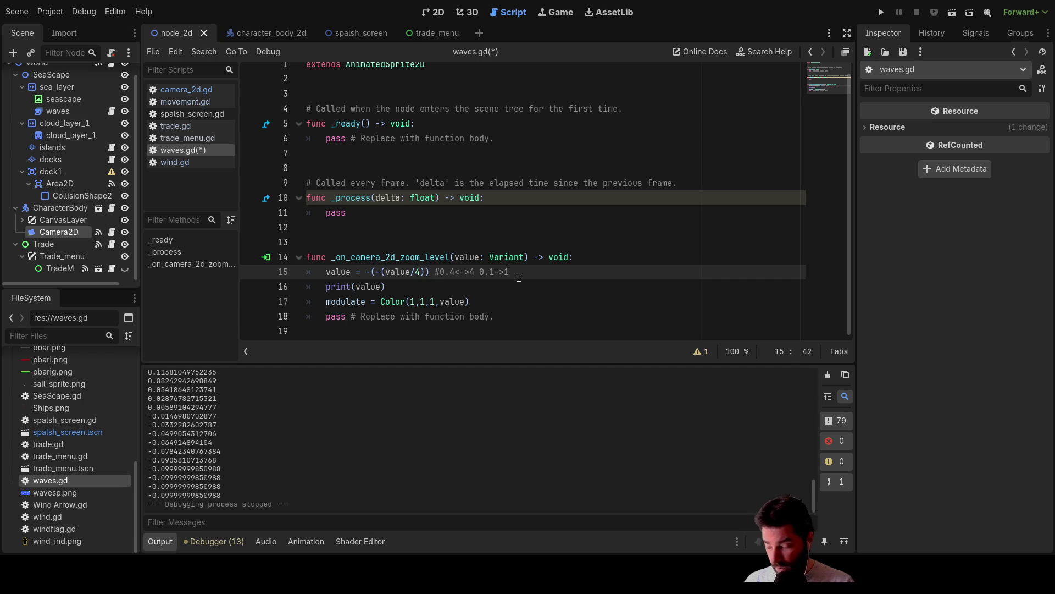
key(Left)
key(Left)
key(Left)
text(()
key(Right)
key(Right)
key(Right)
text())
key(Left)
key(Left)
key(Left)
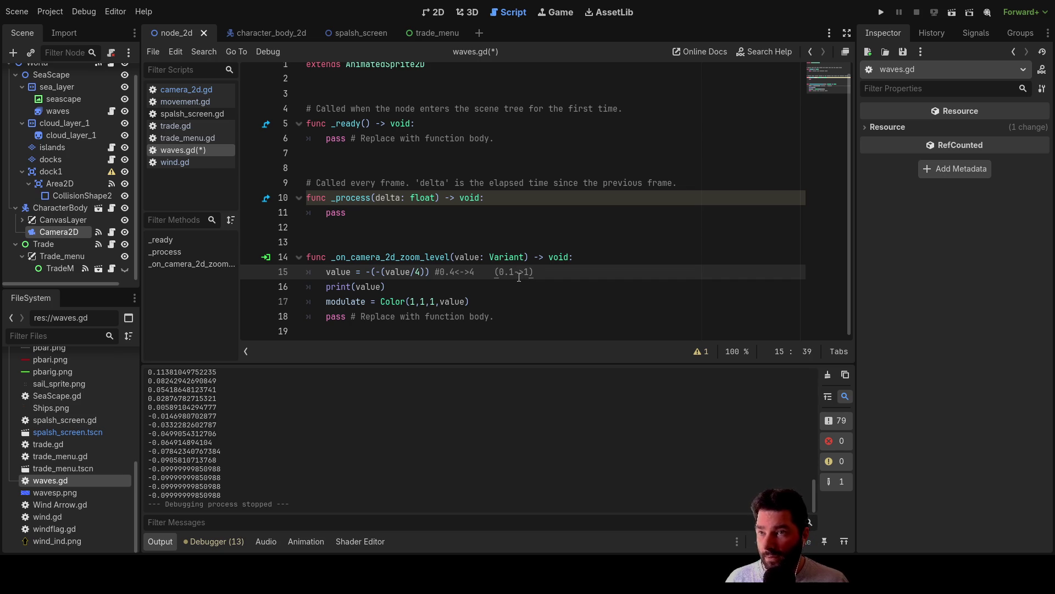
text(-)
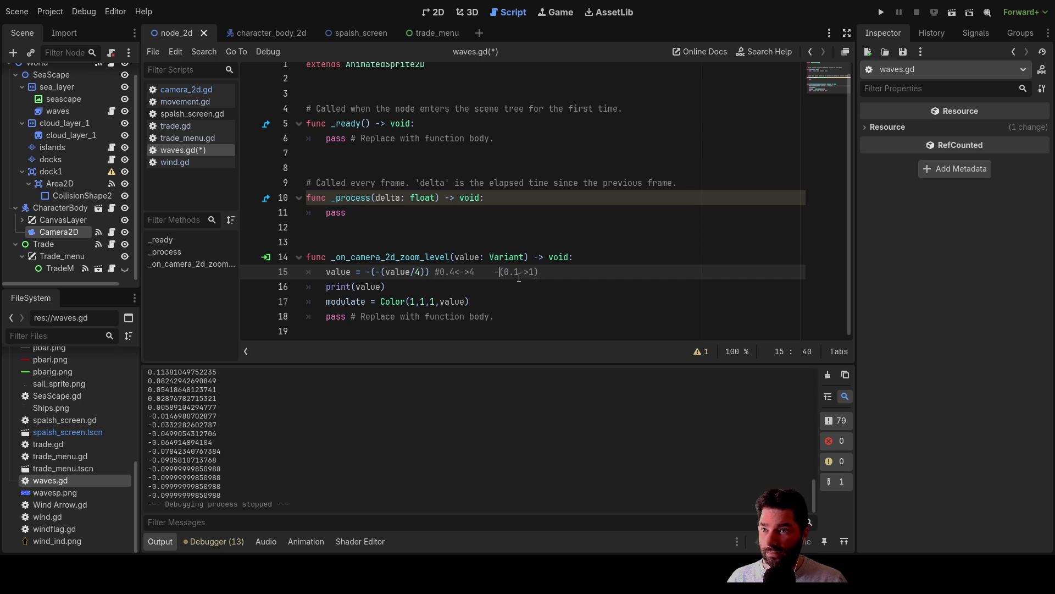
key(Left)
text(1)
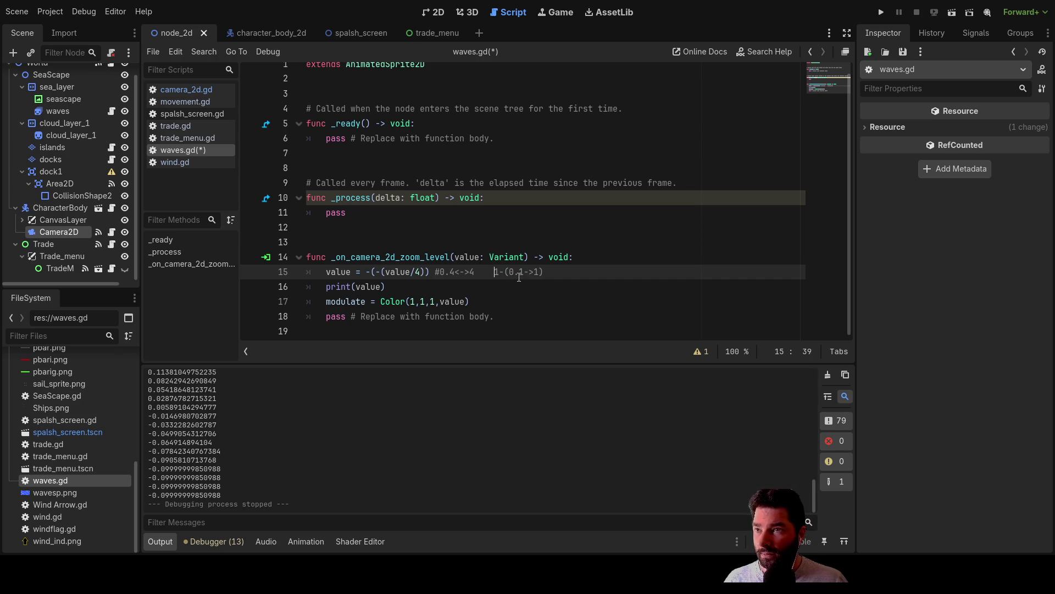
Try 0.2 in place of 1 in both the formula and comment note.
key(Left)
key(Left)
text(1)
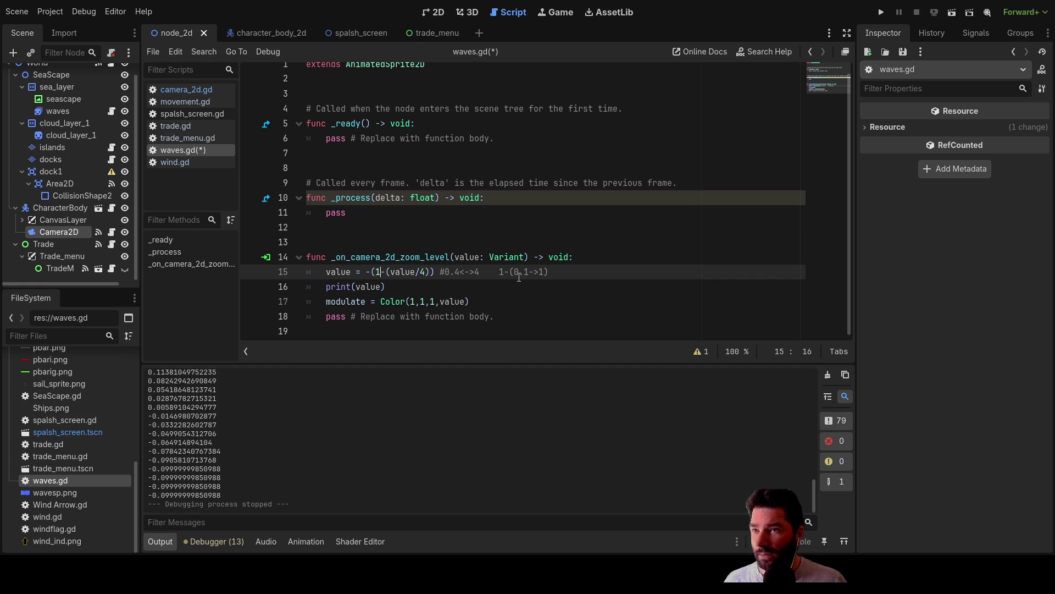
key(BackSpace)
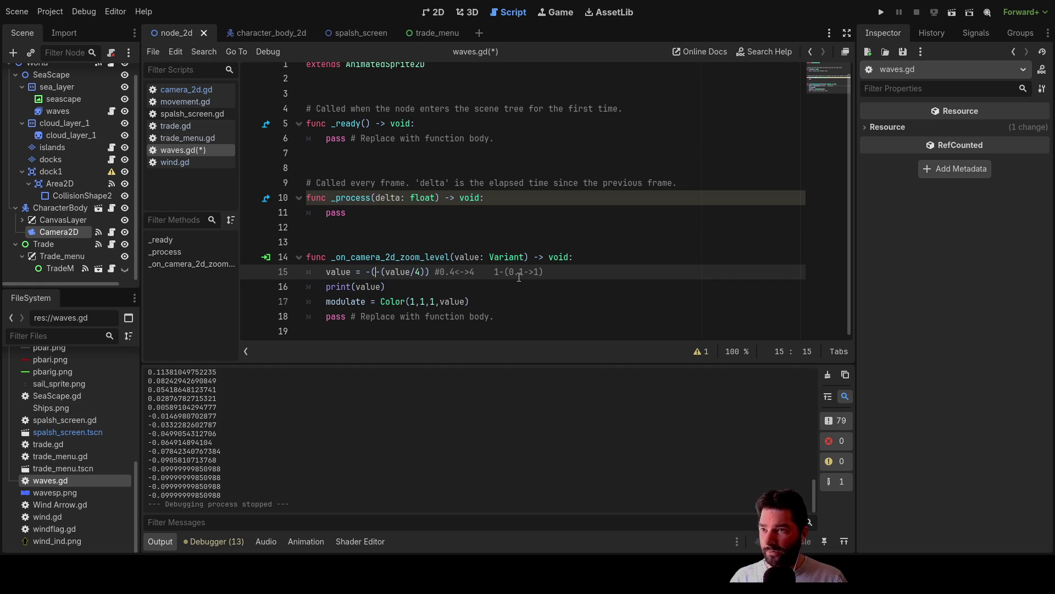
text(0.2)
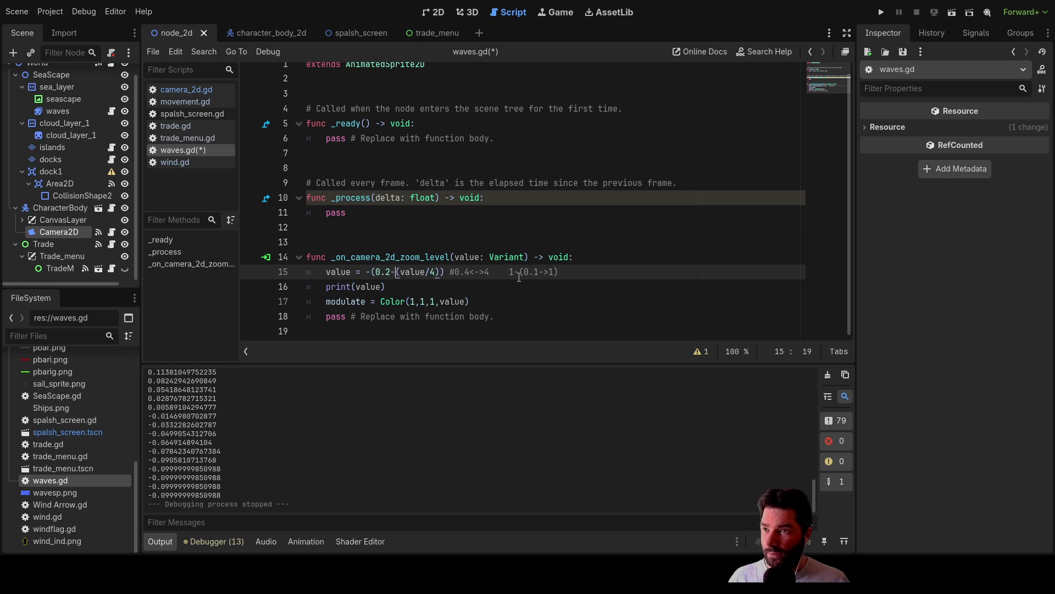
key(Right)
key(Right)
key(Right)
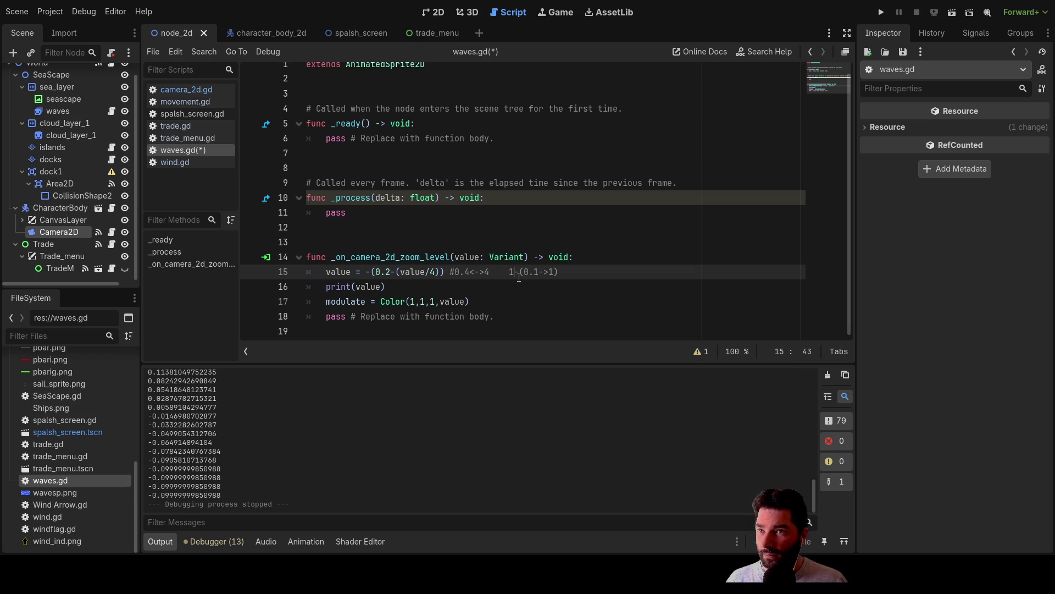
key(BackSpace)
text(0.2)
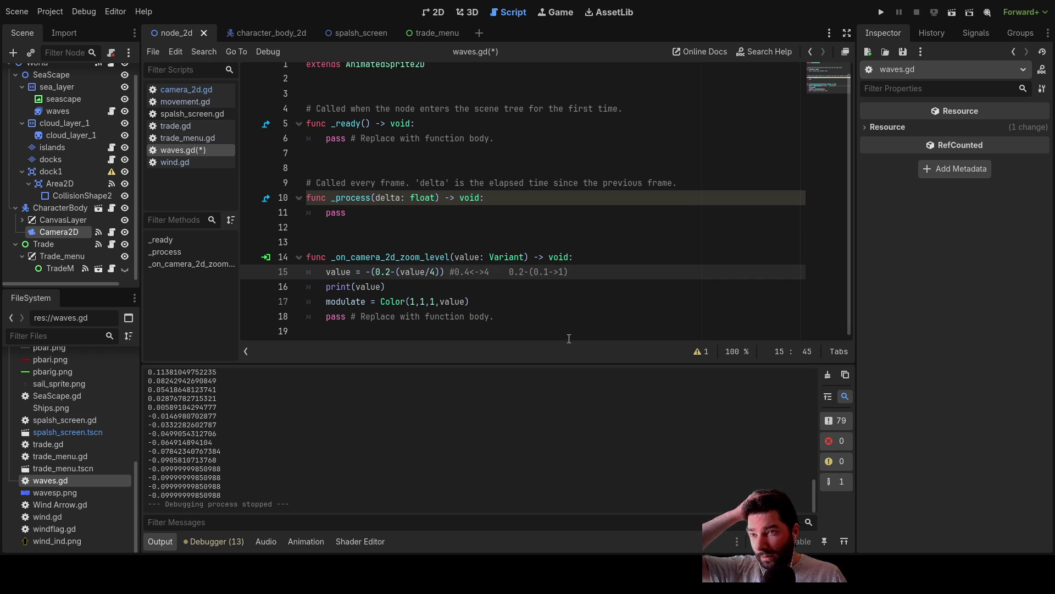
Restore 1 in both, so line 15 reads value = (1-(value/4)).
key(BackSpace)
key(BackSpace)
key(BackSpace)
key(Tab)
key(BackSpace)
text(1)
key(Left)
key(Left)
key(Left)
key(BackSpace)
key(BackSpace)
key(BackSpace)
text(1)
key(Right)
key(Right)
key(Right)
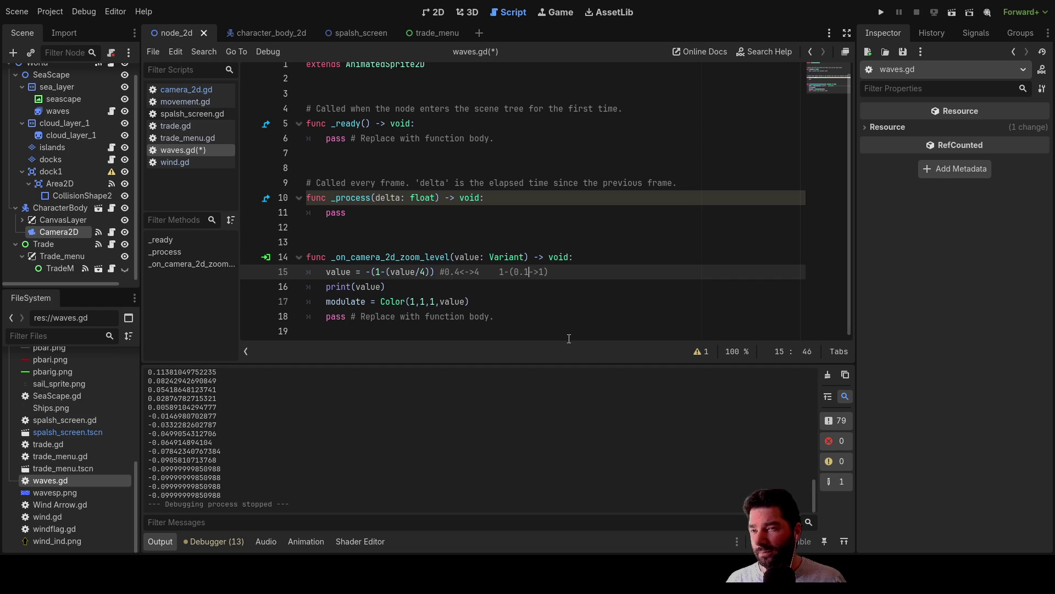
key(Left)
key(Left)
key(Left)
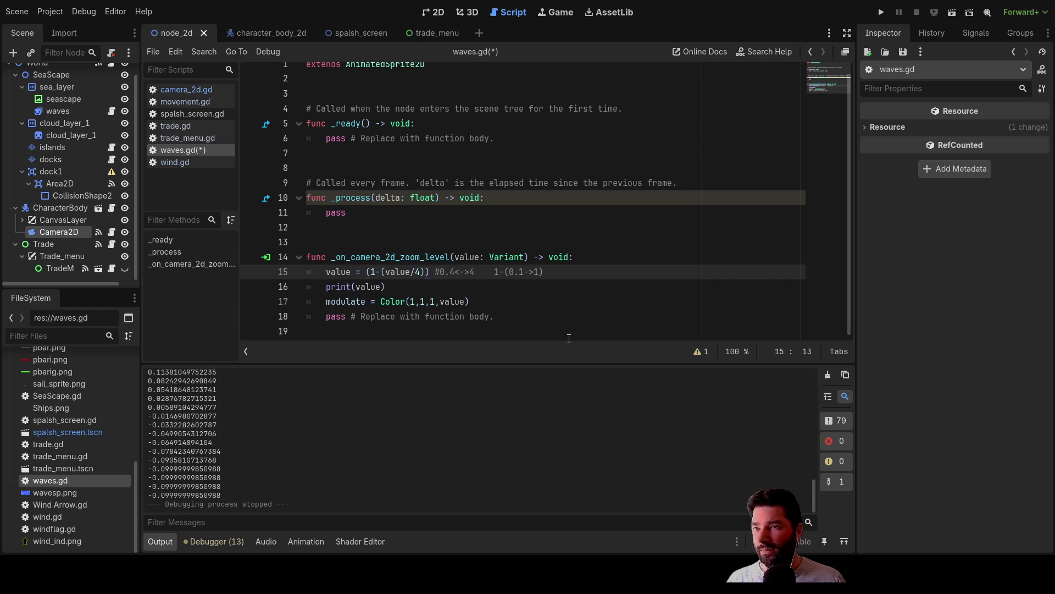
Run the game and zoom in and out to test the waves fade, then stop.
click(881, 13)
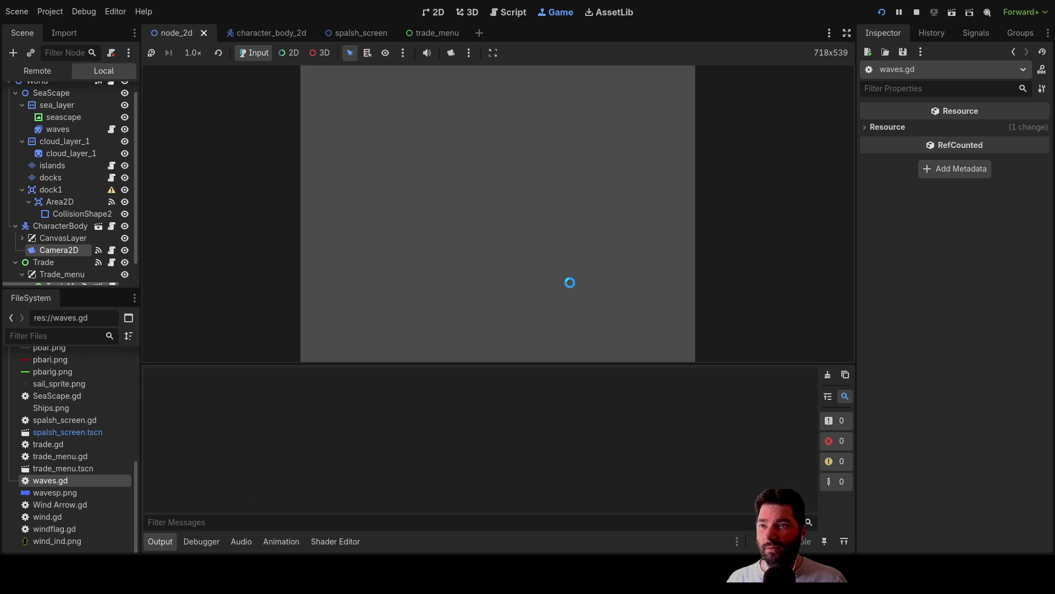
click(408, 92)
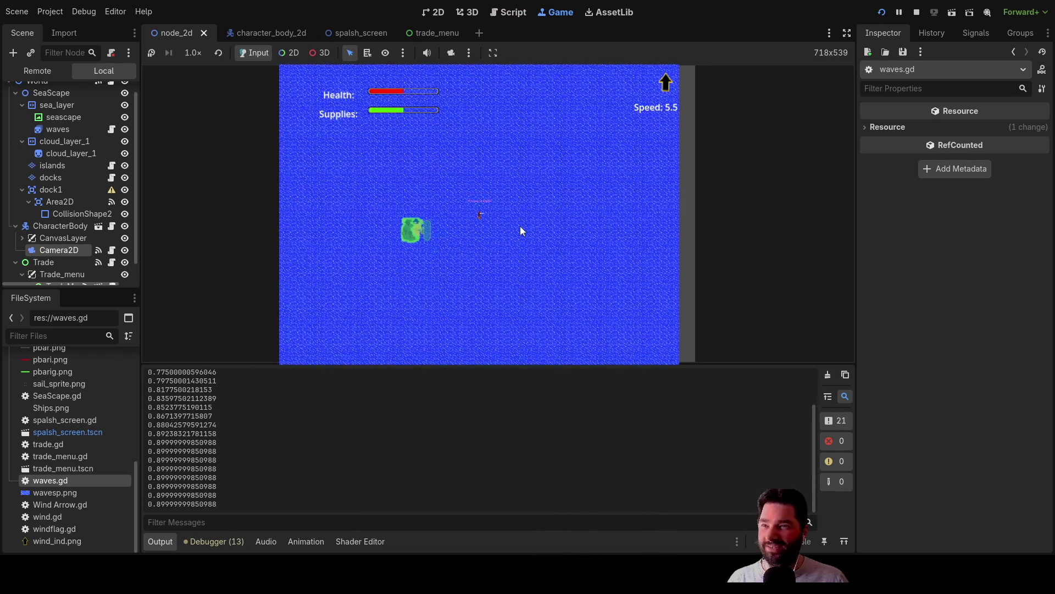
scroll(516, 222, up, 2)
scroll(516, 226, up, 5)
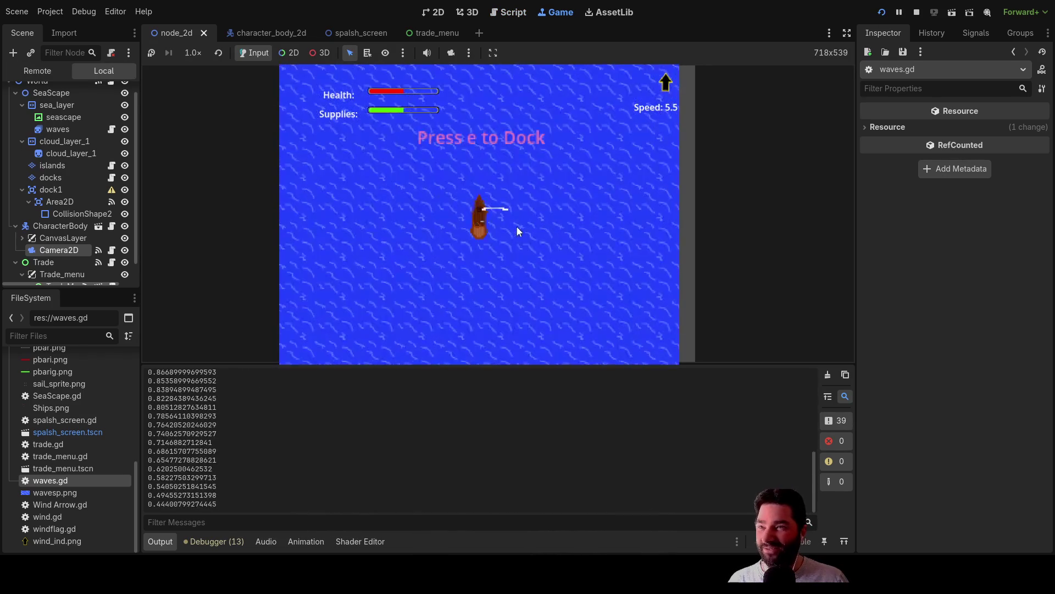
scroll(517, 225, down, 8)
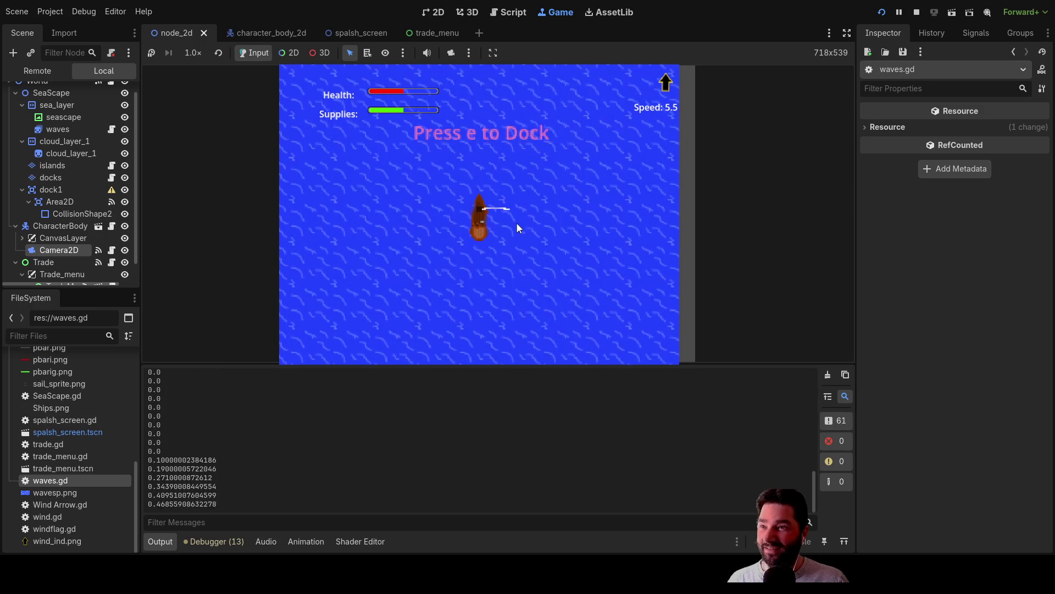
scroll(516, 220, up, 6)
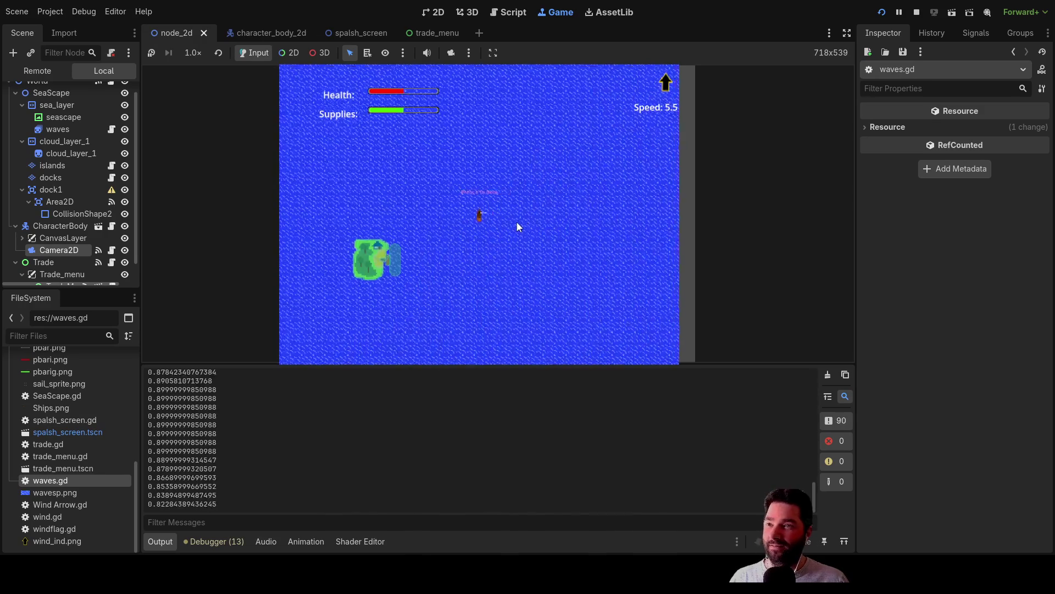
scroll(518, 230, down, 3)
scroll(517, 224, up, 3)
scroll(517, 228, down, 3)
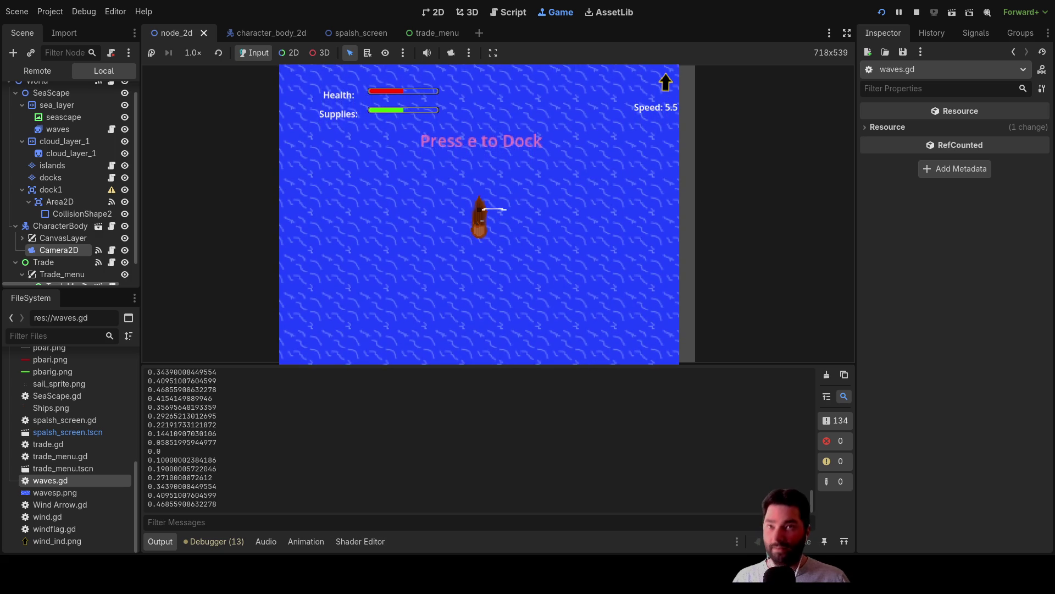
click(916, 12)
Delete '1-' so line 15 reads value = ((value/4)), then retest zooming and stop.
key(Right)
key(Delete)
key(Delete)
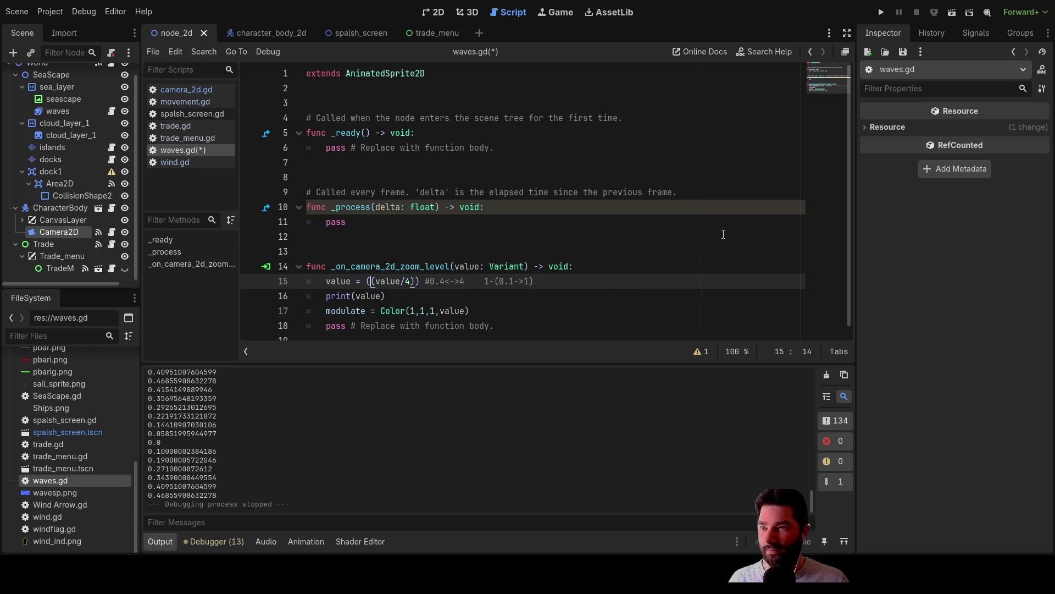
click(885, 13)
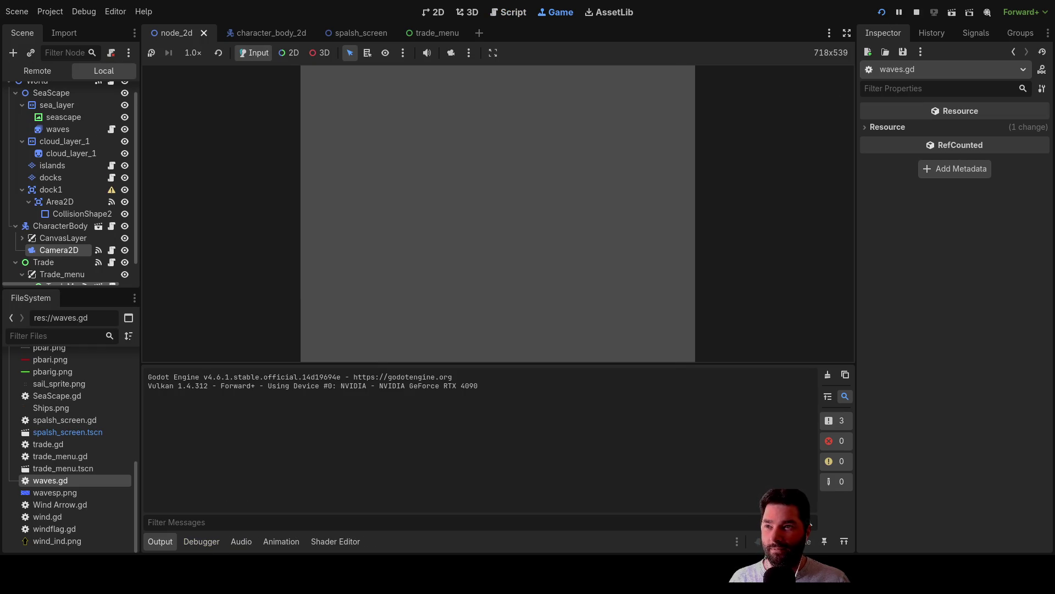
click(408, 86)
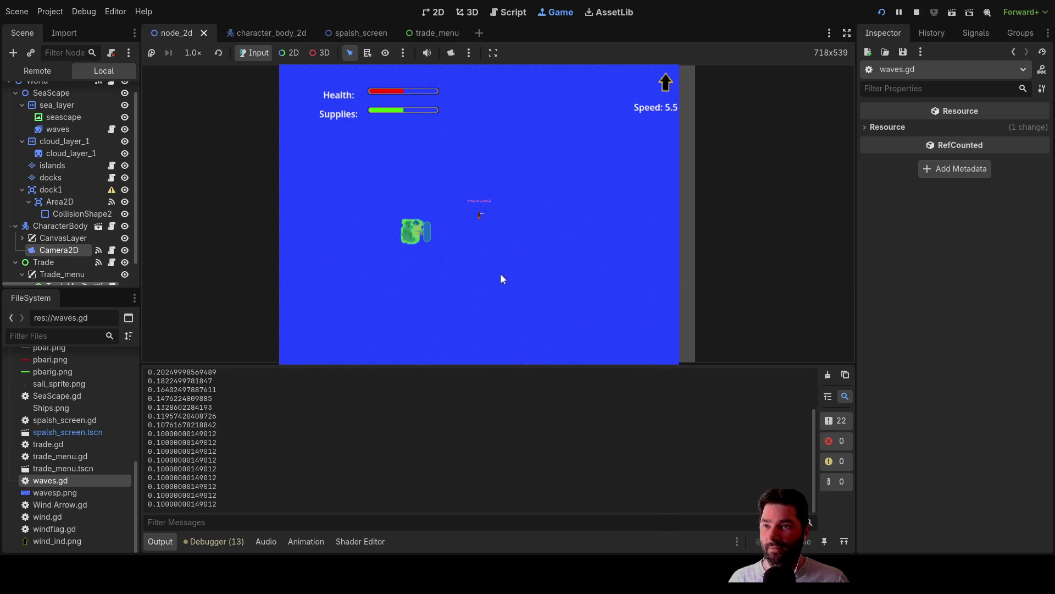
scroll(515, 217, up, 11)
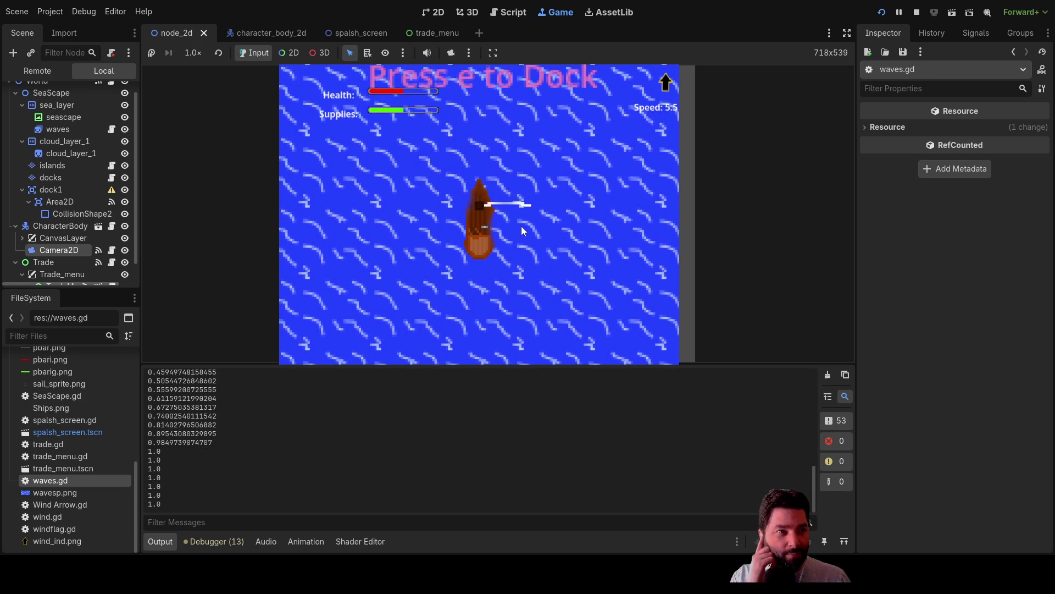
scroll(521, 226, down, 15)
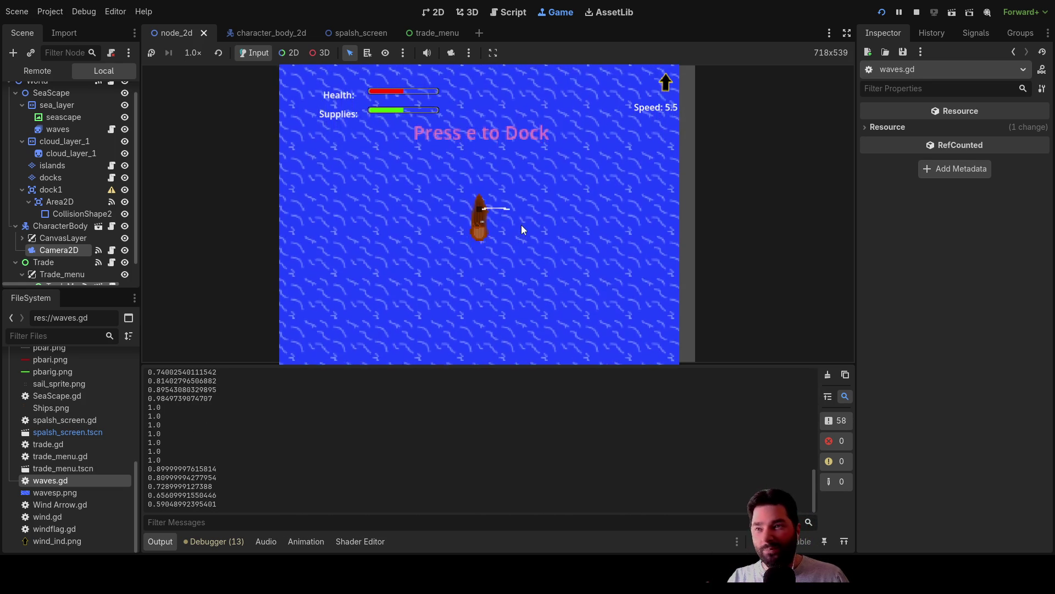
scroll(497, 231, up, 3)
click(917, 12)
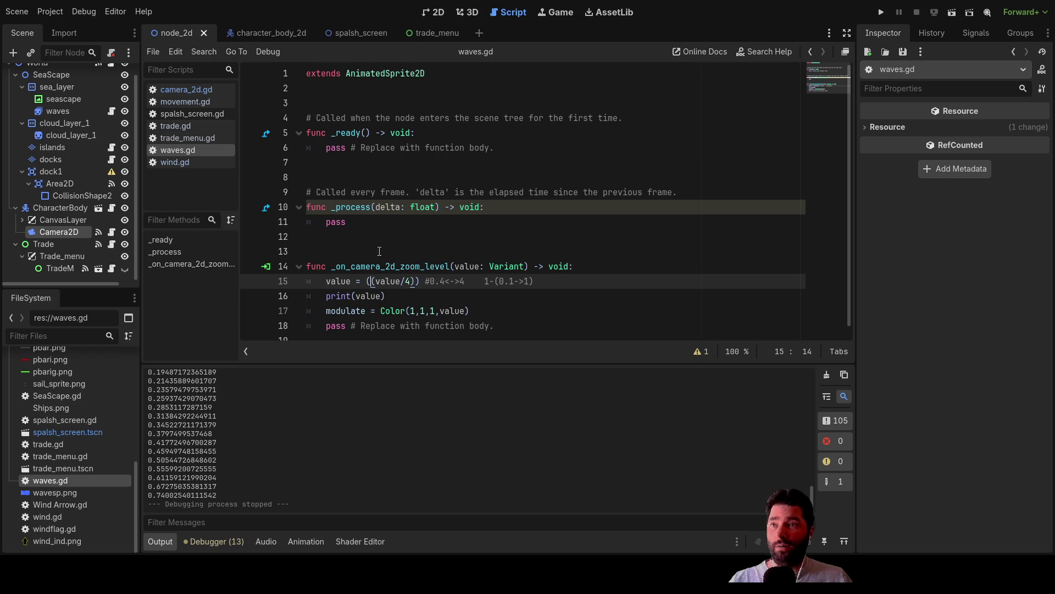
Delete the minus sign in line 15's comment, leaving (0.1->1).
click(493, 281)
key(BackSpace)
key(BackSpace)
key(ctrl+z)
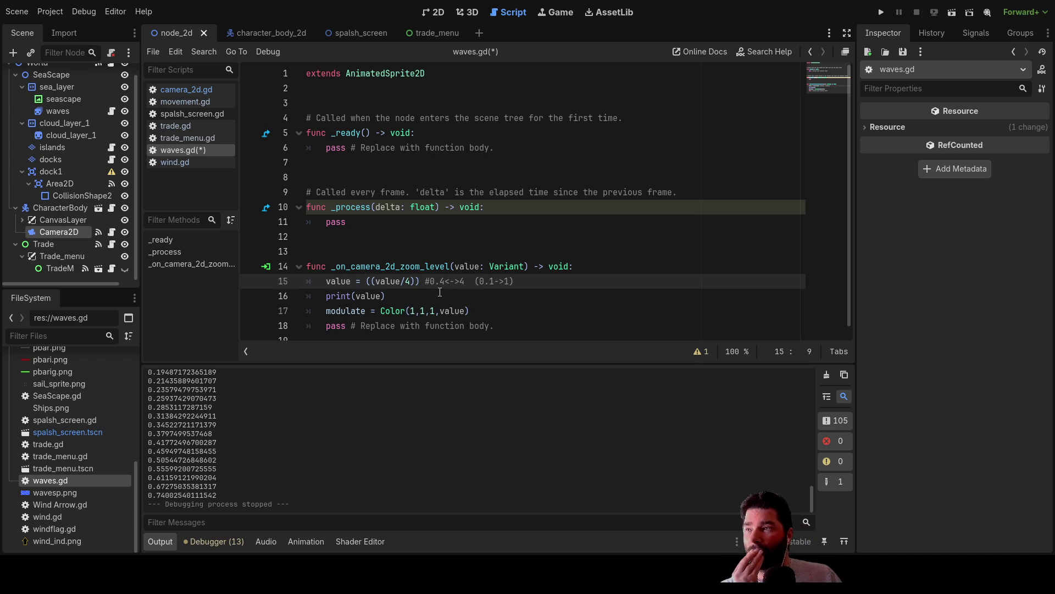
Select the Trade node to show its properties with trade.gd attached.
scroll(126, 422, up, 5)
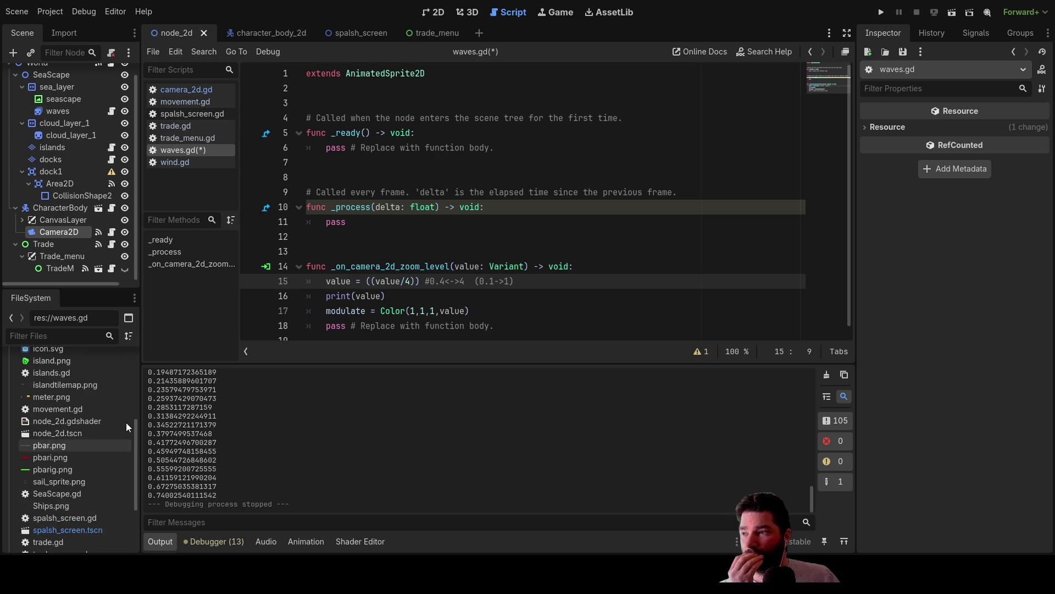
scroll(127, 421, down, 5)
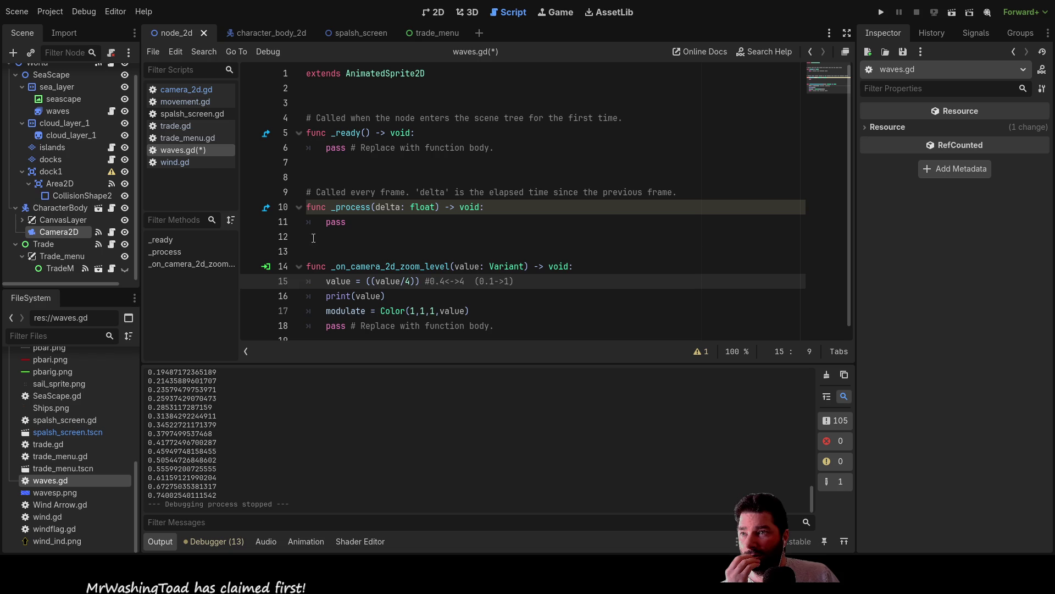
key(Up)
key(Up)
key(Up)
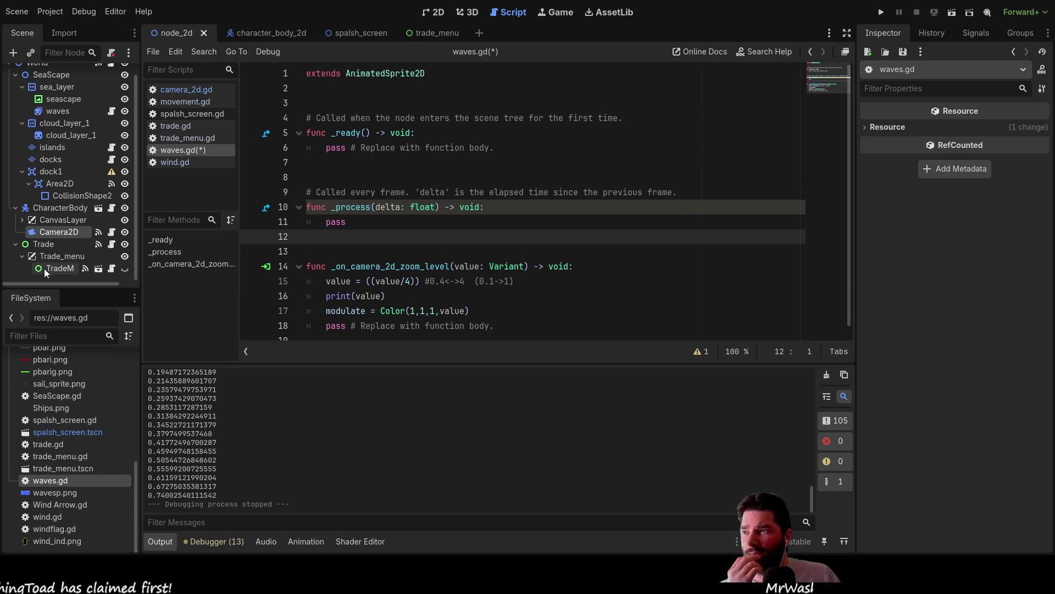
click(39, 244)
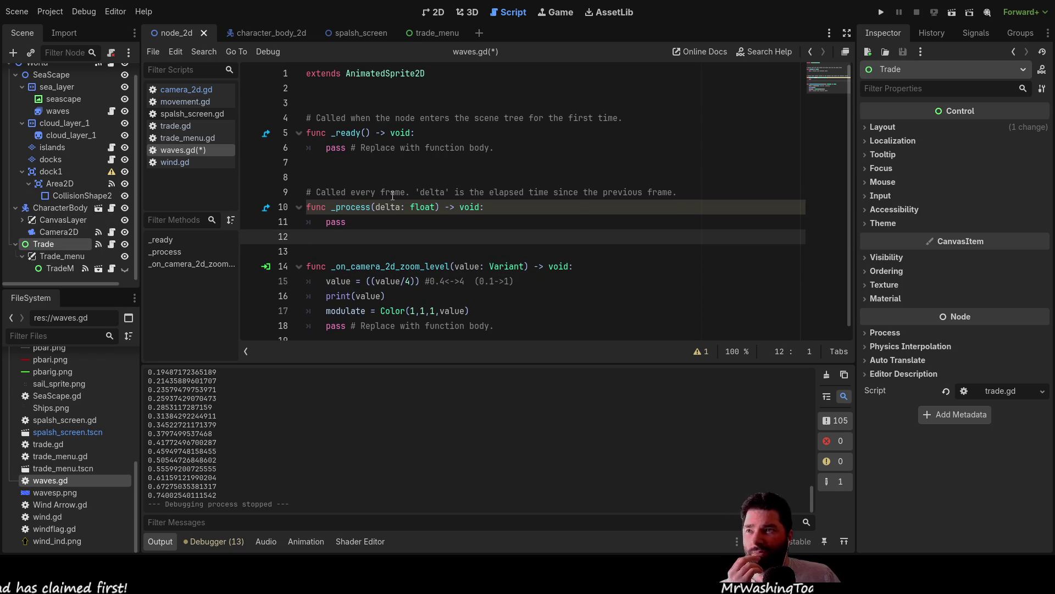
Open trade.gd and insert blank lines below the variable declarations.
click(180, 126)
scroll(398, 188, up, 10)
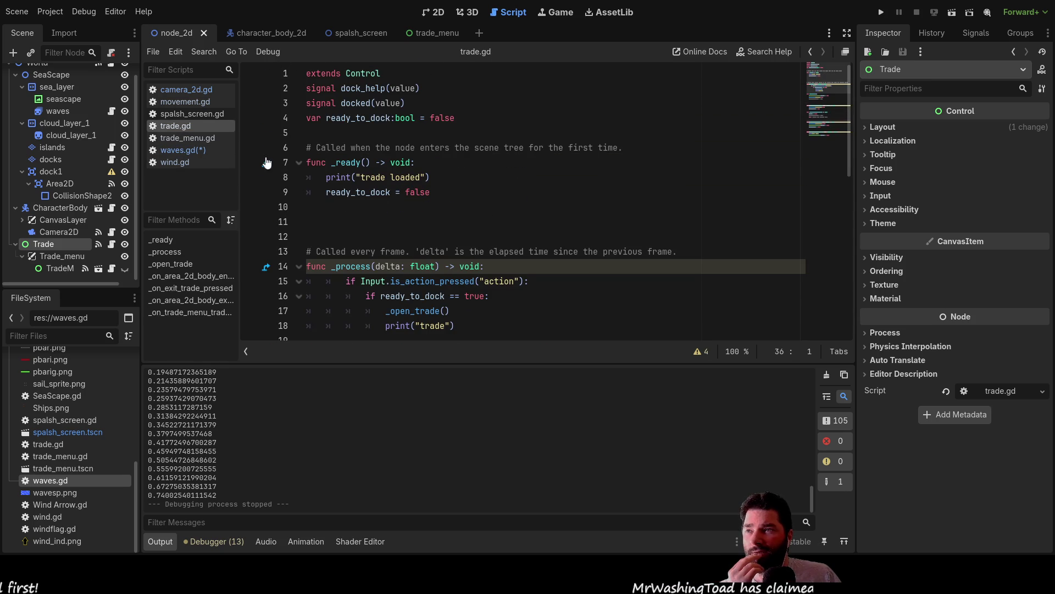
click(301, 133)
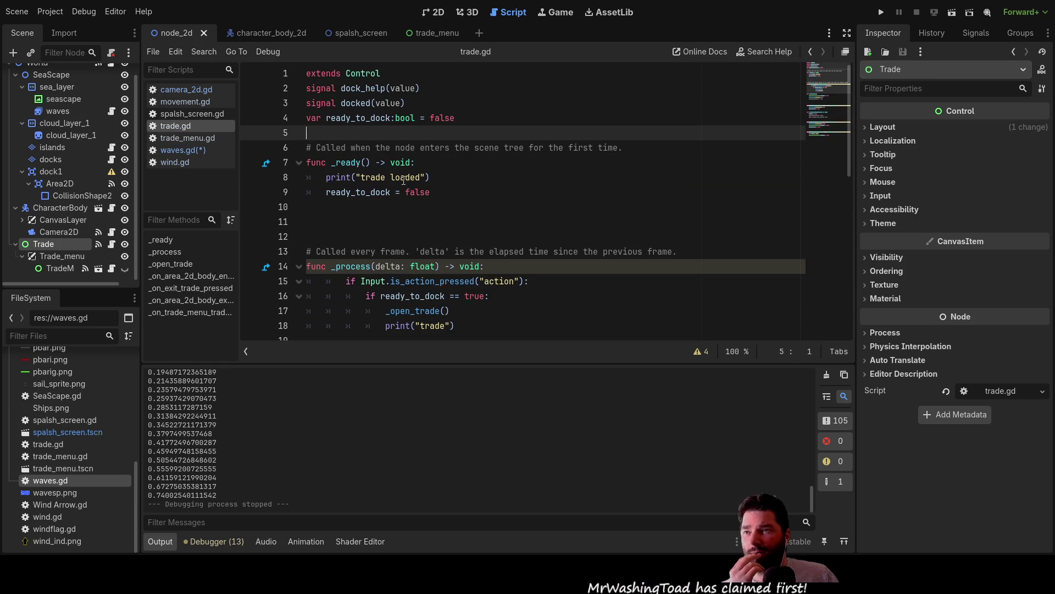
key(Return)
key(Return)
key(Return)
key(Up)
key(Up)
key(Up)
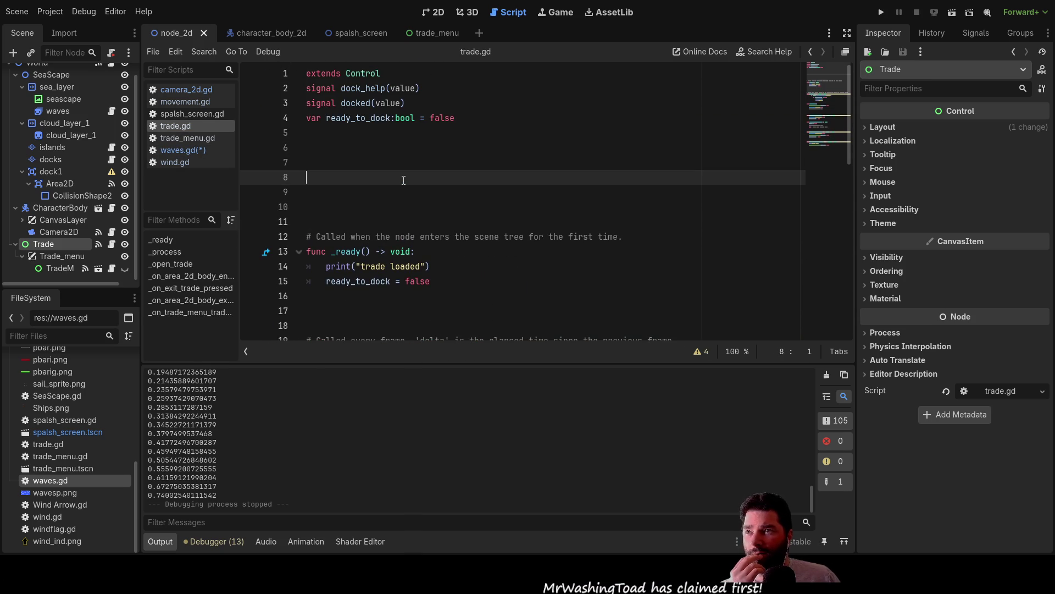
key(Up)
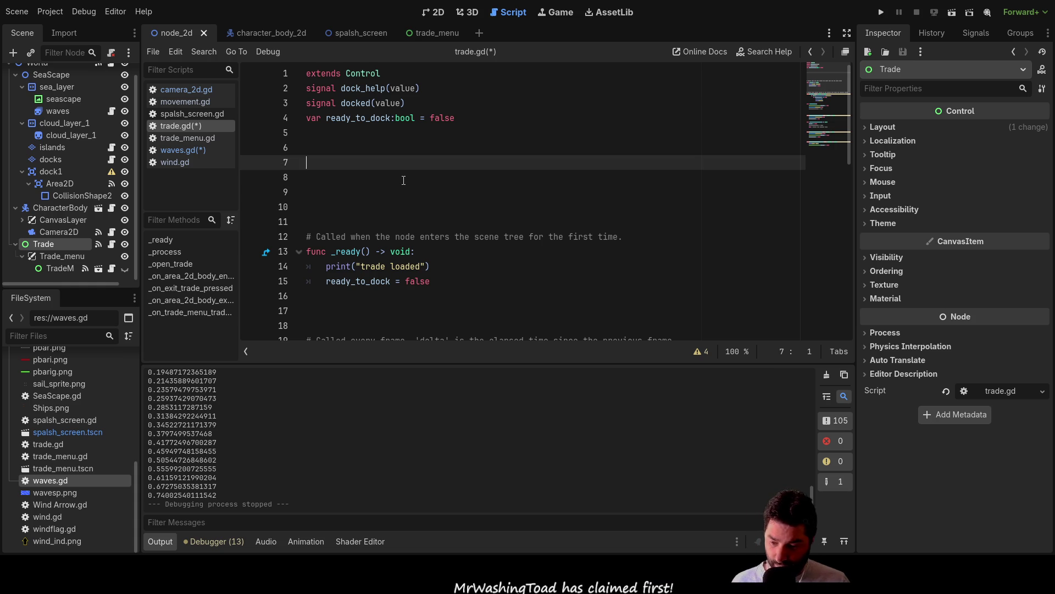
Test-run the game into gameplay, stop it, and return to the 2D view.
click(880, 15)
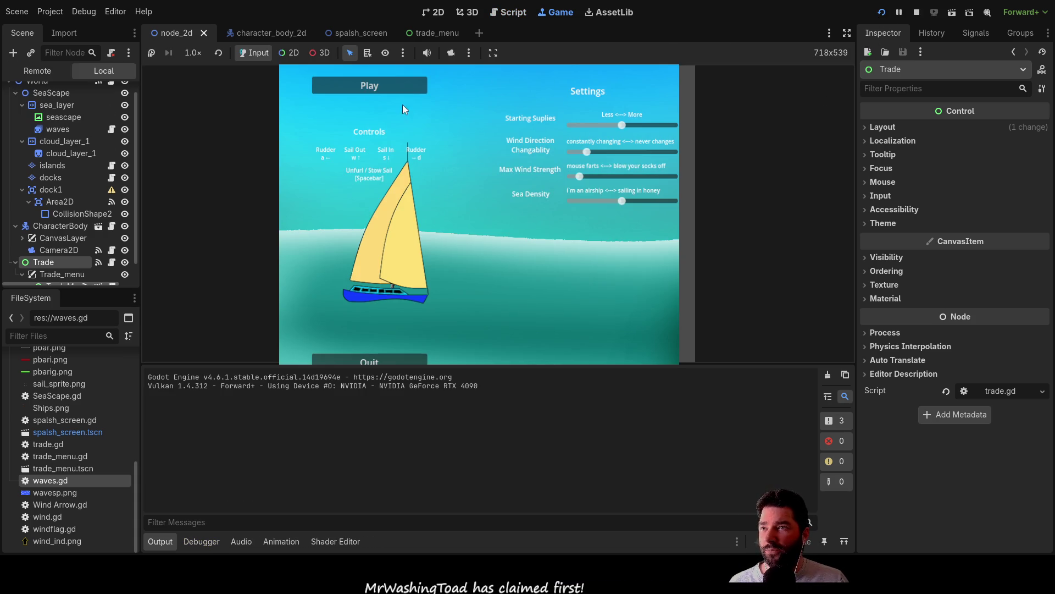
click(392, 88)
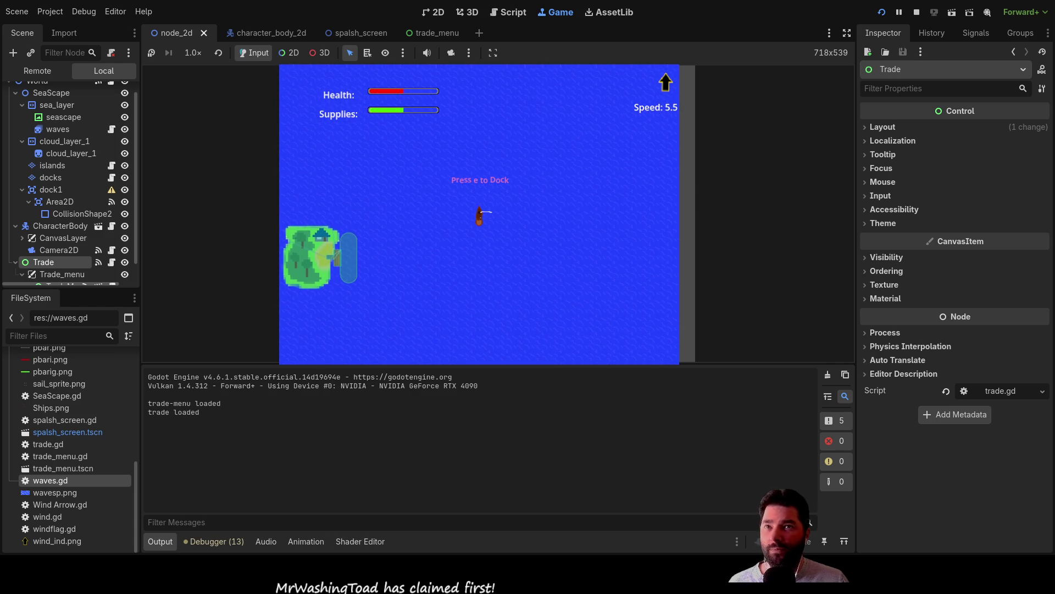
key(F8)
click(435, 13)
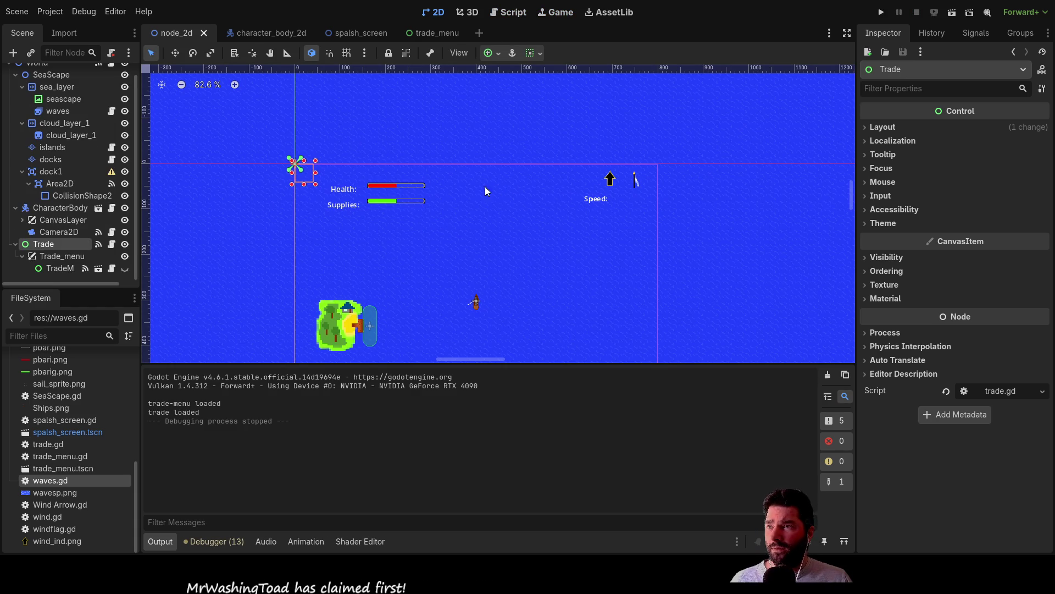
Select Camera2D, shift the 2D view, then open the boat's character_body_2d scene.
scroll(475, 236, up, 4)
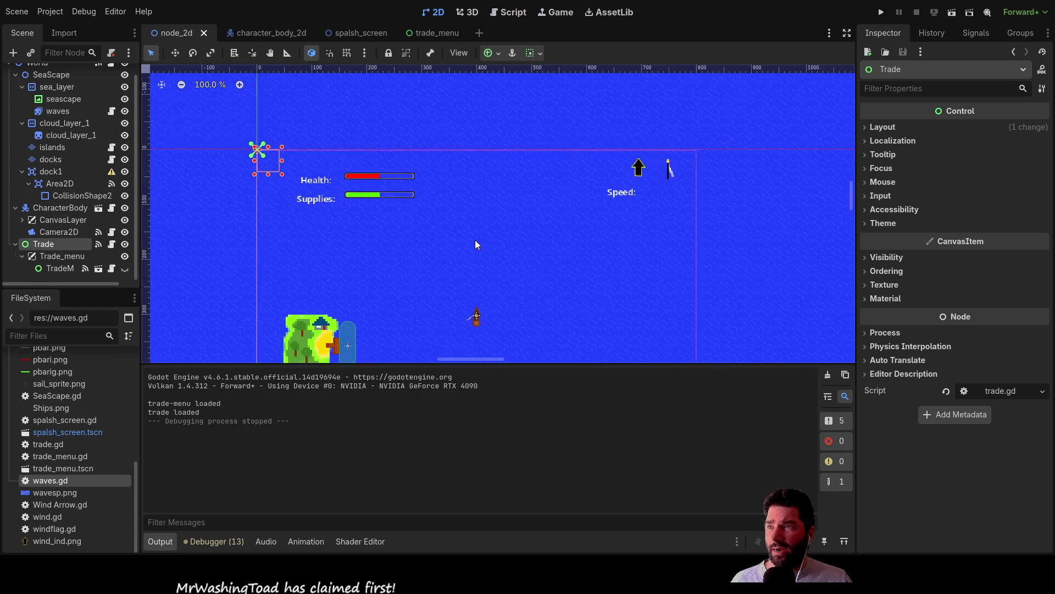
click(59, 231)
scroll(567, 244, down, 6)
mouse_move(586, 302)
mouse_down()
mouse_move(591, 159)
mouse_move(574, 229)
mouse_move(541, 269)
mouse_up()
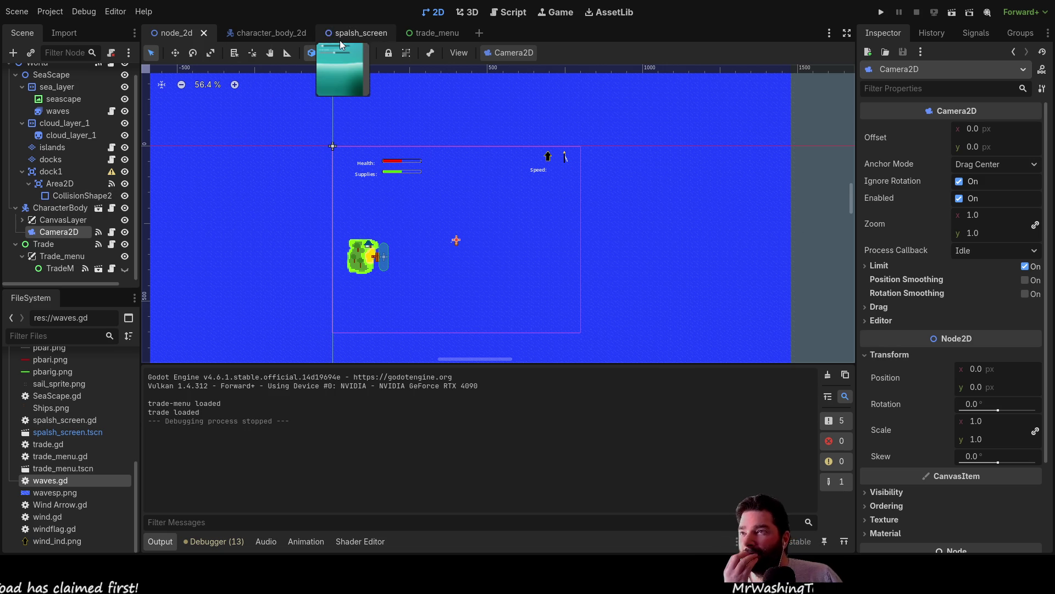
click(277, 33)
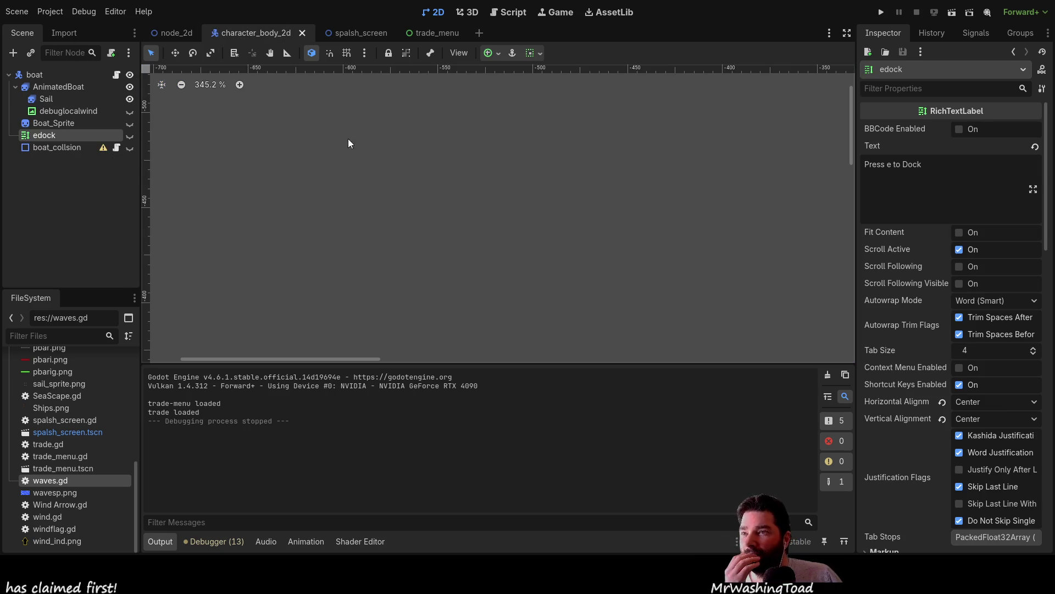
Frame and zoom onto the boat, then select Sail to show its flapping, left, right and stowed animations.
double_click(54, 74)
scroll(445, 258, down, 2)
drag(427, 223, 239, 91)
mouse_move(249, 126)
mouse_down()
mouse_move(523, 283)
mouse_move(715, 264)
mouse_move(509, 250)
mouse_up()
scroll(644, 310, up, 3)
scroll(644, 309, up, 14)
scroll(497, 222, up, 3)
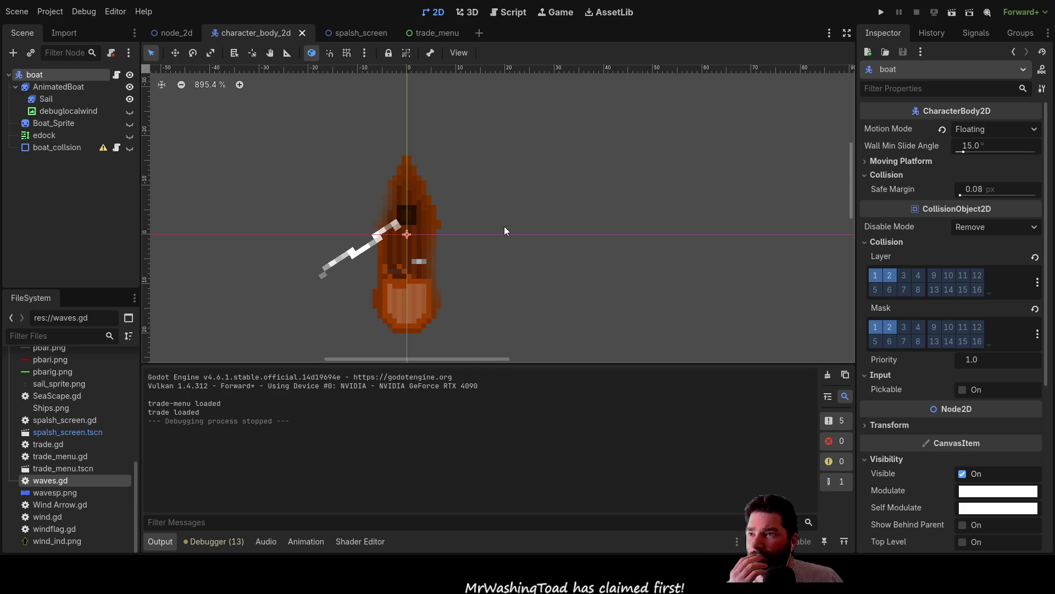
click(54, 102)
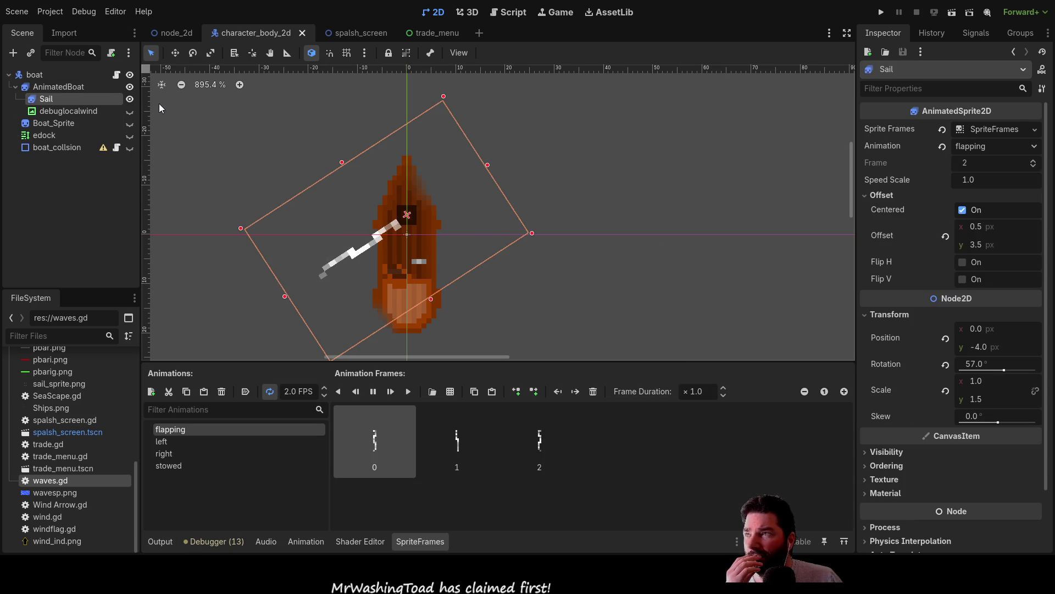
mouse_move(353, 31)
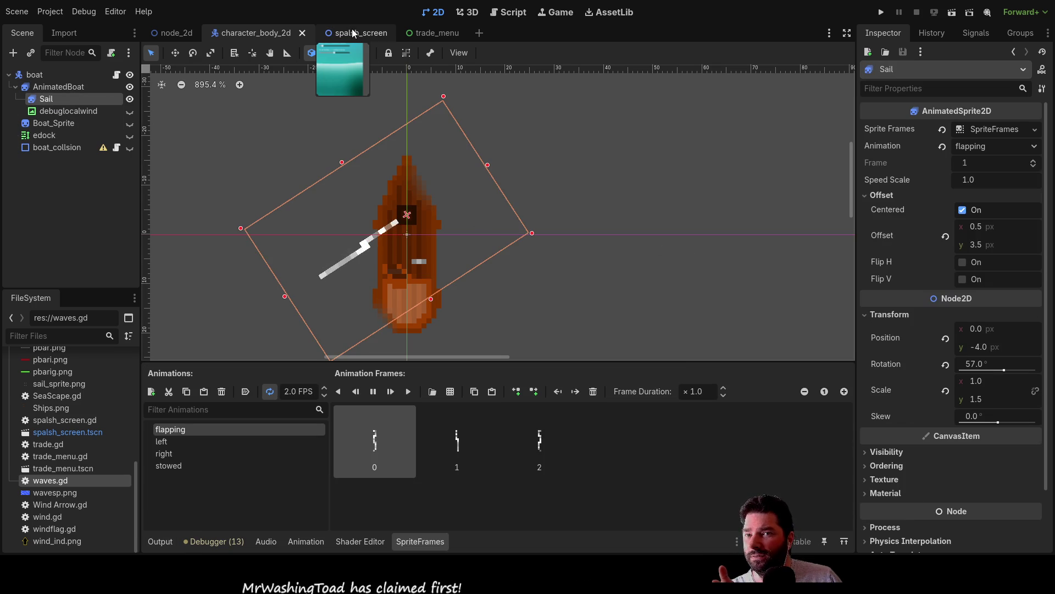
Return to the node_2d world scene and inspect its CanvasLayer and Camera2D nodes.
click(174, 32)
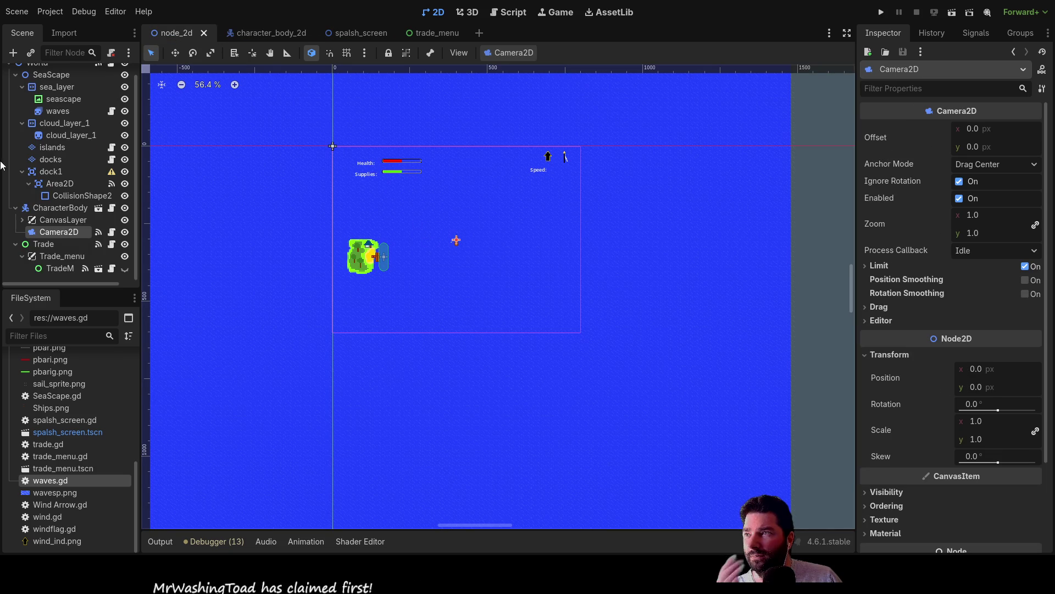
click(67, 220)
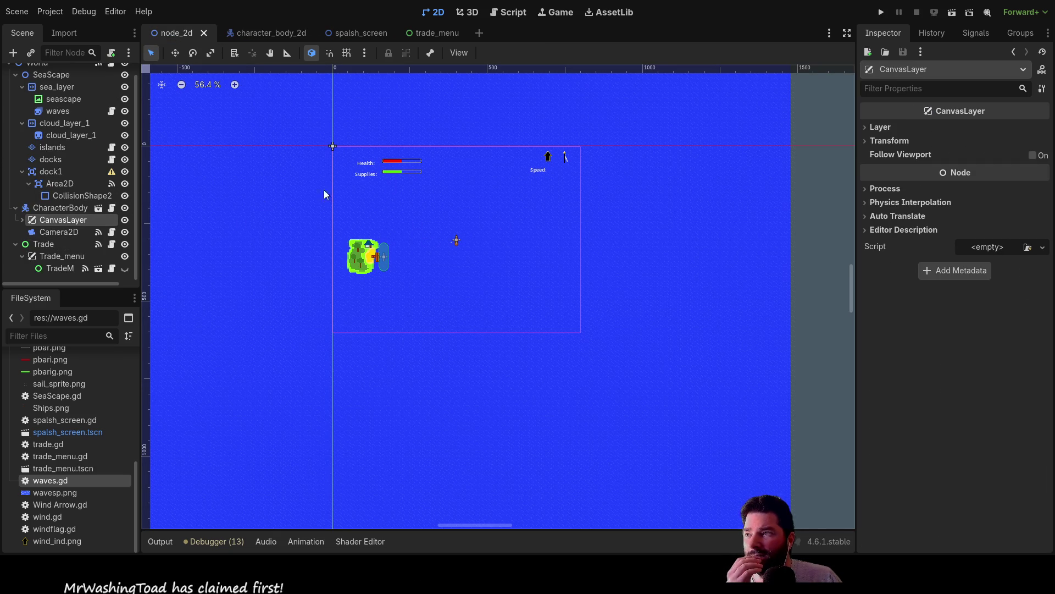
click(51, 233)
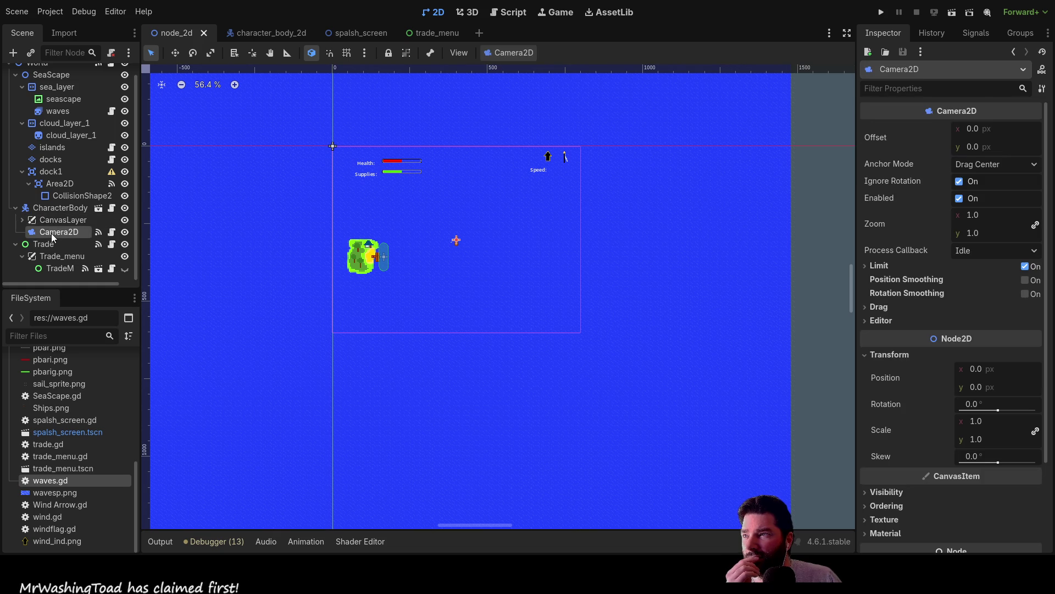
click(53, 221)
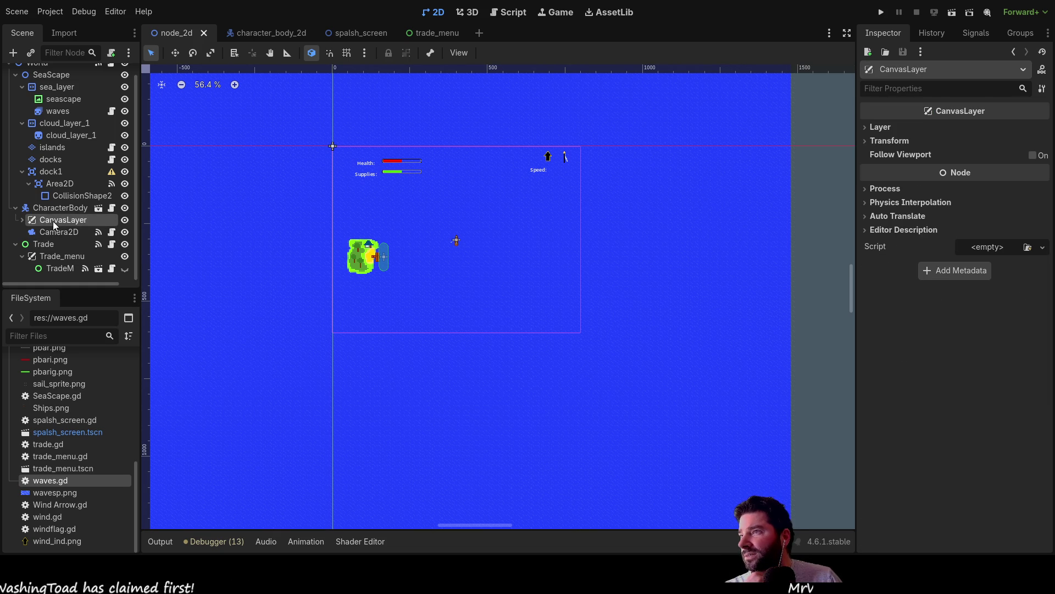
scroll(61, 179, up, 1)
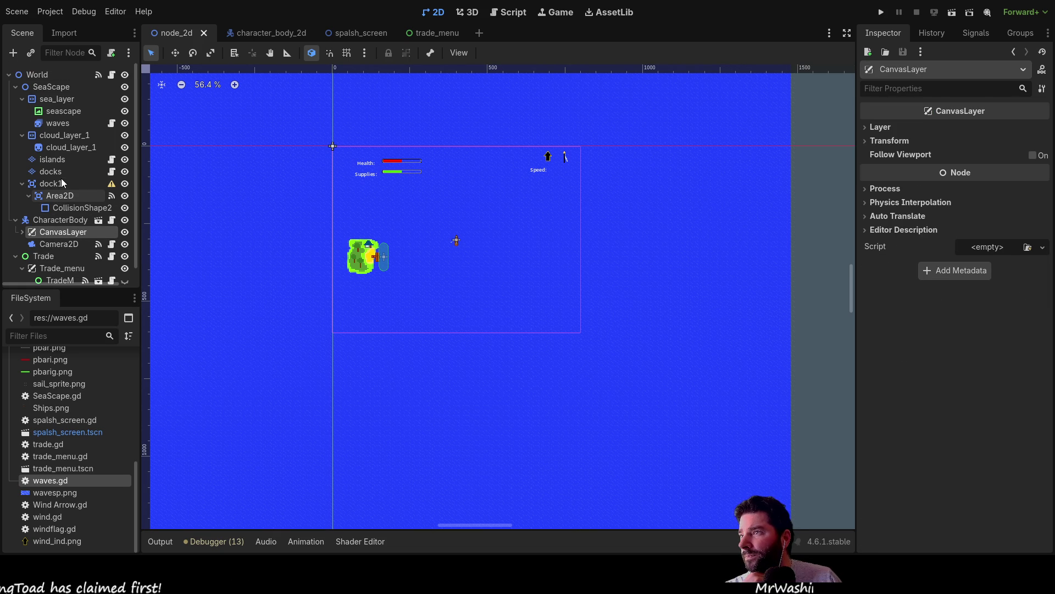
Collapse SeaScape and expand CanvasLayer to show windflag, health, supplies, windarrow and speed HUD nodes.
click(16, 88)
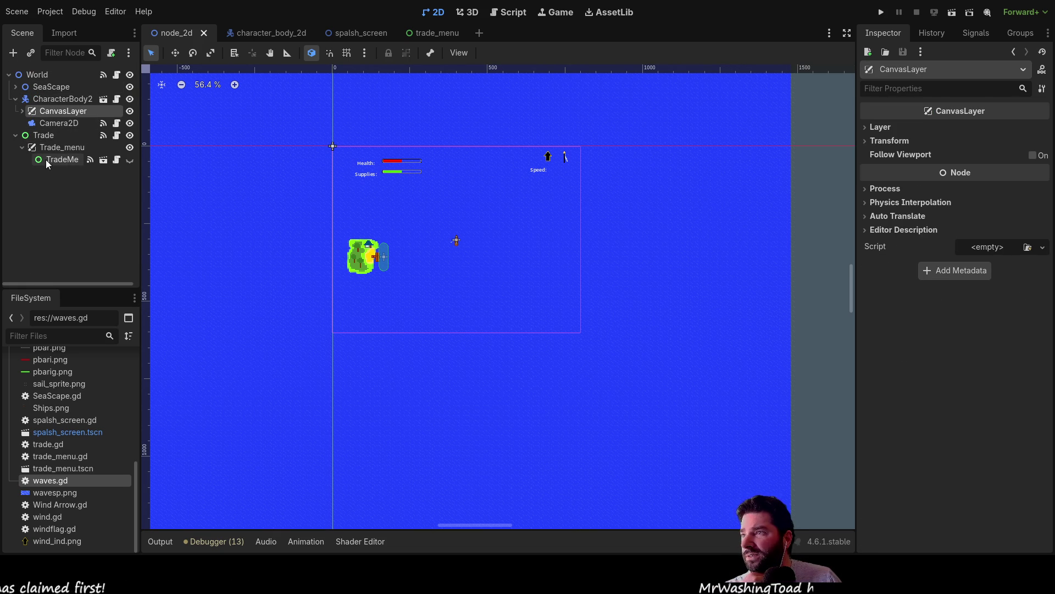
click(56, 124)
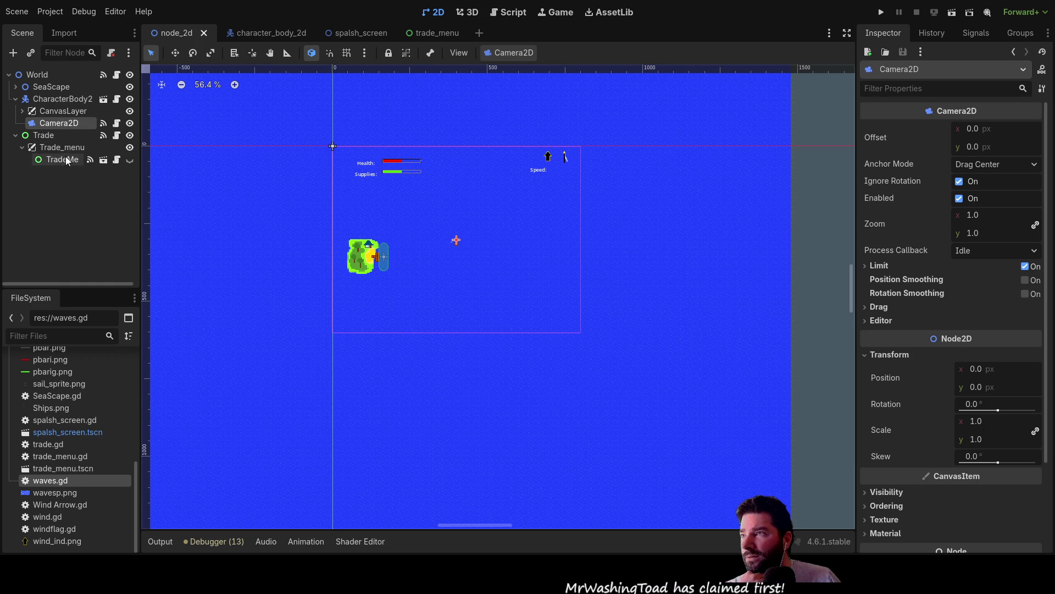
click(35, 111)
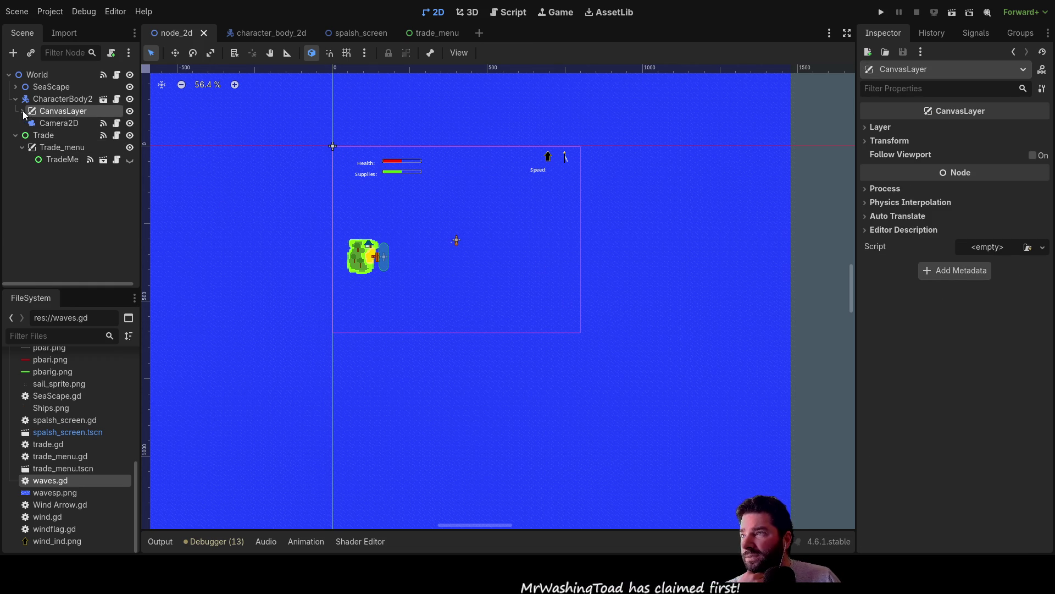
click(22, 110)
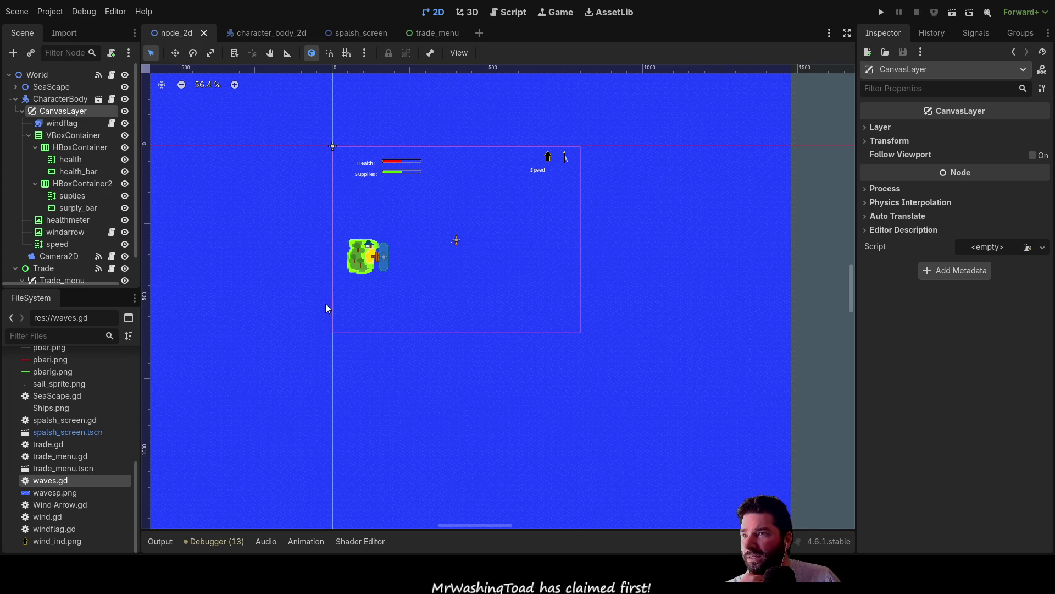
scroll(455, 241, up, 10)
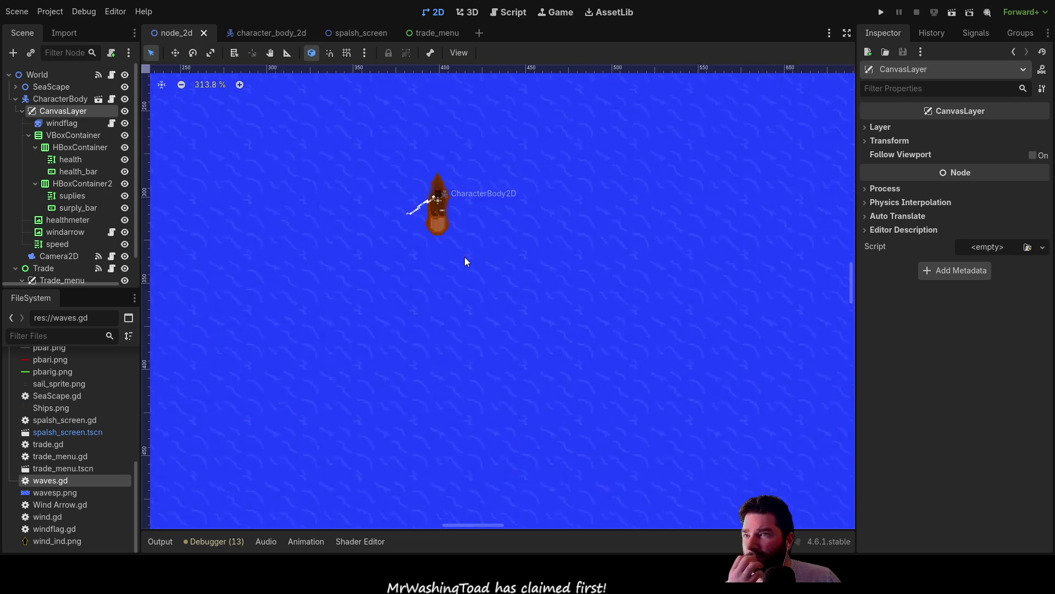
scroll(466, 252, up, 5)
drag(500, 249, 521, 349)
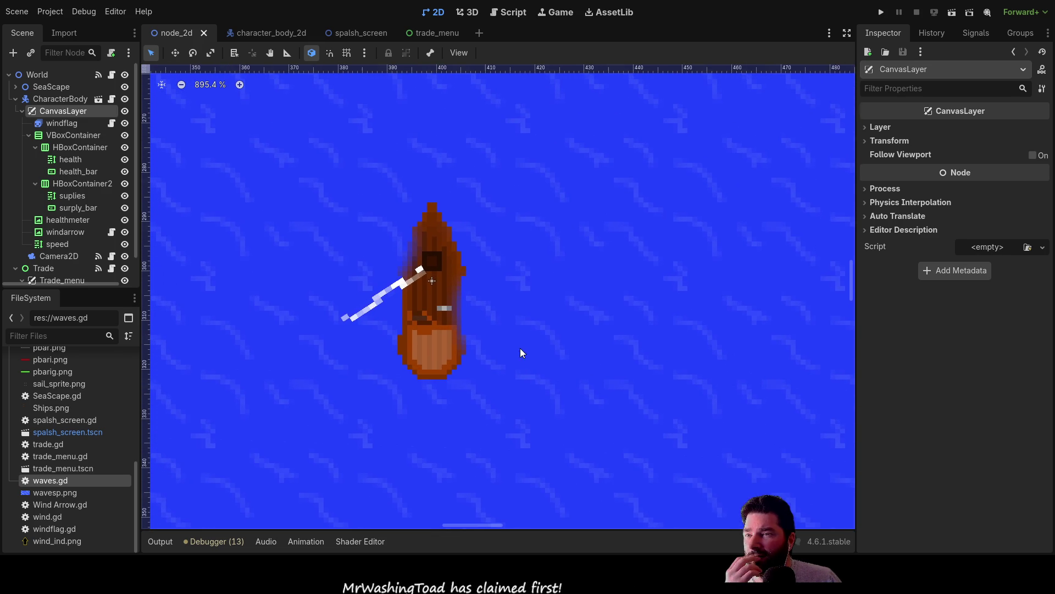
scroll(589, 321, down, 14)
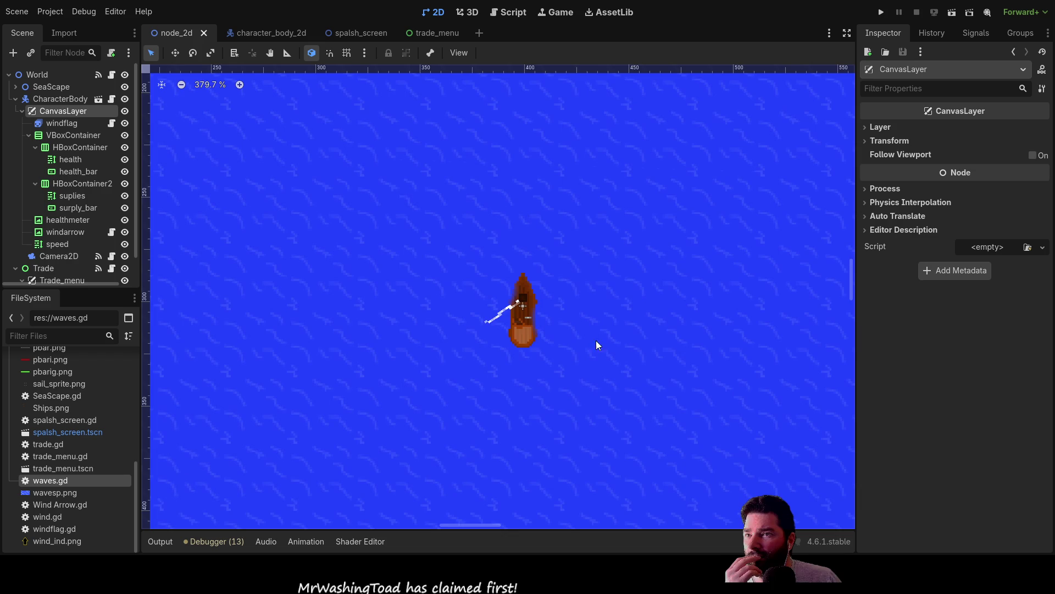
scroll(599, 354, down, 10)
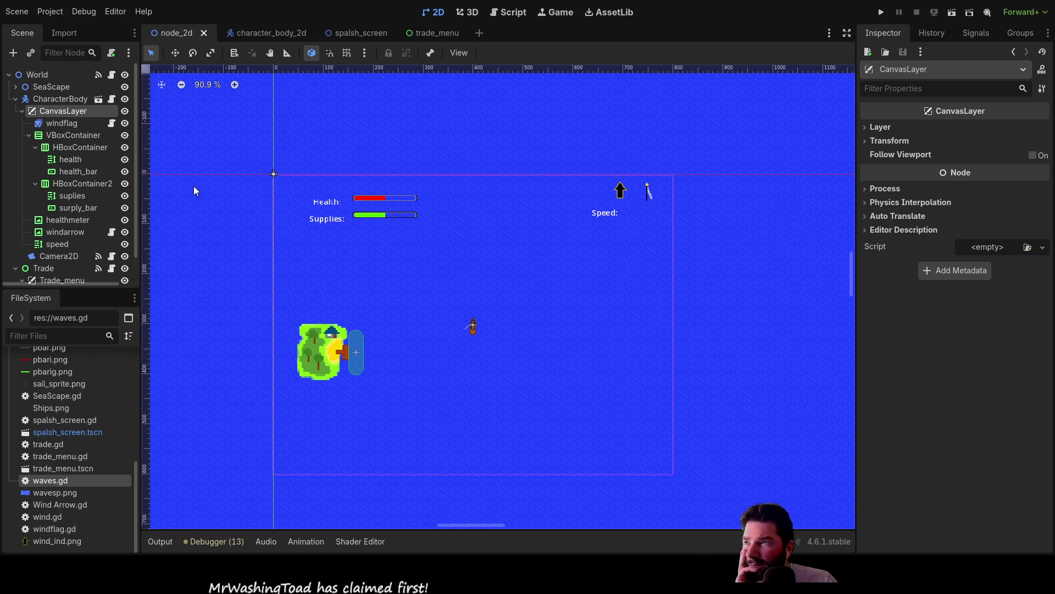
click(61, 137)
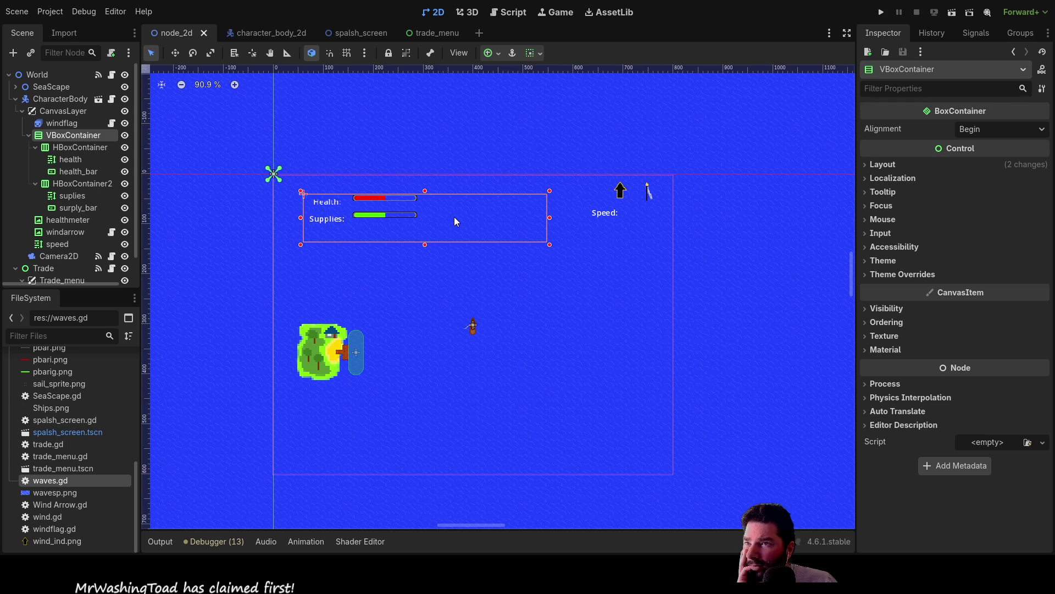
click(72, 148)
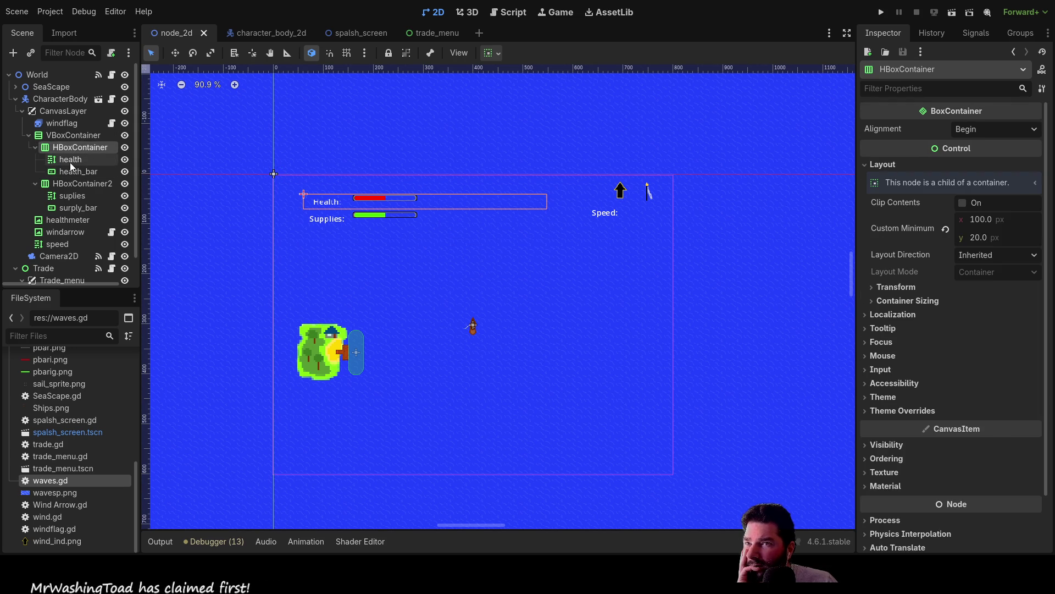
click(70, 161)
click(70, 172)
click(70, 195)
click(62, 219)
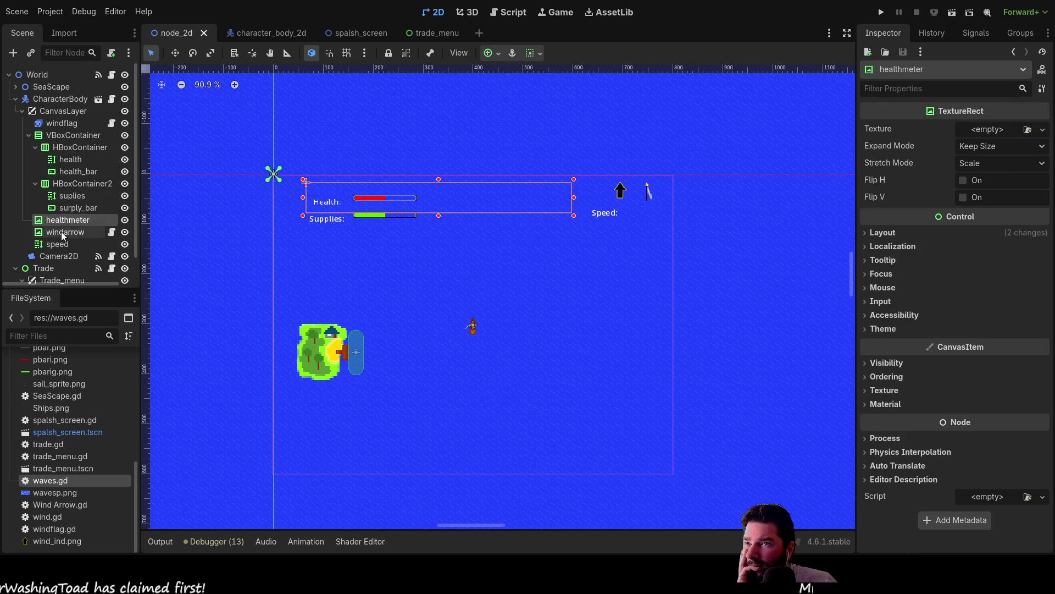
click(61, 231)
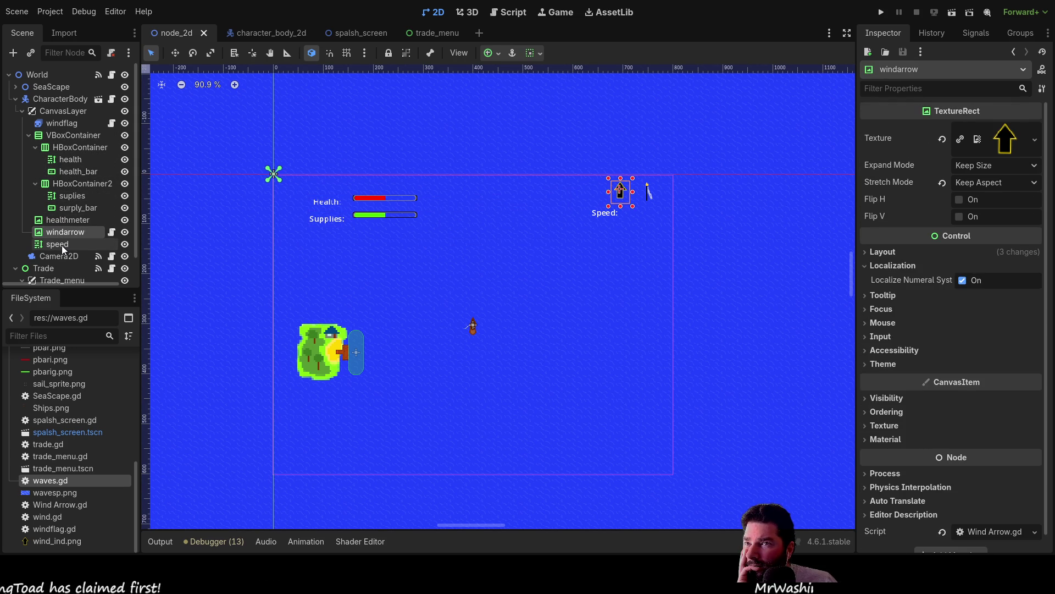
click(62, 244)
click(64, 235)
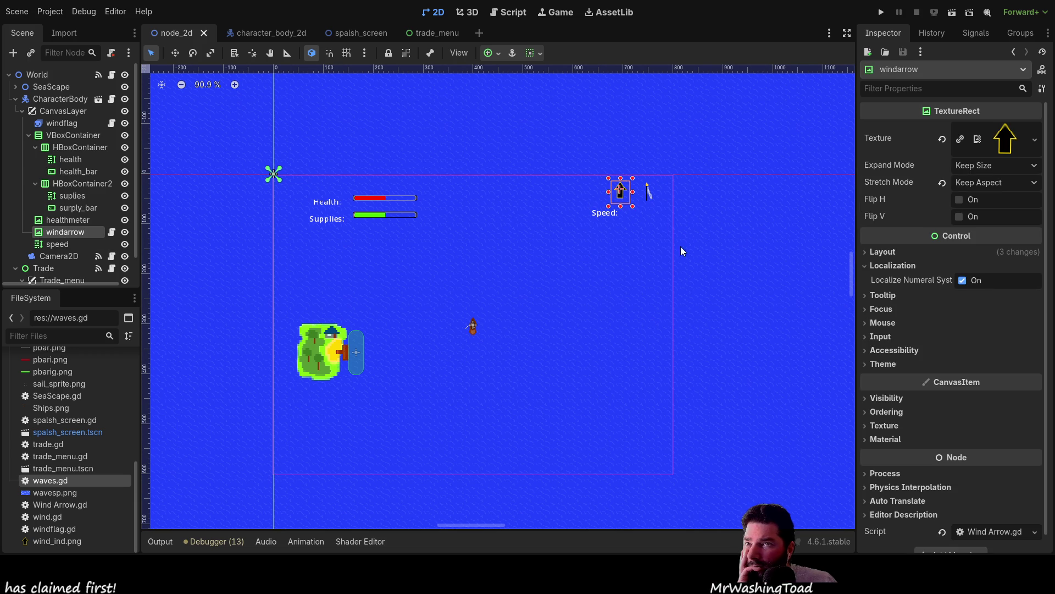
click(696, 262)
mouse_move(705, 267)
mouse_down()
mouse_move(547, 152)
mouse_move(707, 301)
mouse_up()
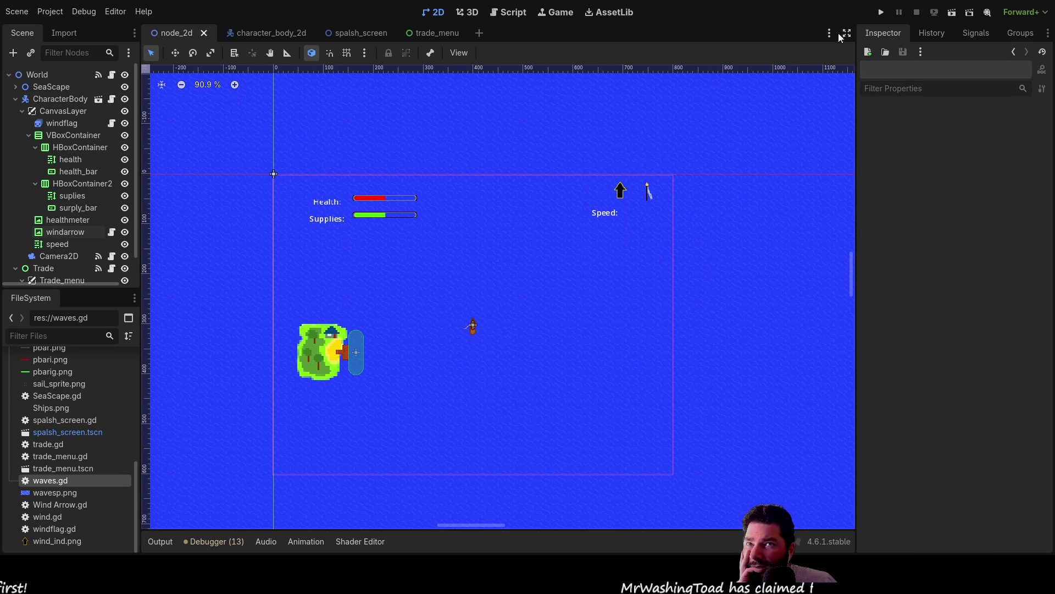
Run the project, start play from the game's main menu, then stop the run.
click(882, 13)
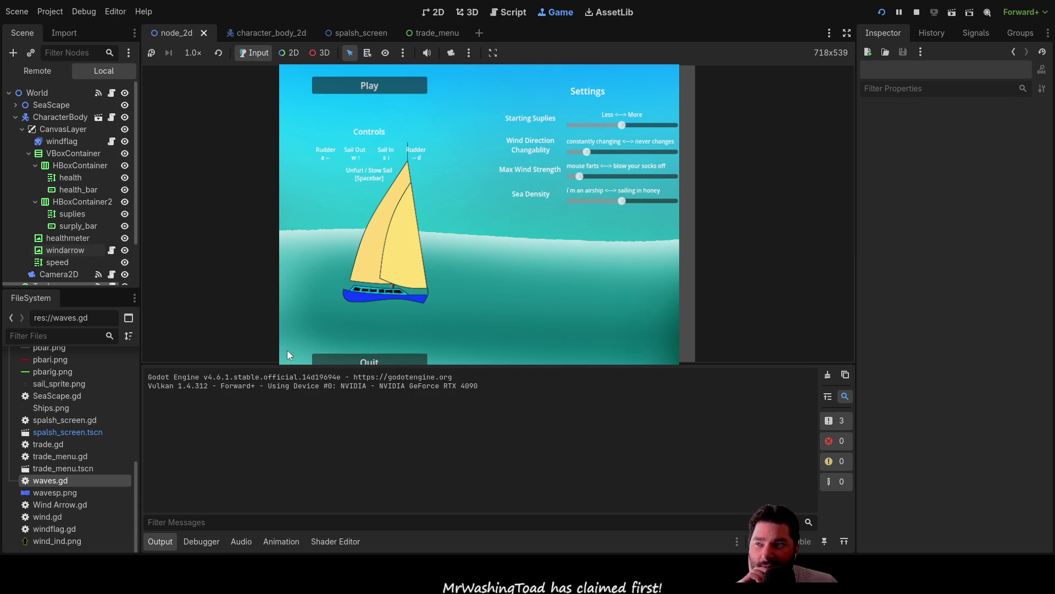
click(376, 88)
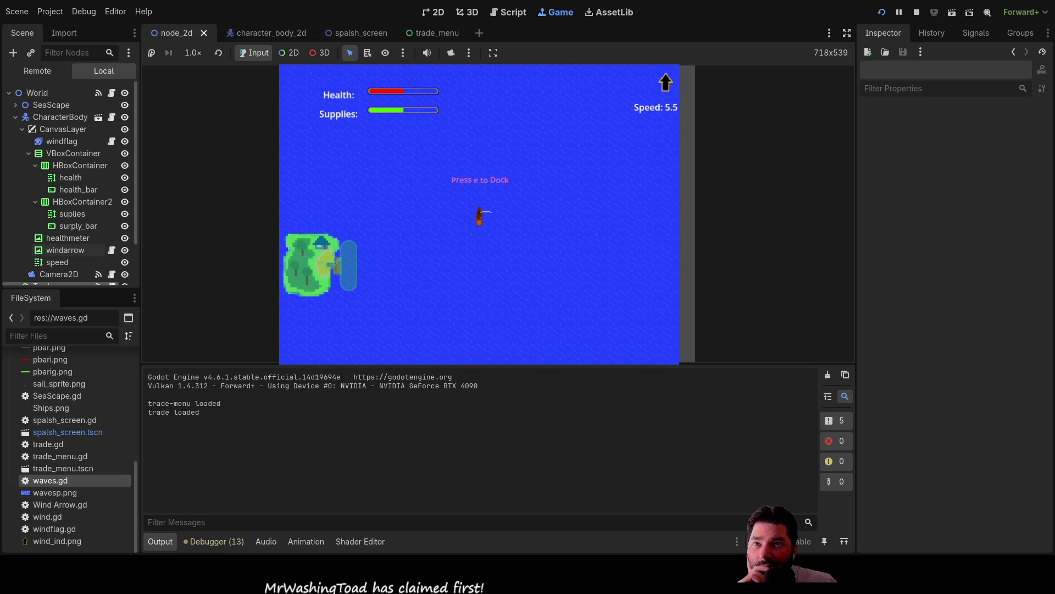
click(916, 12)
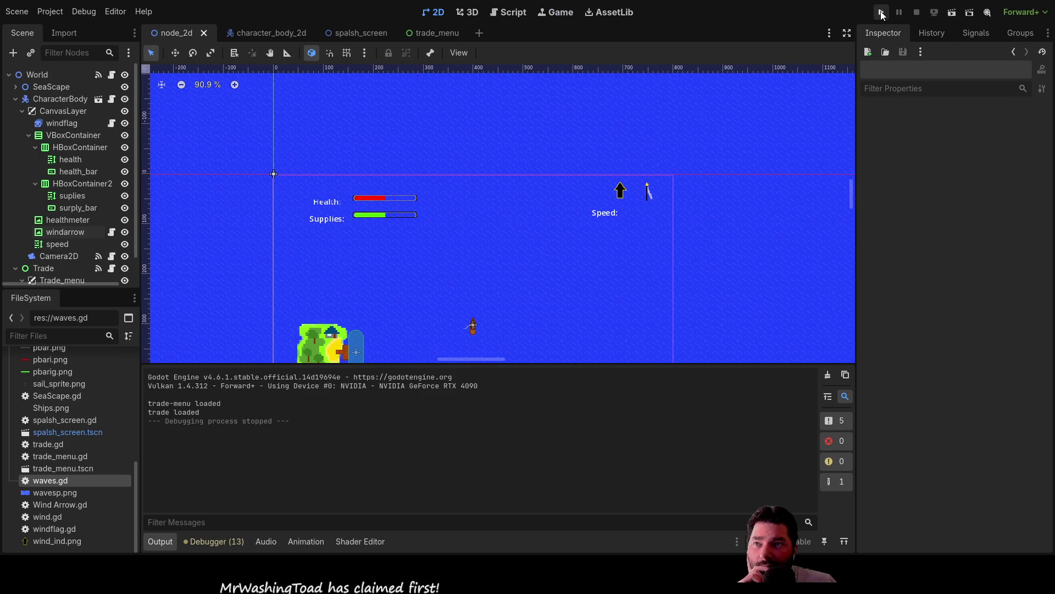
Playtest the game with a widened game view, test camera zoom, then stop it.
click(881, 12)
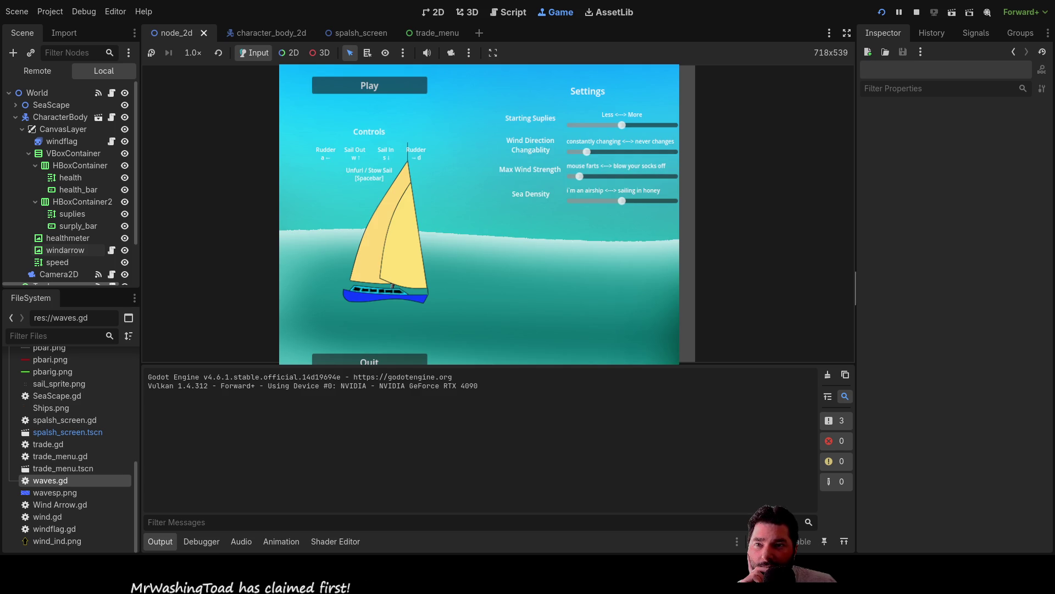
mouse_move(855, 286)
mouse_down()
mouse_move(813, 263)
mouse_move(713, 250)
mouse_move(550, 250)
mouse_move(575, 250)
mouse_up()
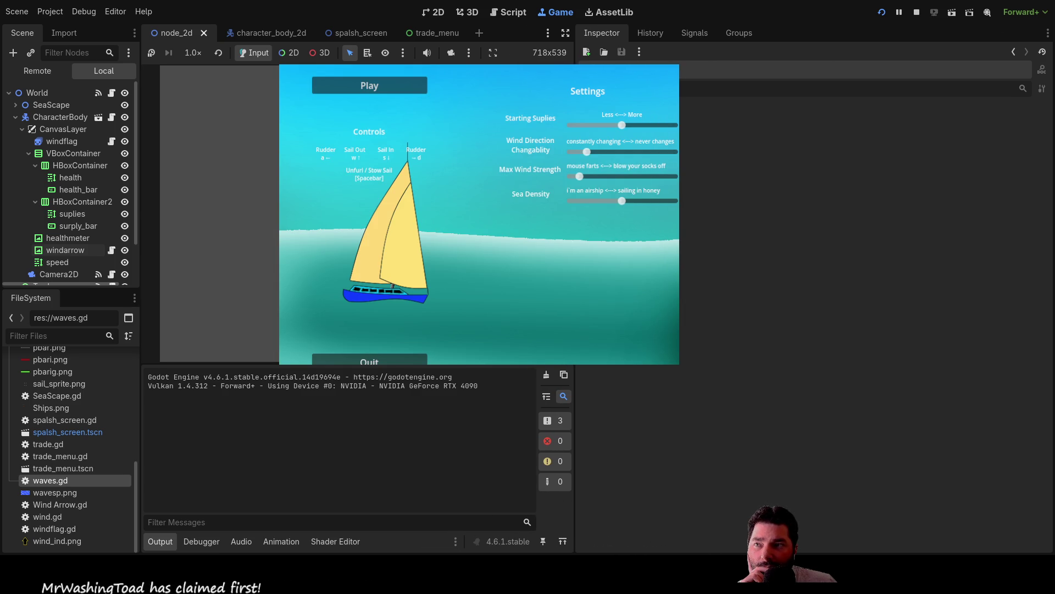
drag(556, 367, 554, 393)
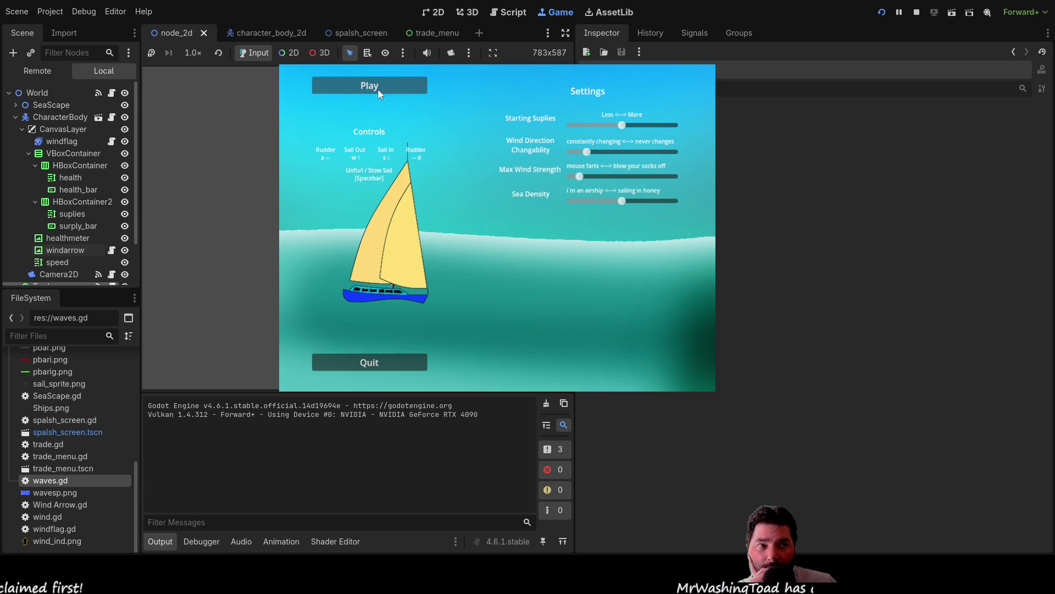
click(378, 90)
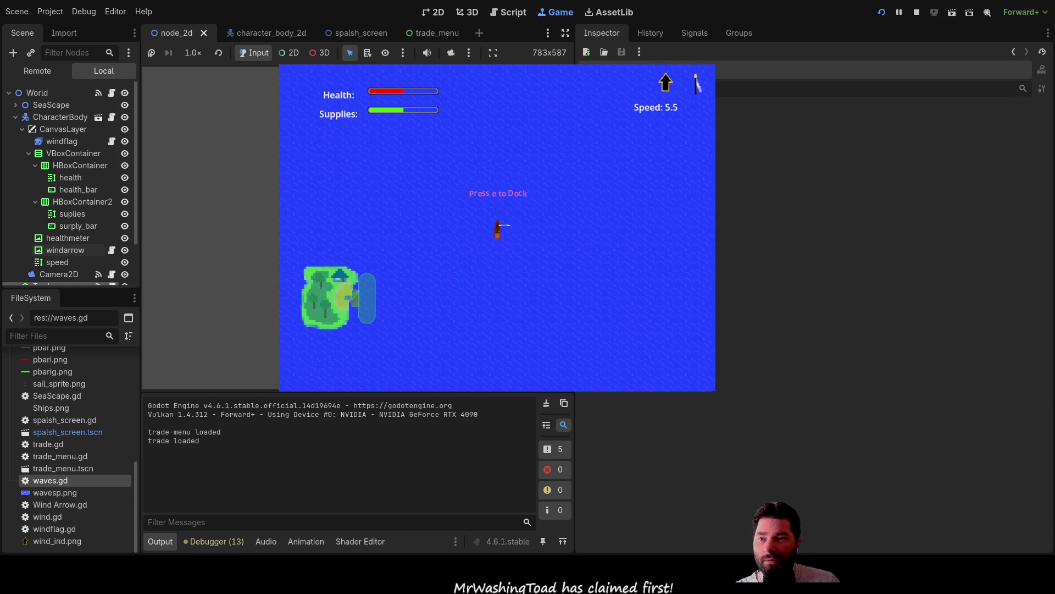
drag(575, 407, 856, 403)
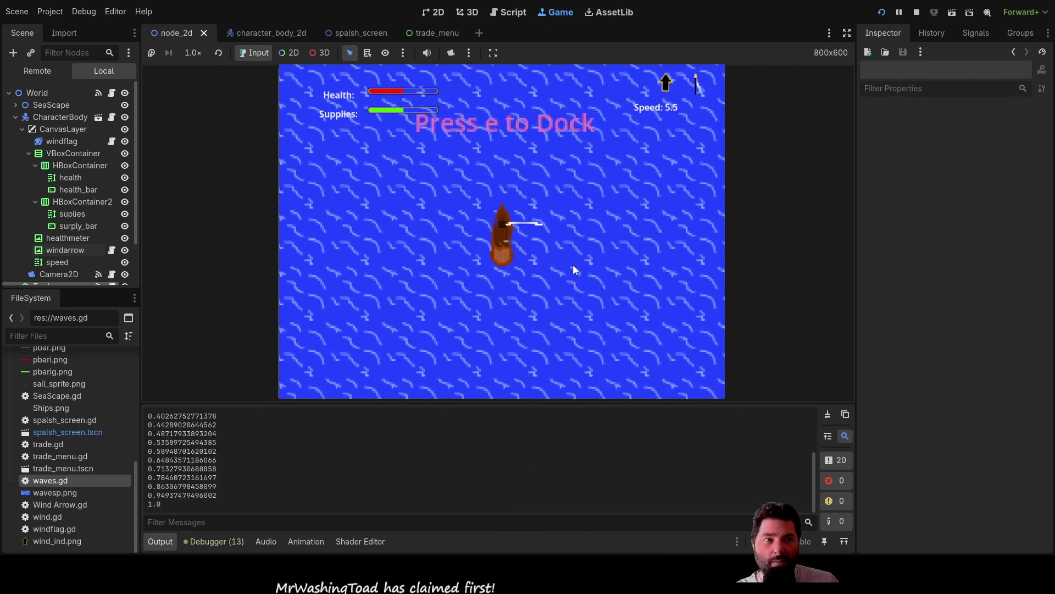
scroll(573, 269, down, 15)
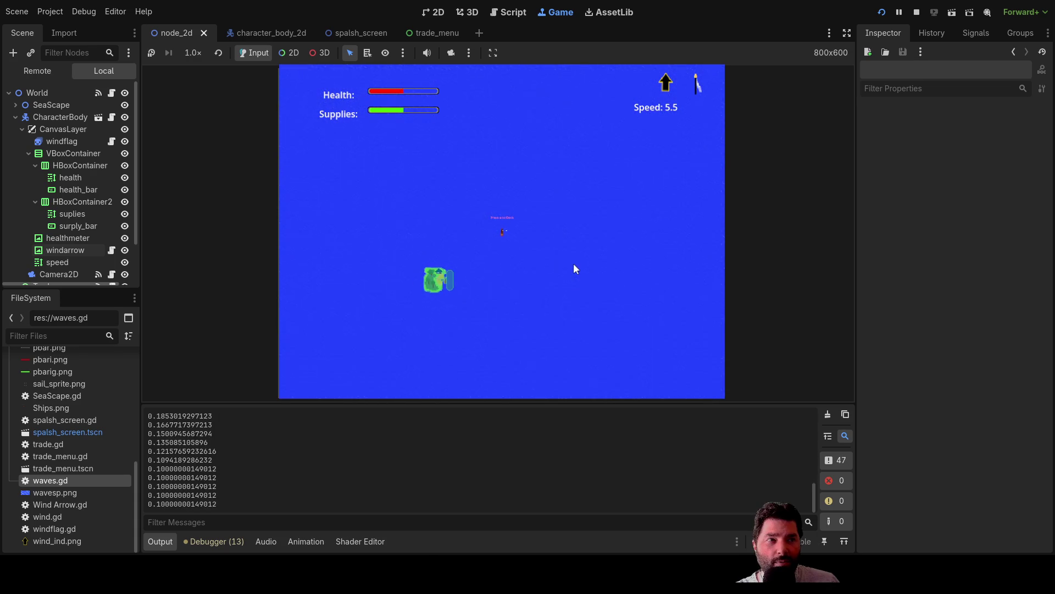
scroll(572, 265, up, 8)
scroll(572, 260, up, 10)
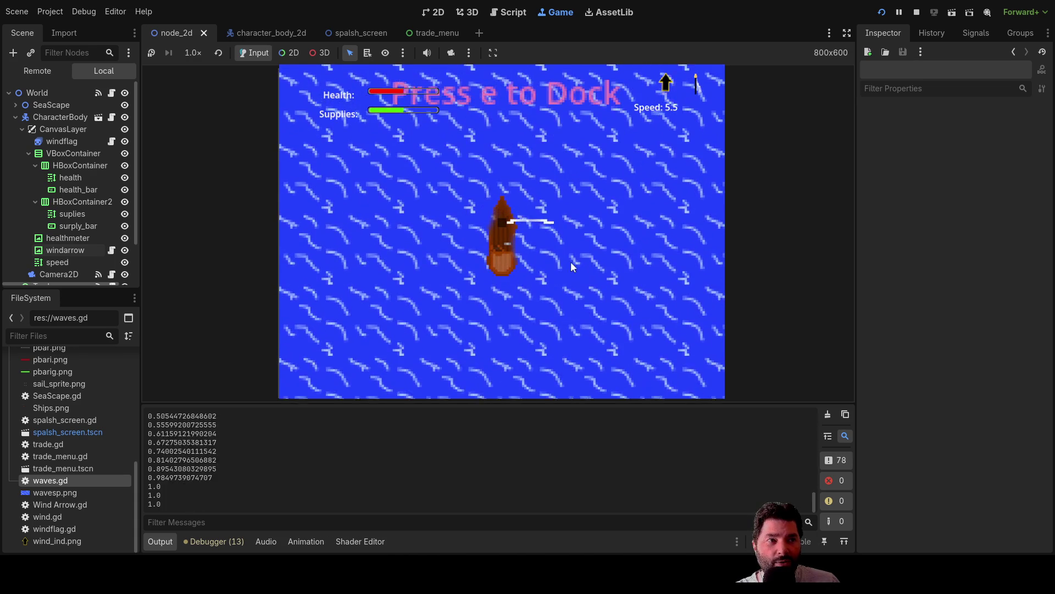
scroll(572, 265, down, 15)
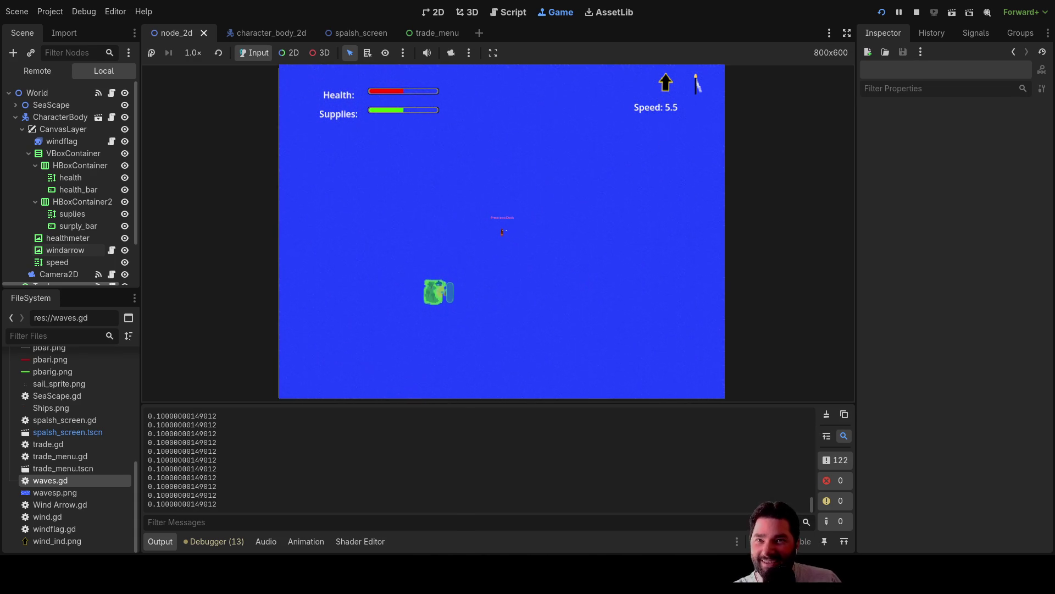
click(915, 12)
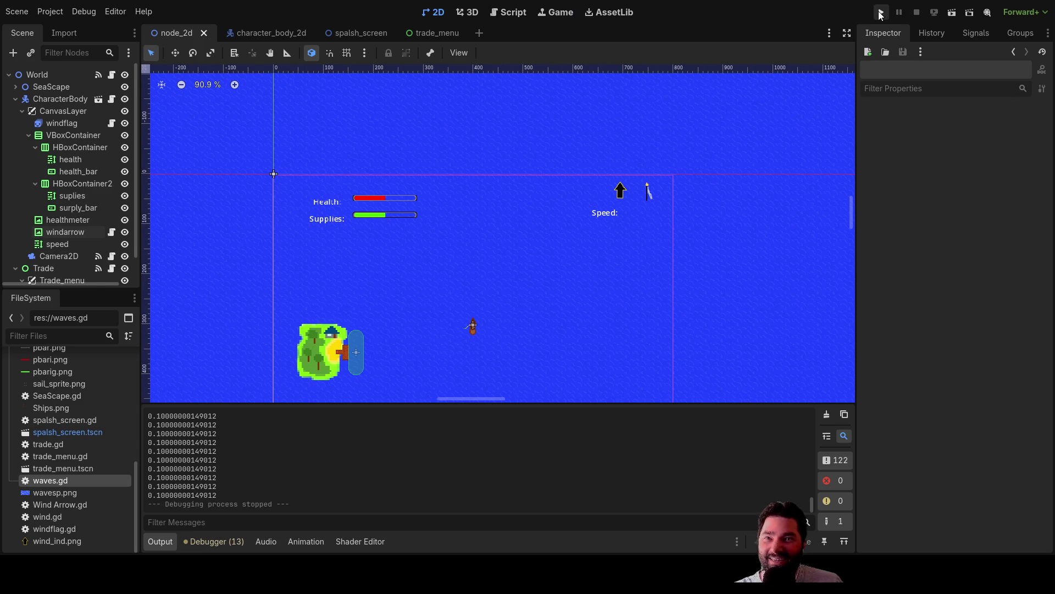
Run the game once more, stop it with F8, and bring up wind.gd in the script editor.
click(881, 12)
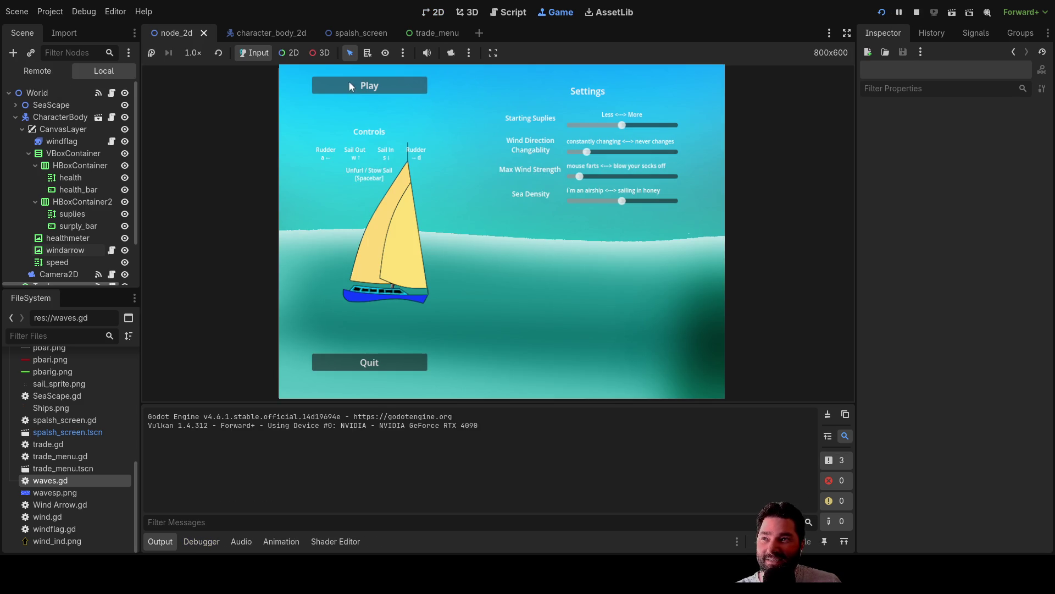
click(357, 87)
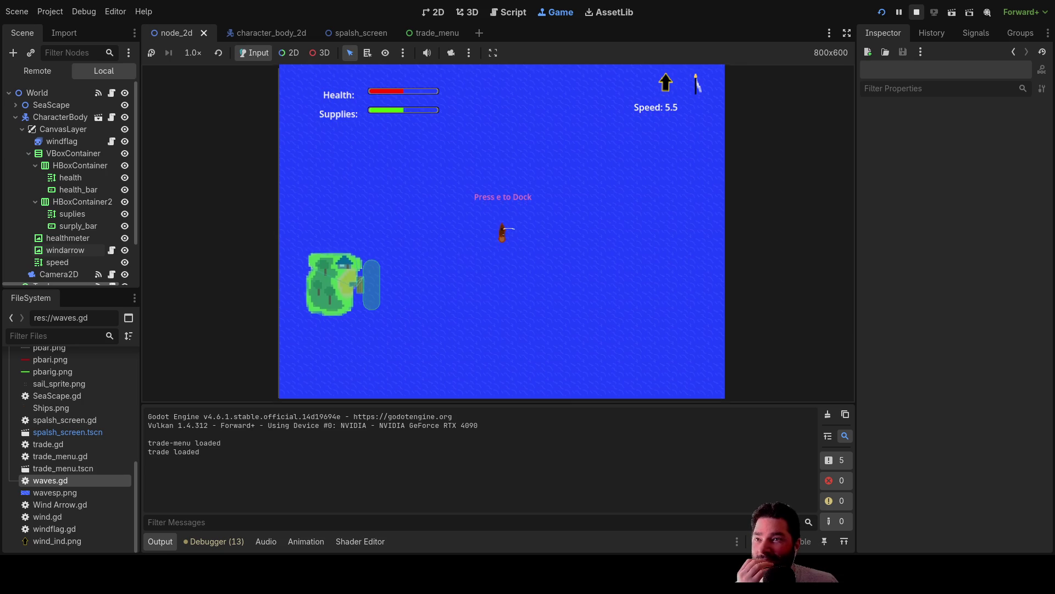
key(F8)
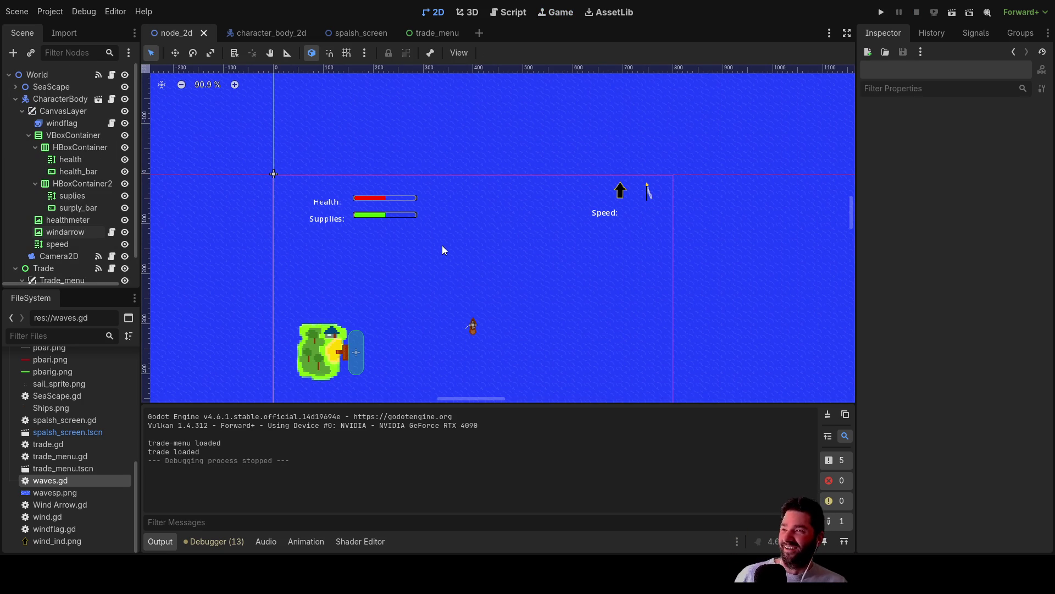
scroll(521, 252, up, 10)
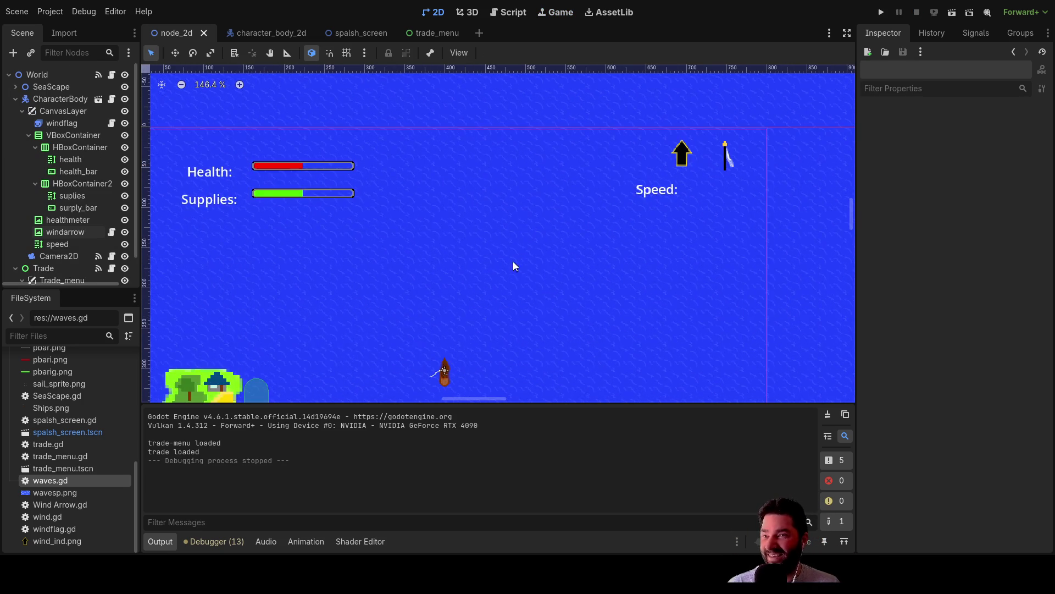
drag(566, 156, 559, 282)
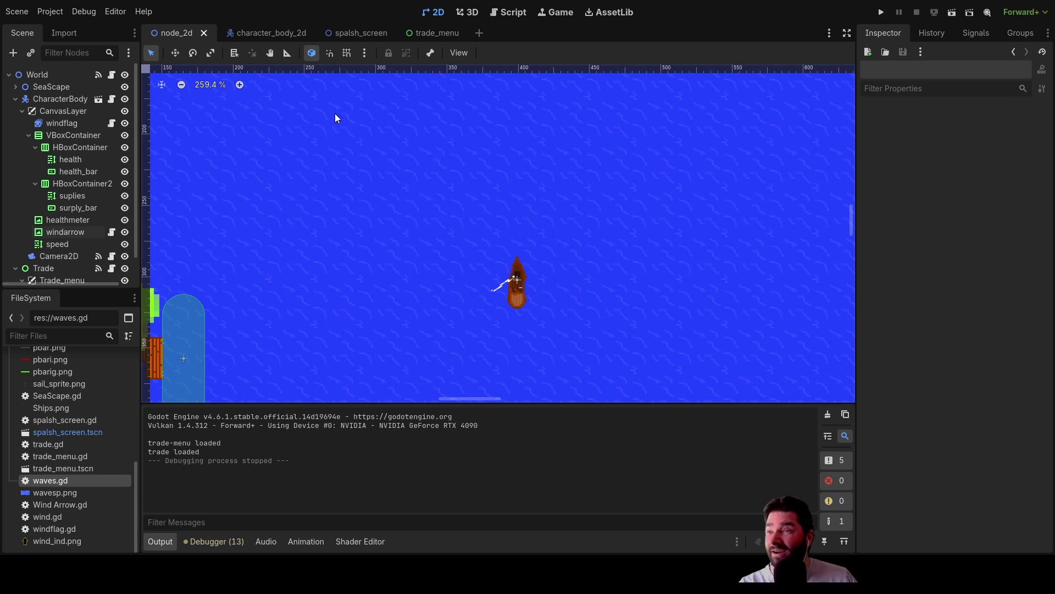
click(514, 12)
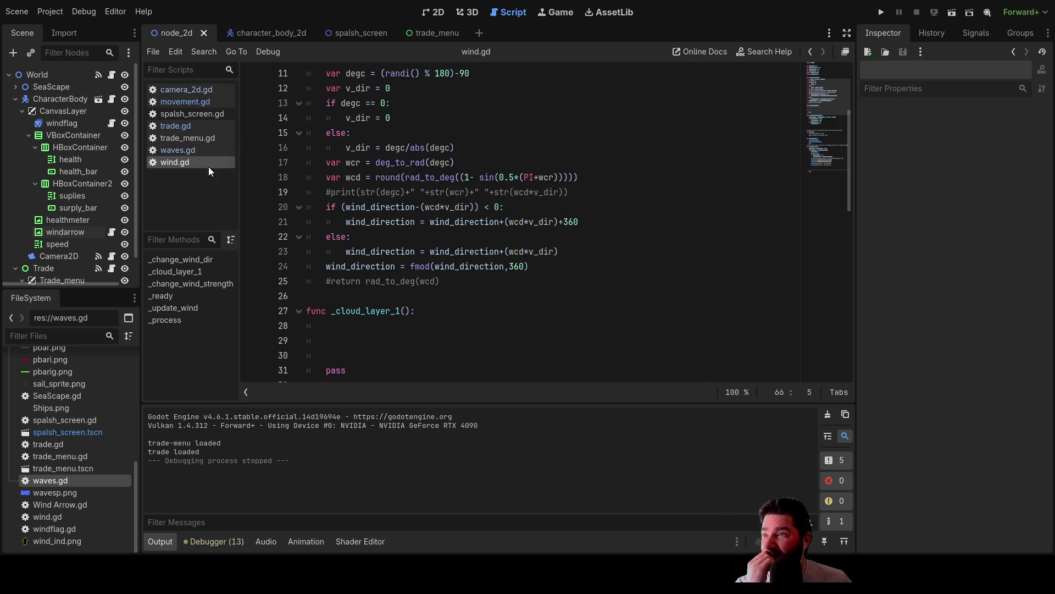
Open trade.gd, write '#trade goods' on line 6, and paste the example dictionary code below it.
click(183, 126)
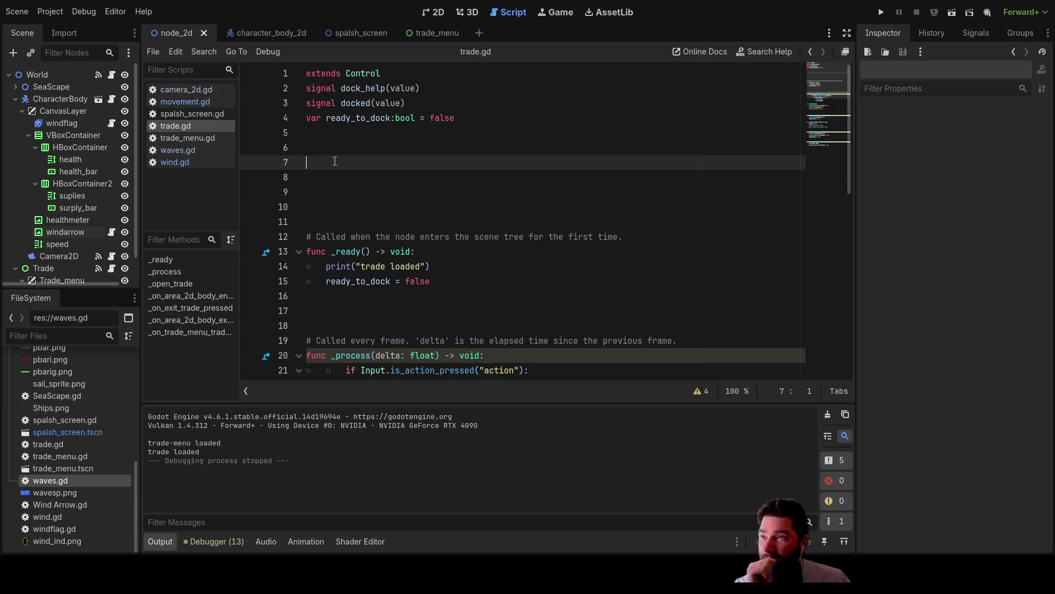
key(Up)
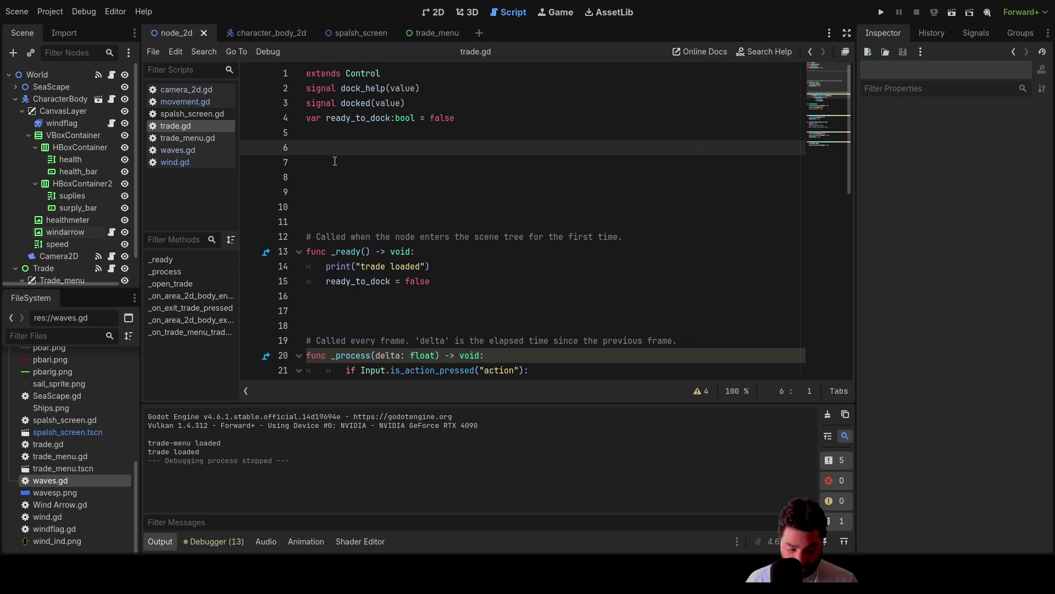
text(#)
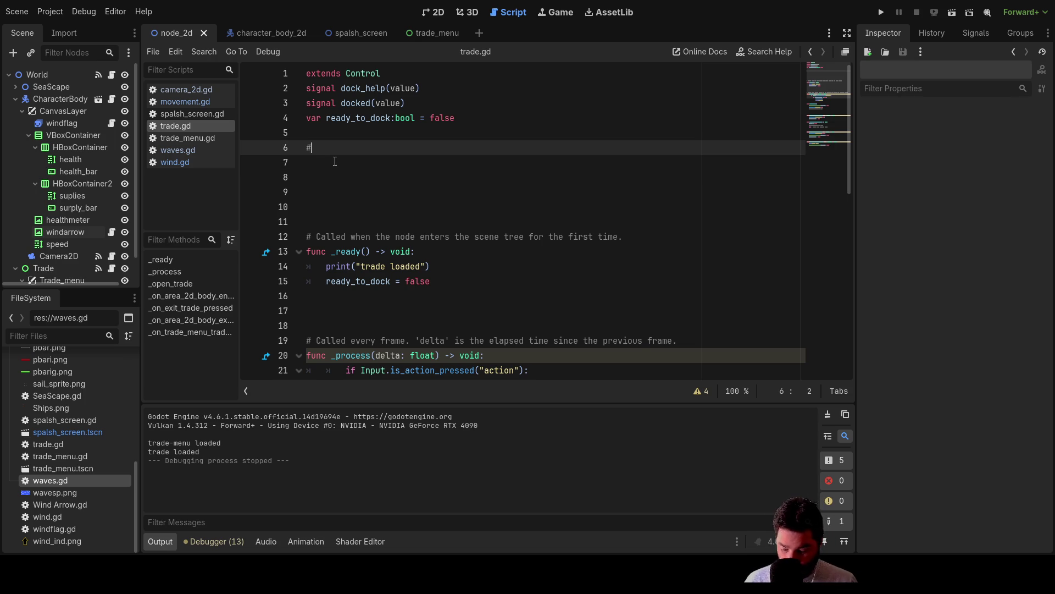
text(tra)
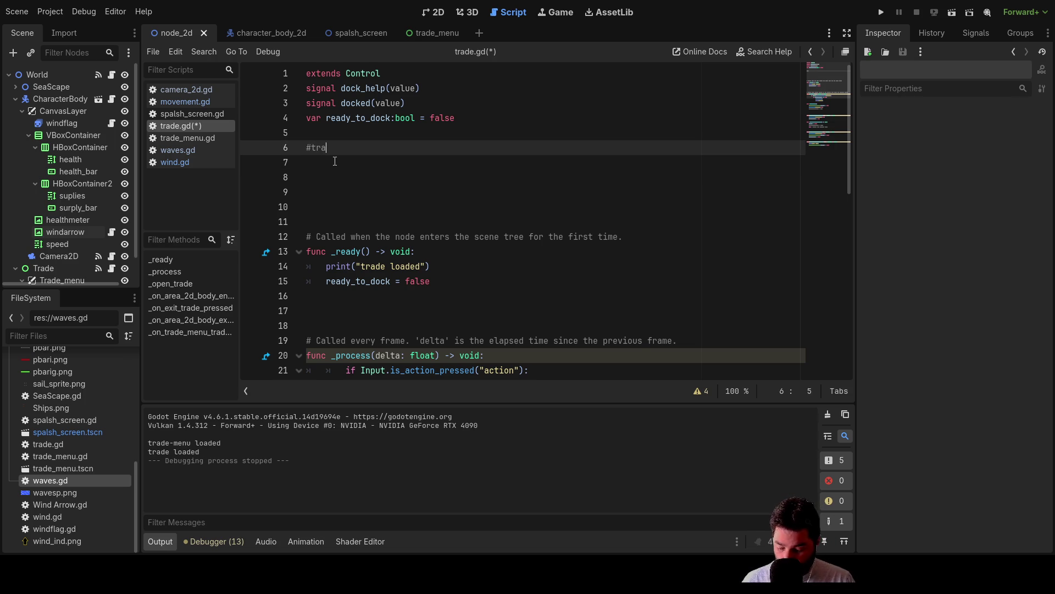
text(de goods)
key(Down)
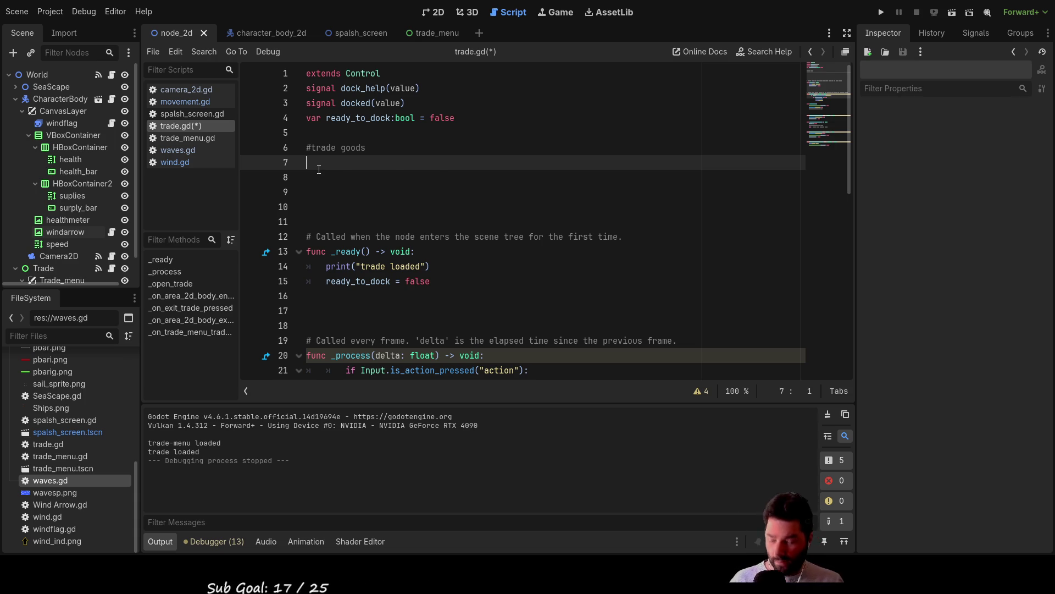
text(var my_dict = {} # Creates an empty dictionary.  var dict_variable_key = "Another key name" var dict_variable_value = "value2" var another_dict = { 	"Some key name": "value1", 	dict_variable_key: dict_variable_value, }  var points_dict = { "White": 50, "Yellow": 75, "Orange": 100 }  # Alternative Lua-style syntax. # Doesn't require quotes around keys, but only string constants can be used as key names. # Additionally, key names must start with a letter or an underscore. # Here, `some_key` is a string literal, not a variable! another_dict = { 	some_key = 42, })
scroll(337, 198, up, 1)
scroll(368, 251, down, 3)
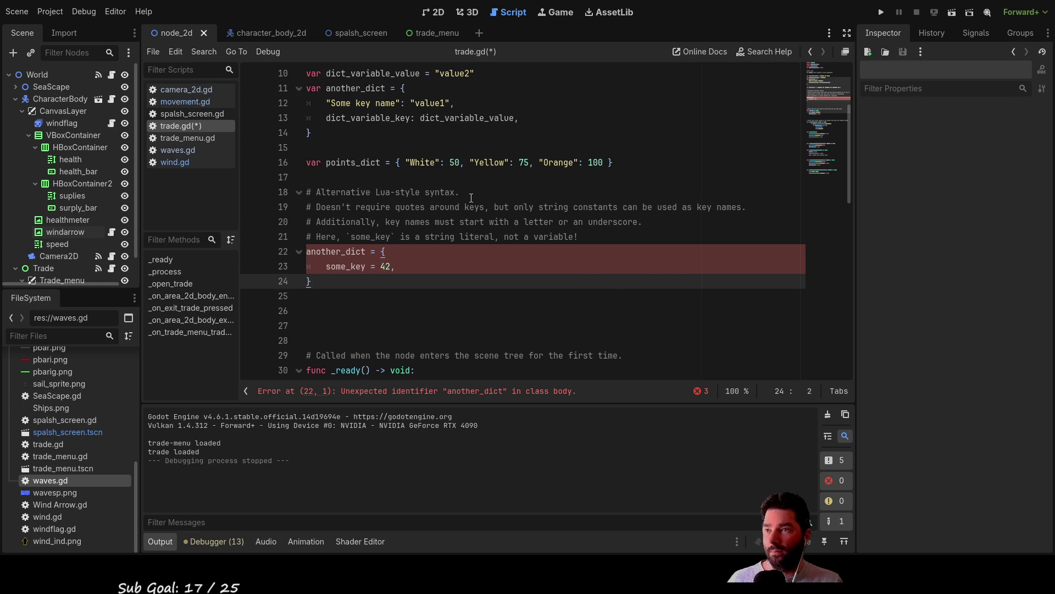
ctrl+scroll(465, 196, down, 1)
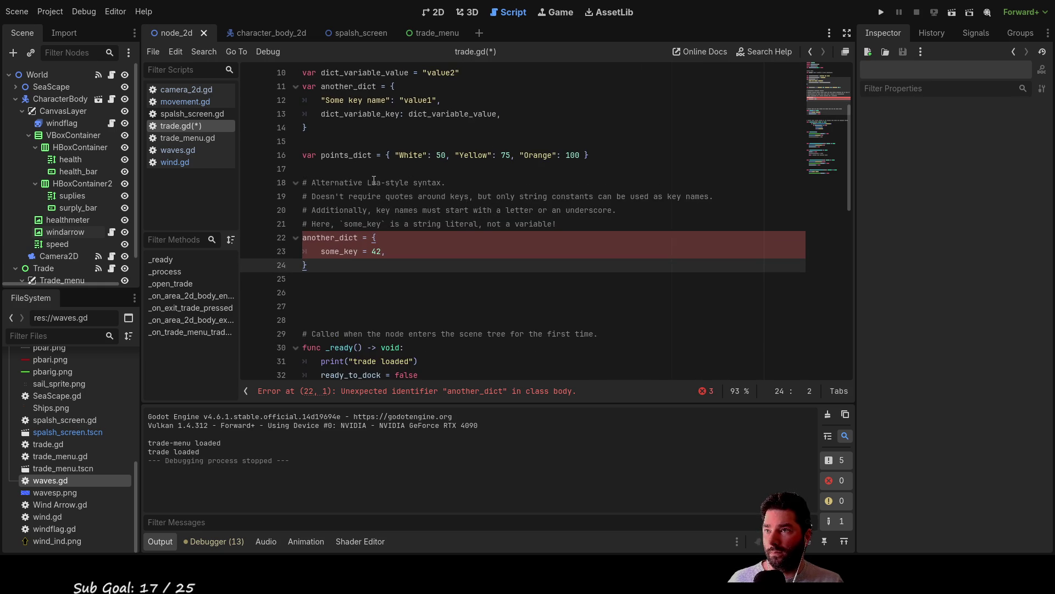
scroll(372, 210, up, 3)
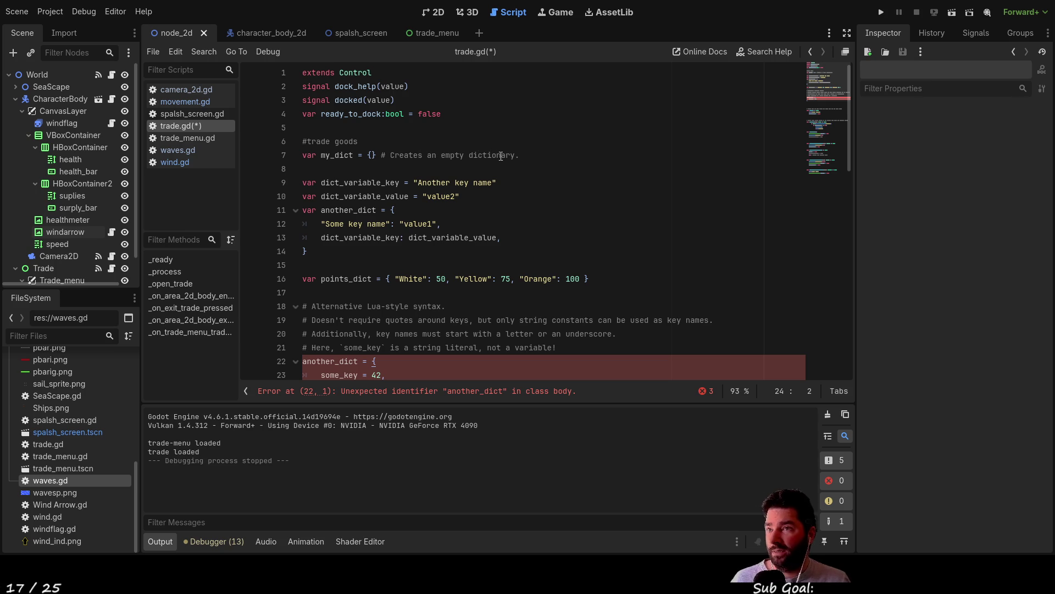
double_click(338, 155)
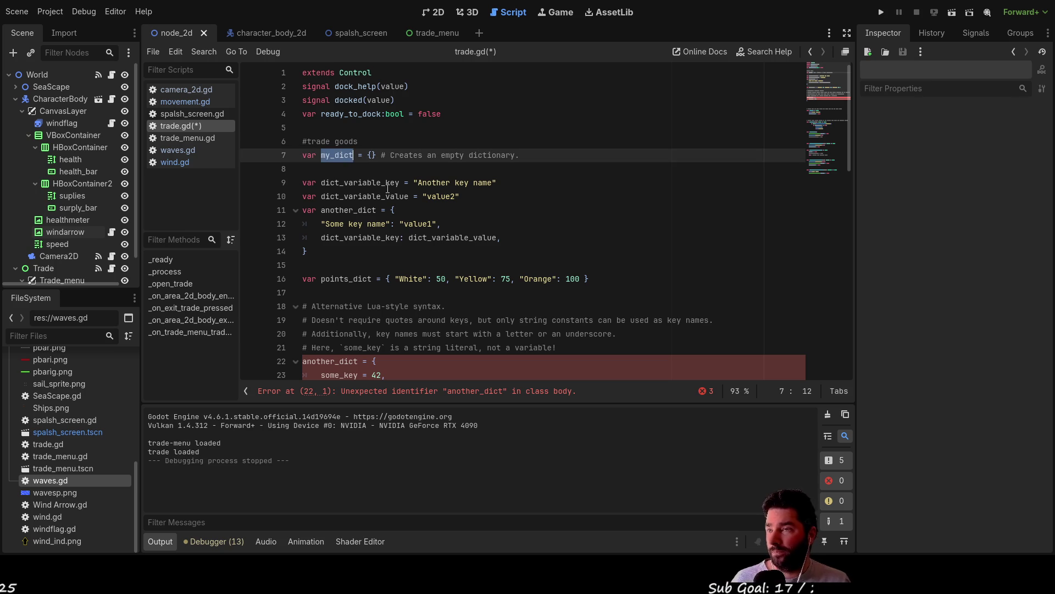
key(Left)
key(shift+Right)
key(shift+Right)
key(shift+Right)
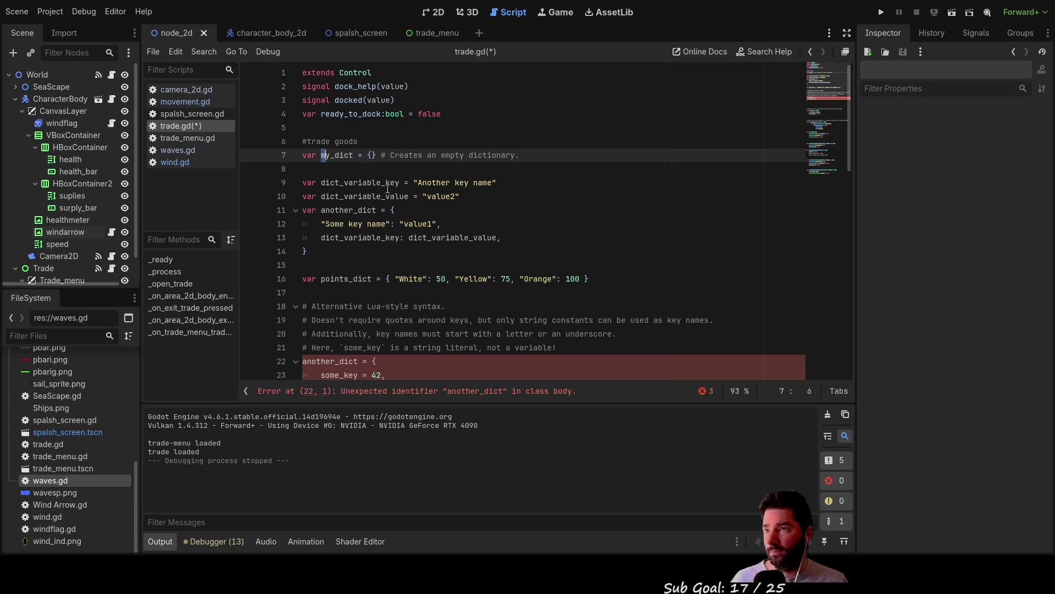
key(shift+Right)
key(shift+Right)
text(trad)
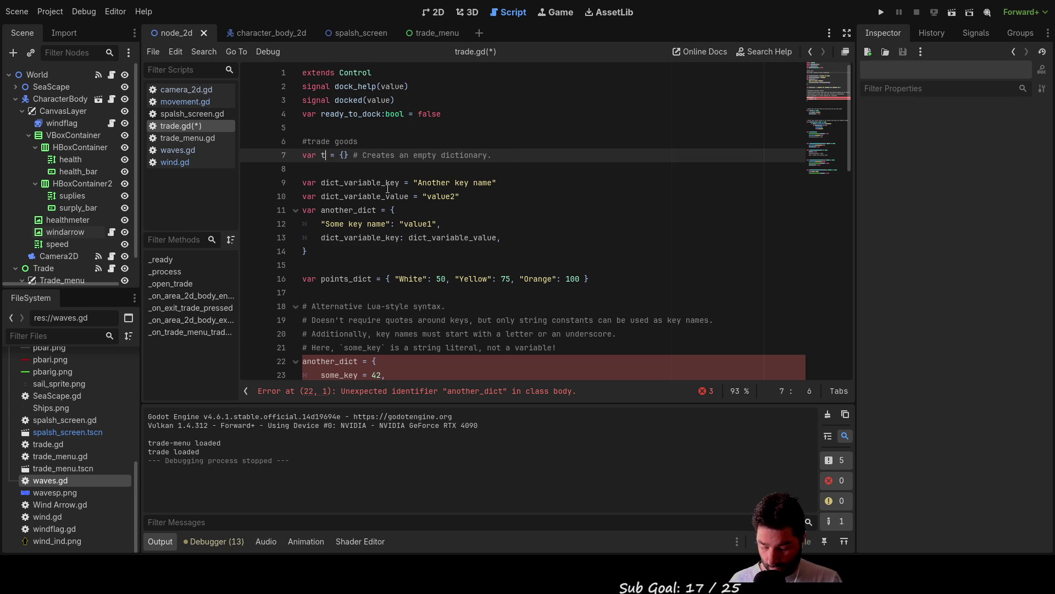
text(e_goos)
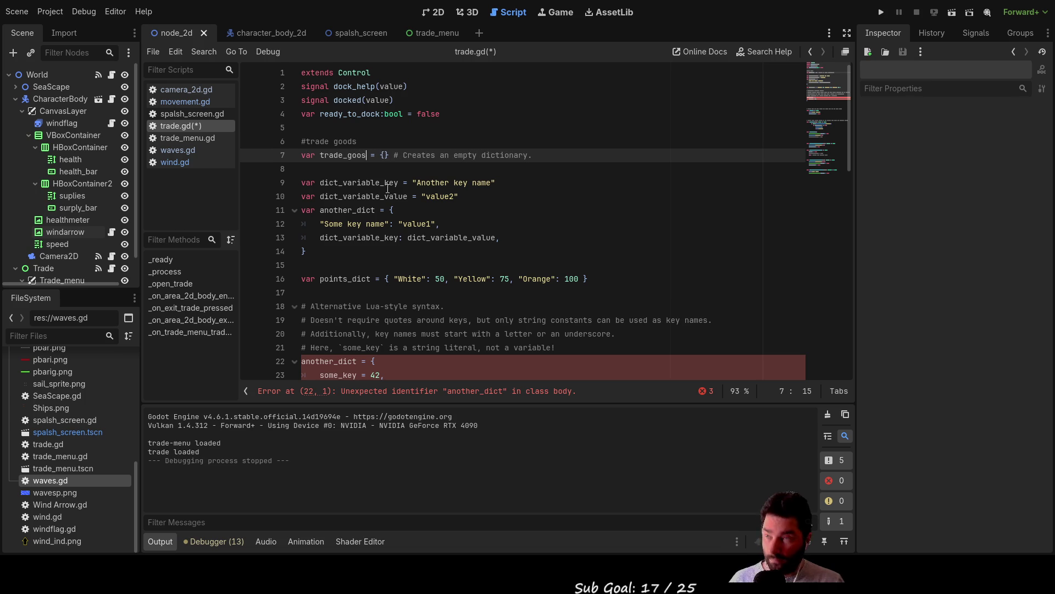
text(ds)
key(Down)
key(Down)
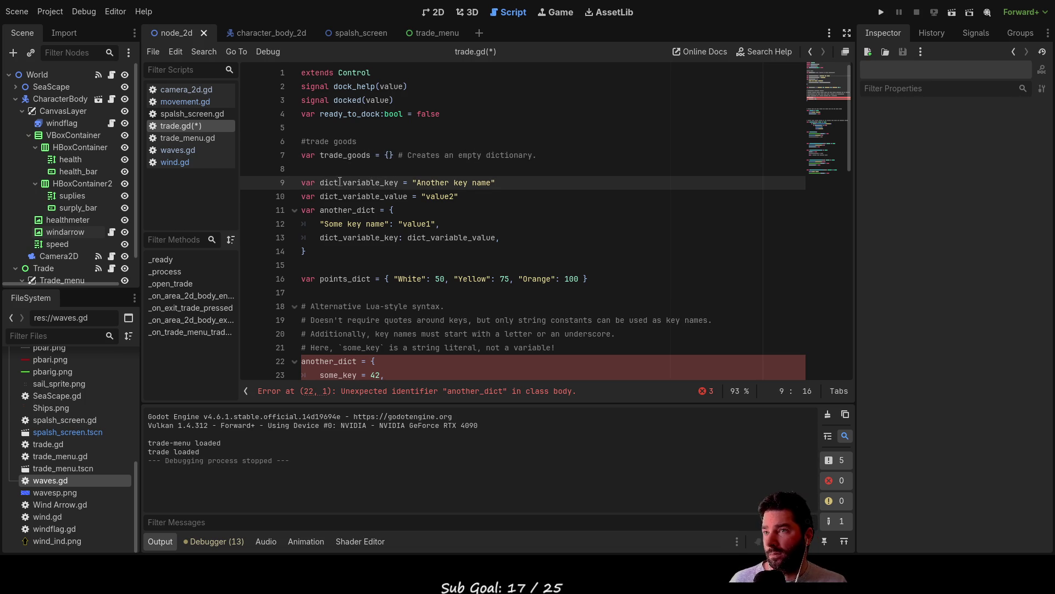
double_click(353, 182)
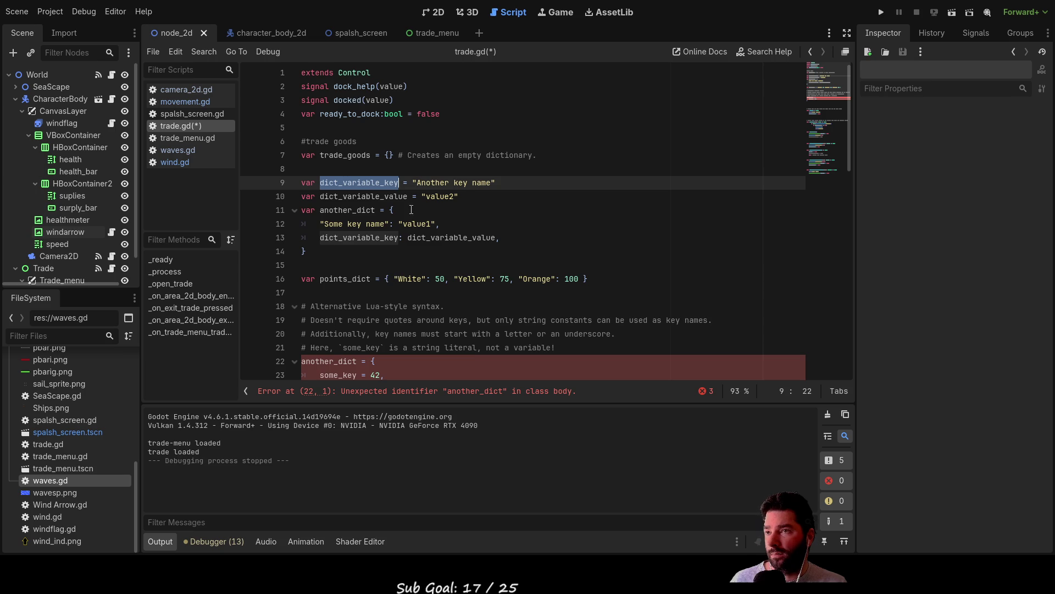
double_click(364, 196)
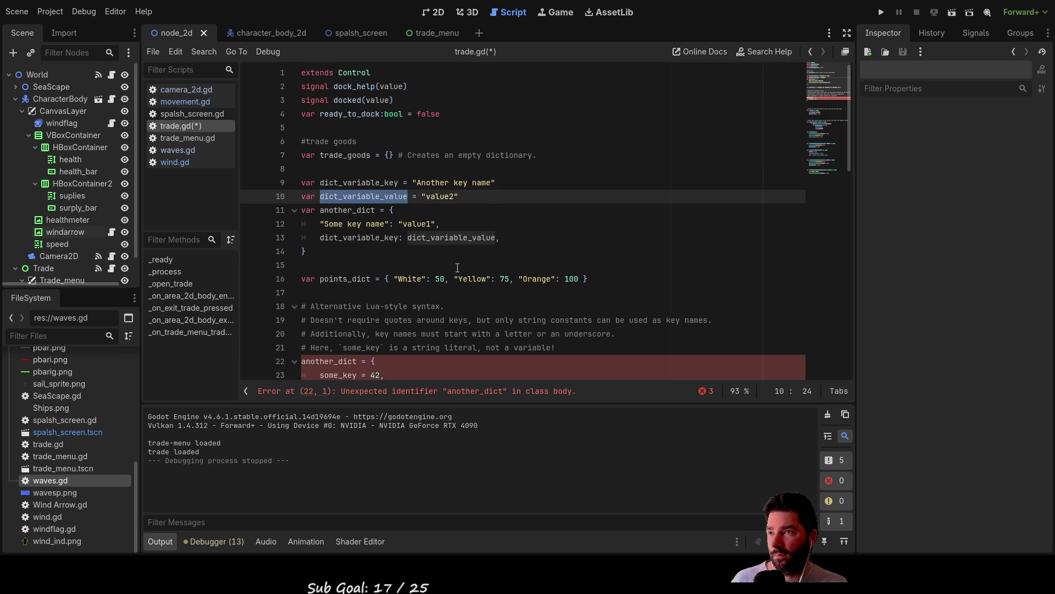
double_click(368, 182)
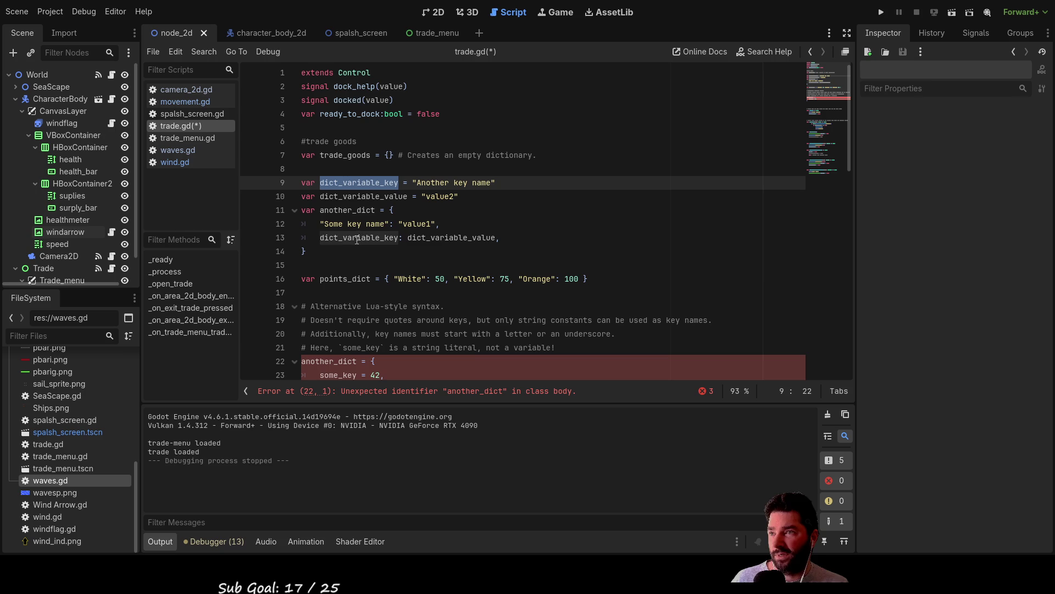
double_click(375, 224)
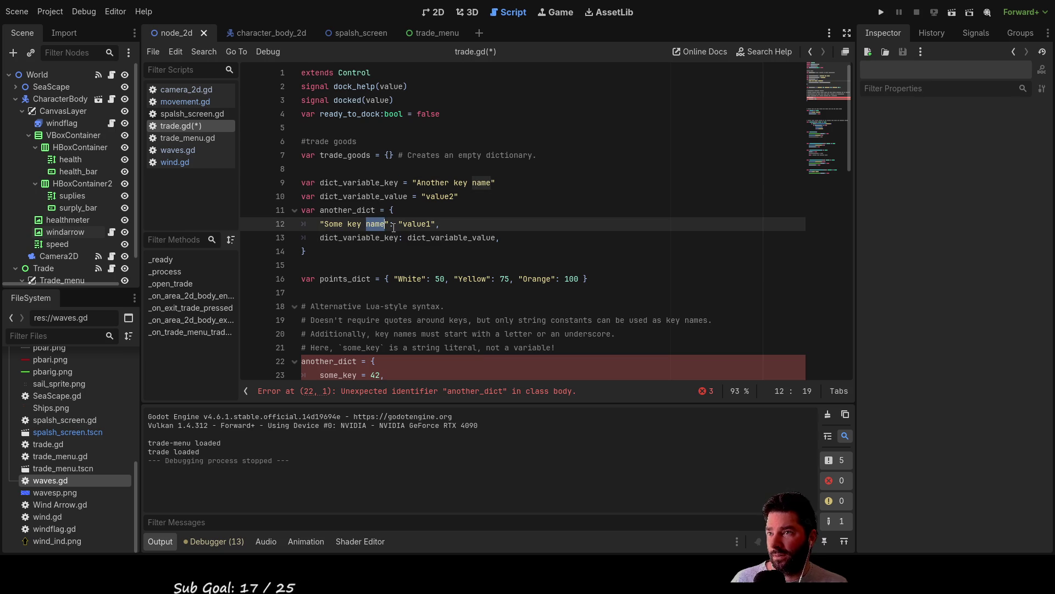
double_click(410, 223)
double_click(357, 237)
double_click(430, 238)
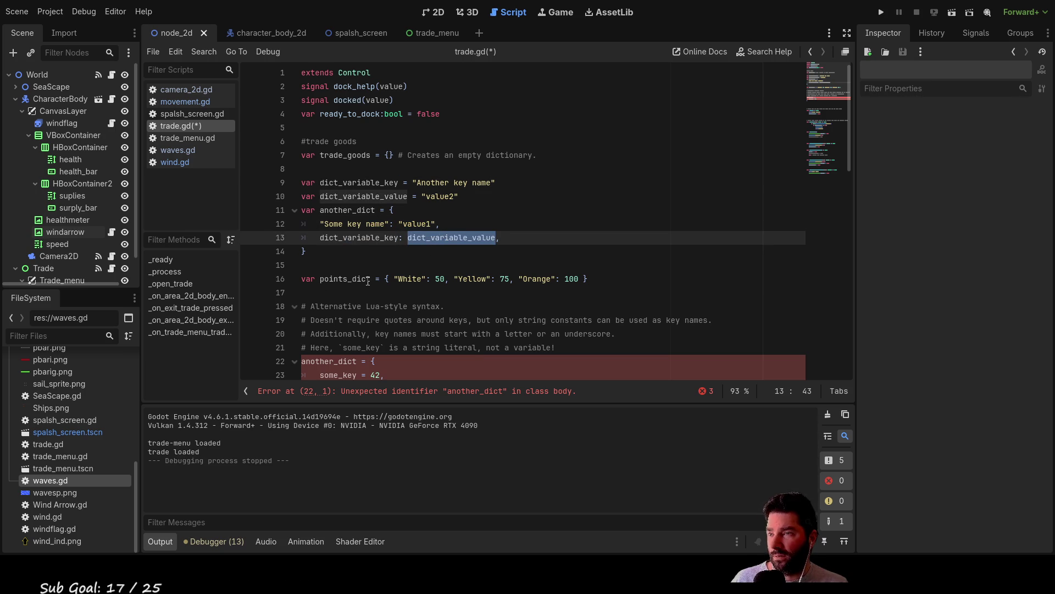
double_click(346, 279)
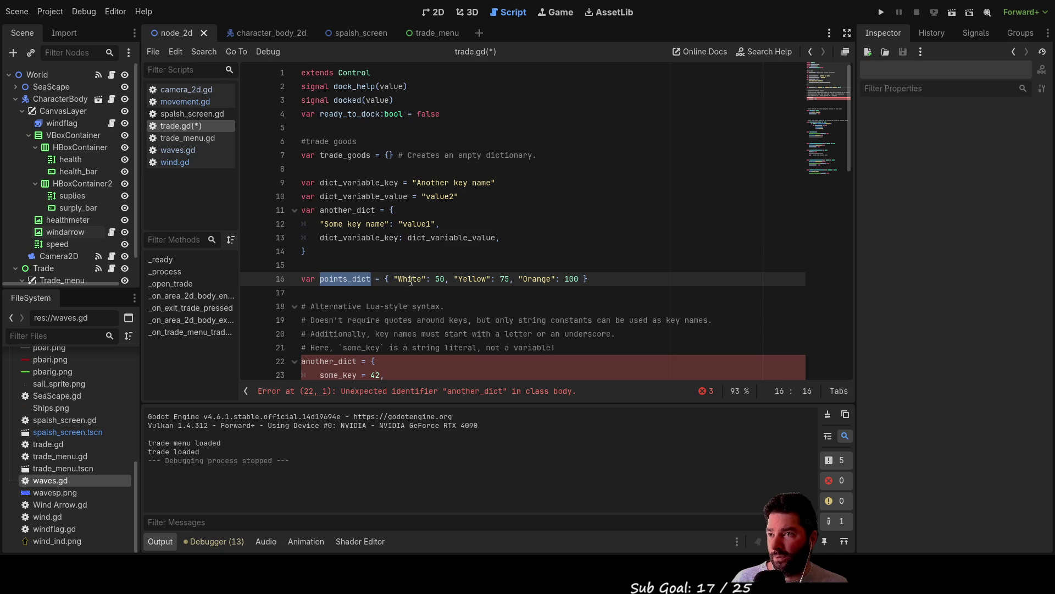
drag(385, 279, 598, 284)
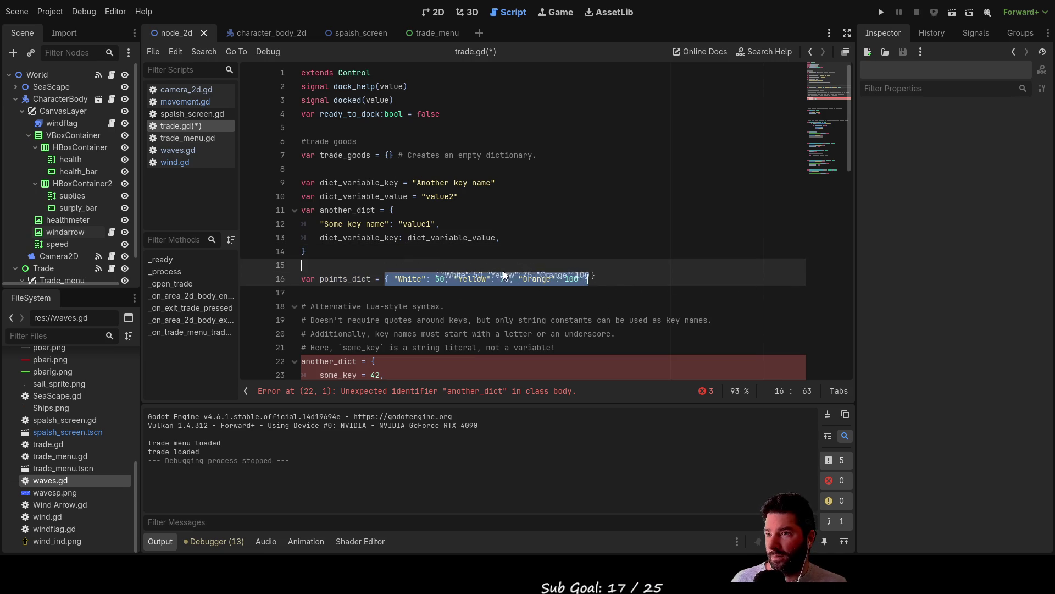
click(604, 279)
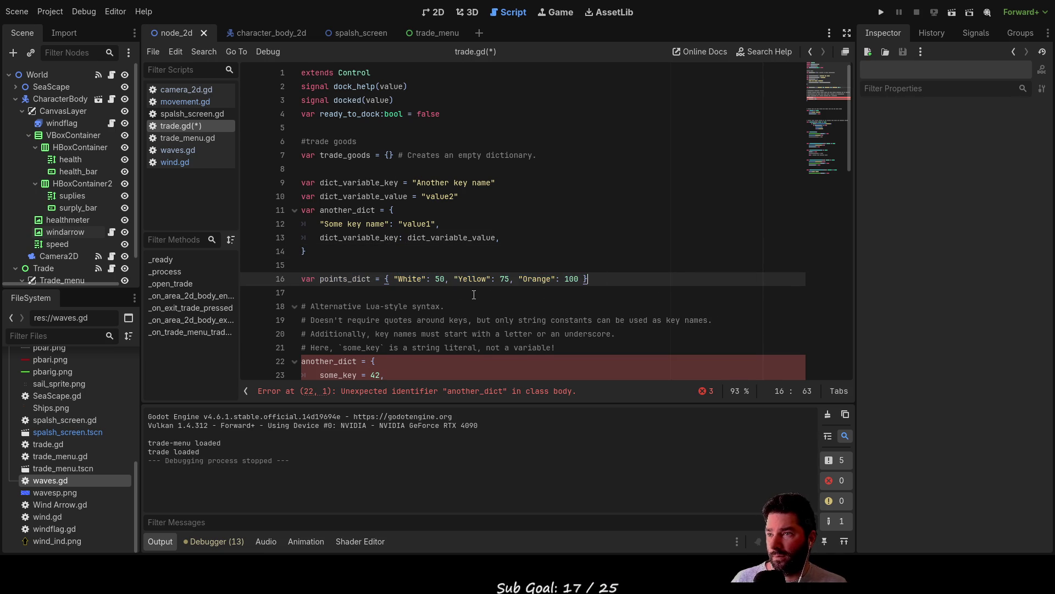
scroll(367, 199, down, 3)
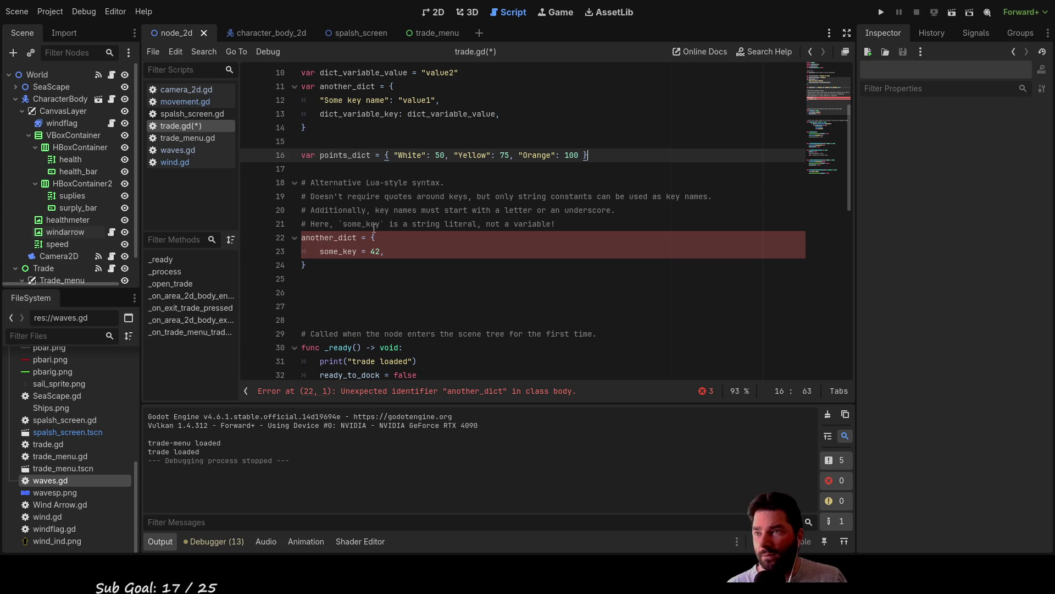
click(311, 264)
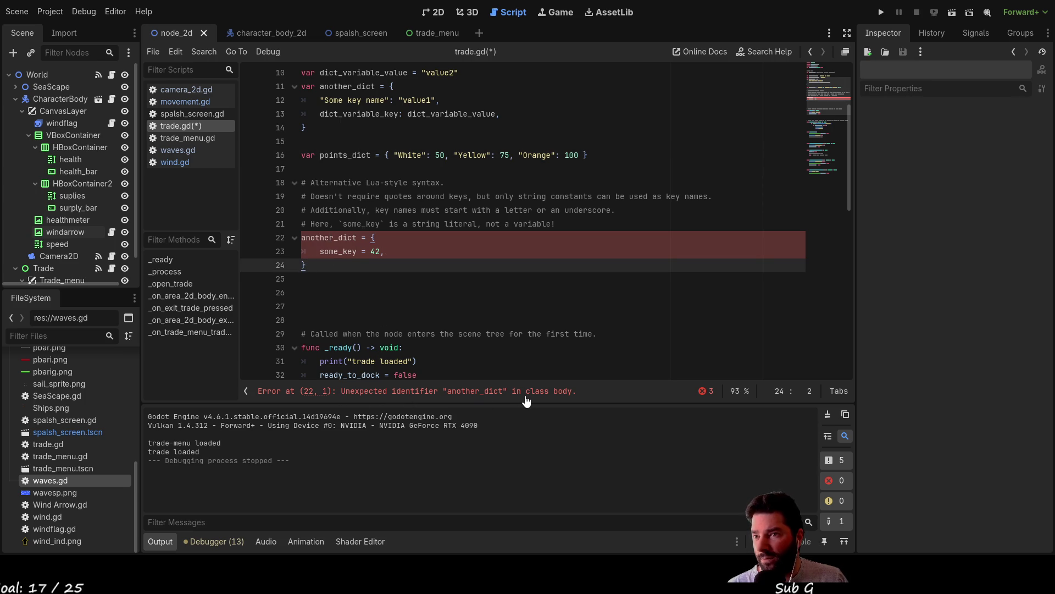
scroll(371, 237, up, 3)
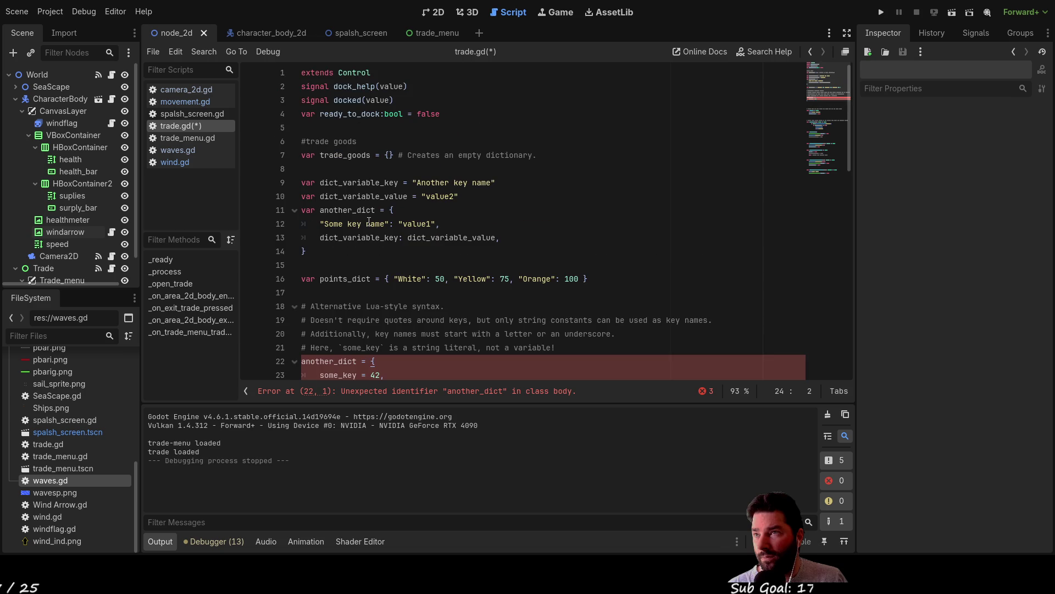
click(304, 155)
Insert a temporary 'var another_dict = {}' declaration on line 7 above trade_goods.
key(Return)
key(Up)
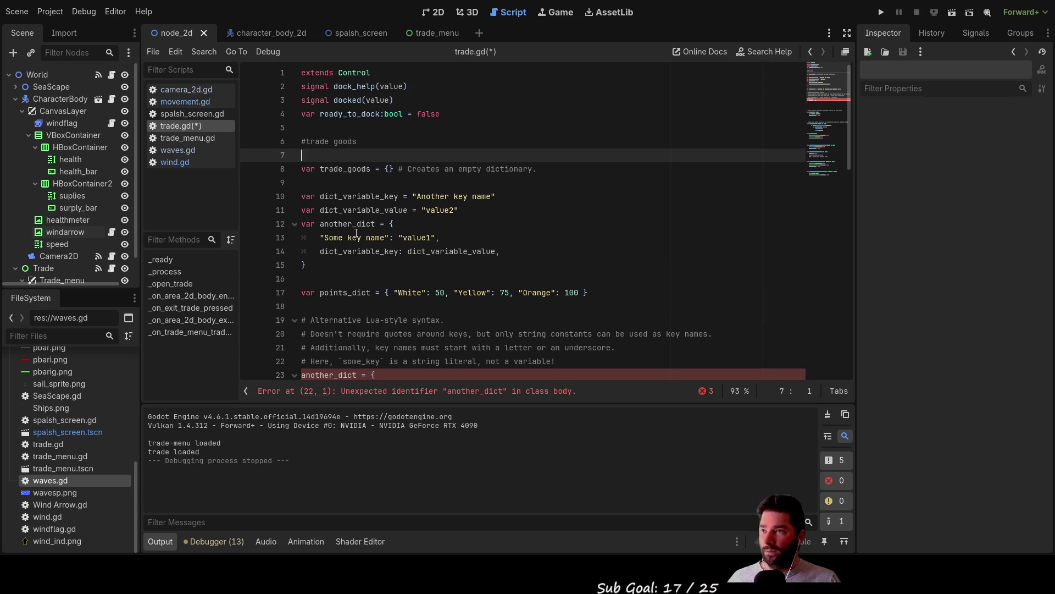
text(var )
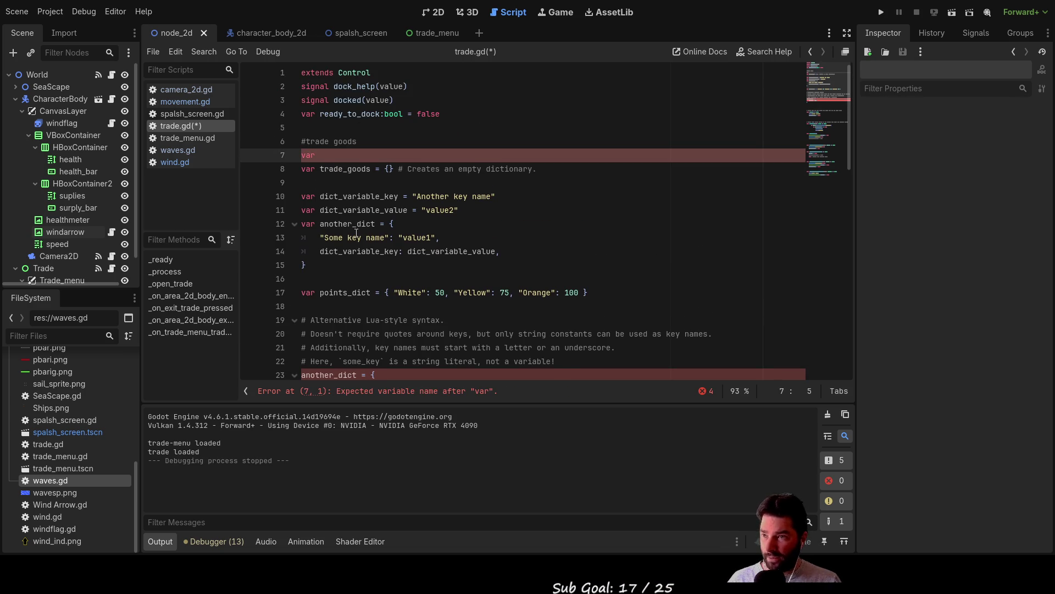
text(an)
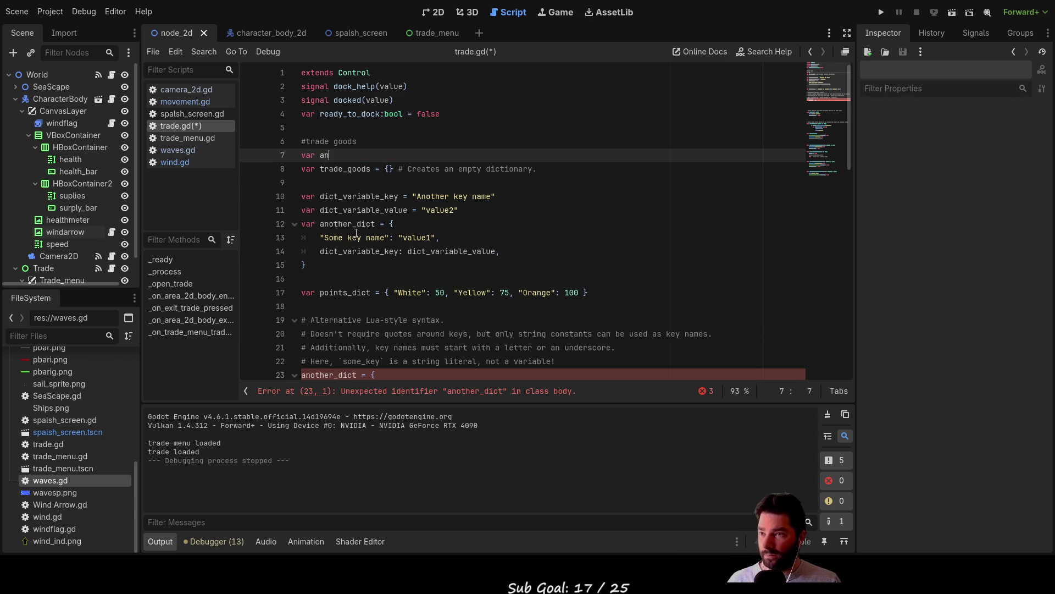
drag(301, 375, 357, 371)
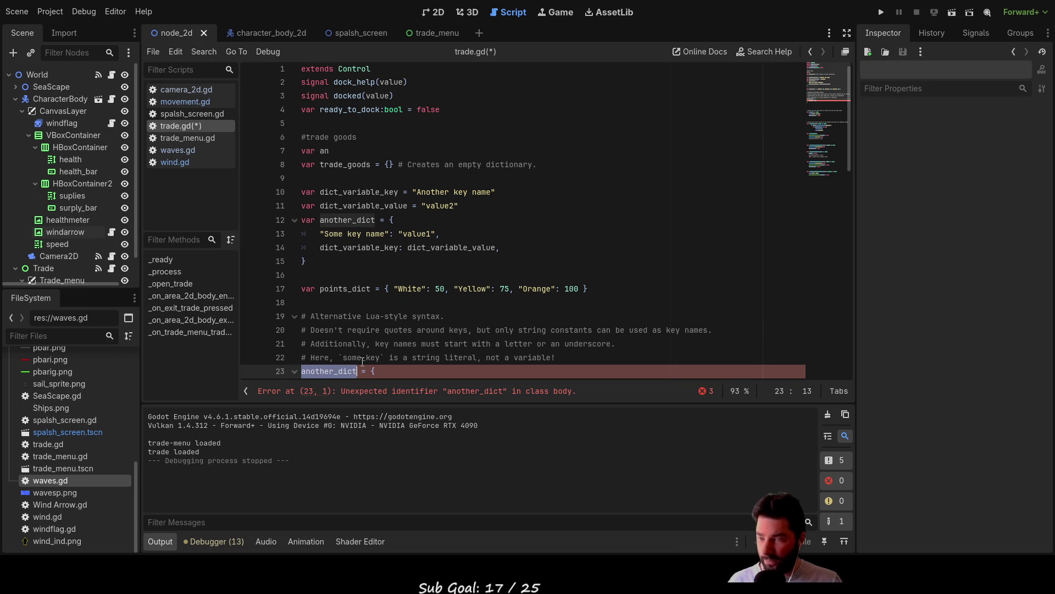
double_click(337, 150)
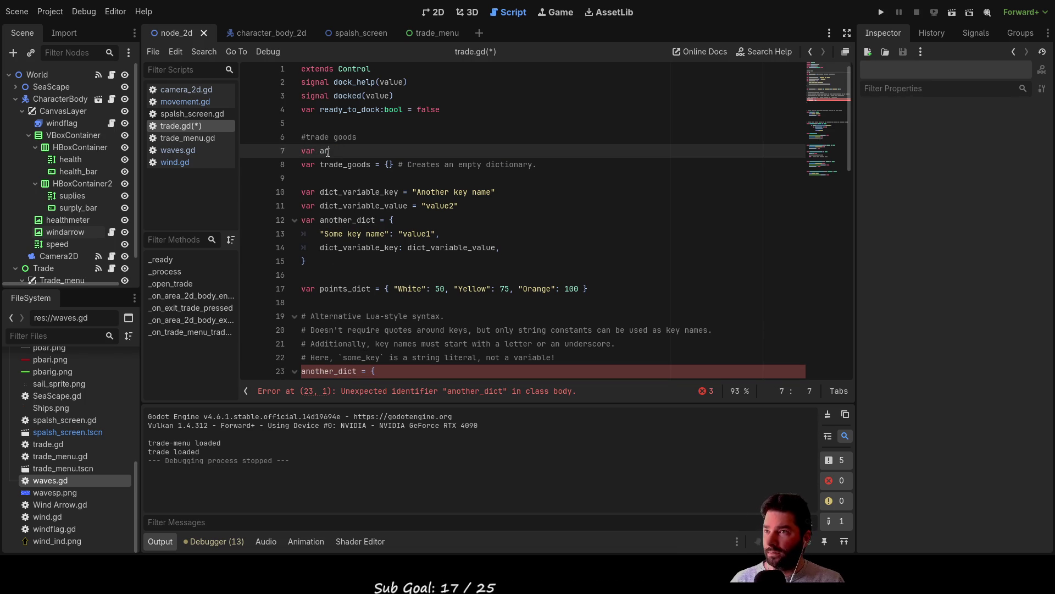
text(another_dict )
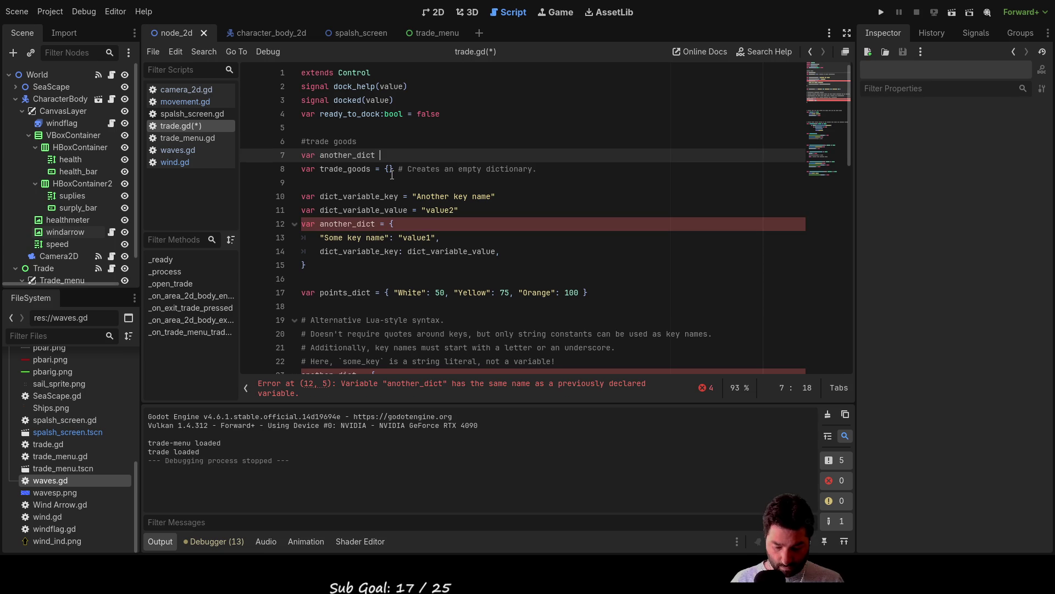
text(= {})
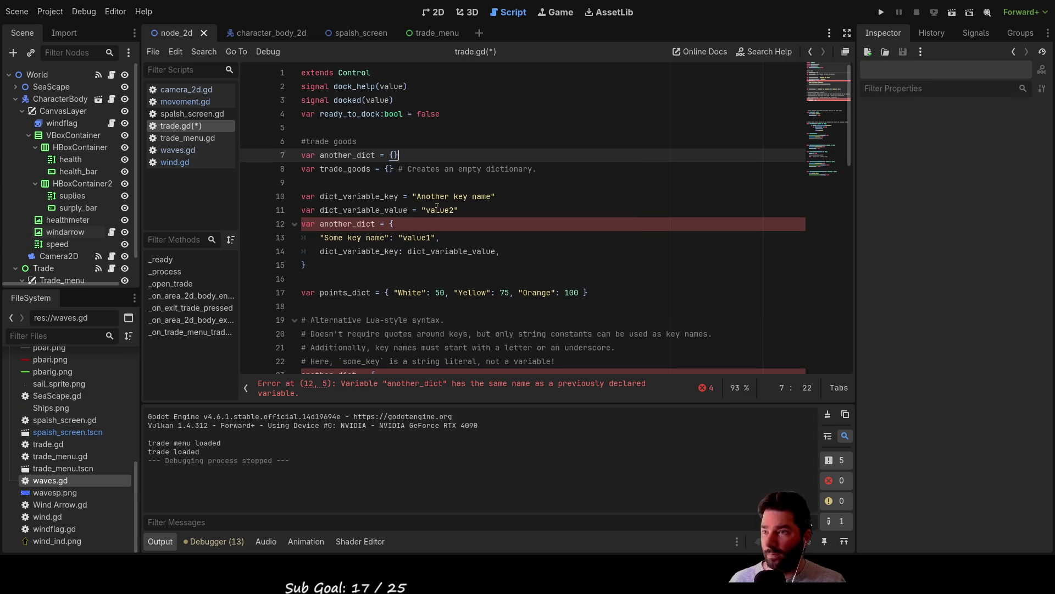
scroll(392, 175, down, 3)
scroll(375, 258, up, 3)
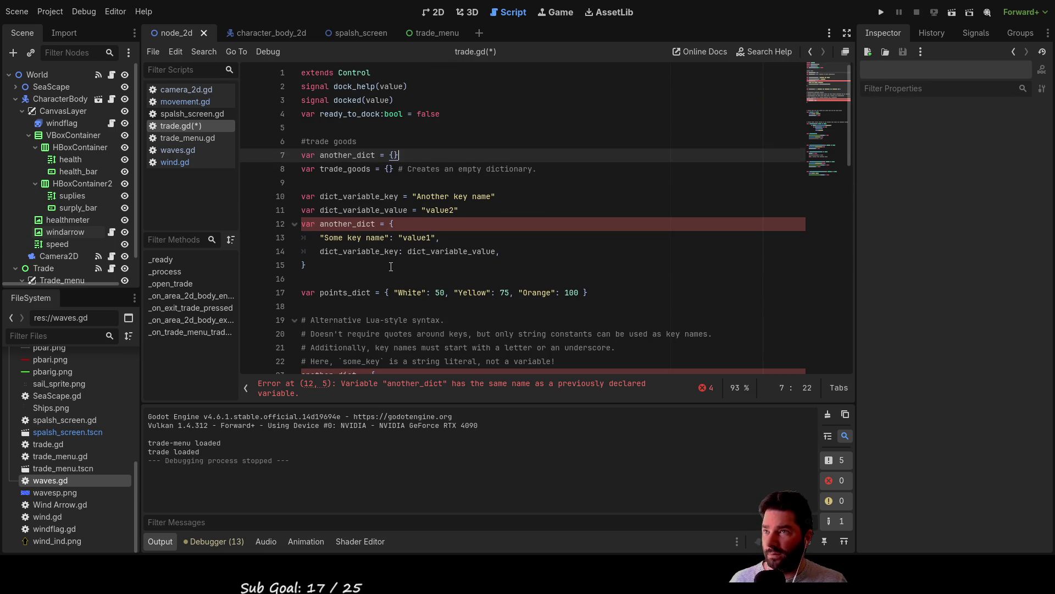
Delete the duplicate another_dict block on lines 12–15 and the temporary line 7 declaration.
click(420, 187)
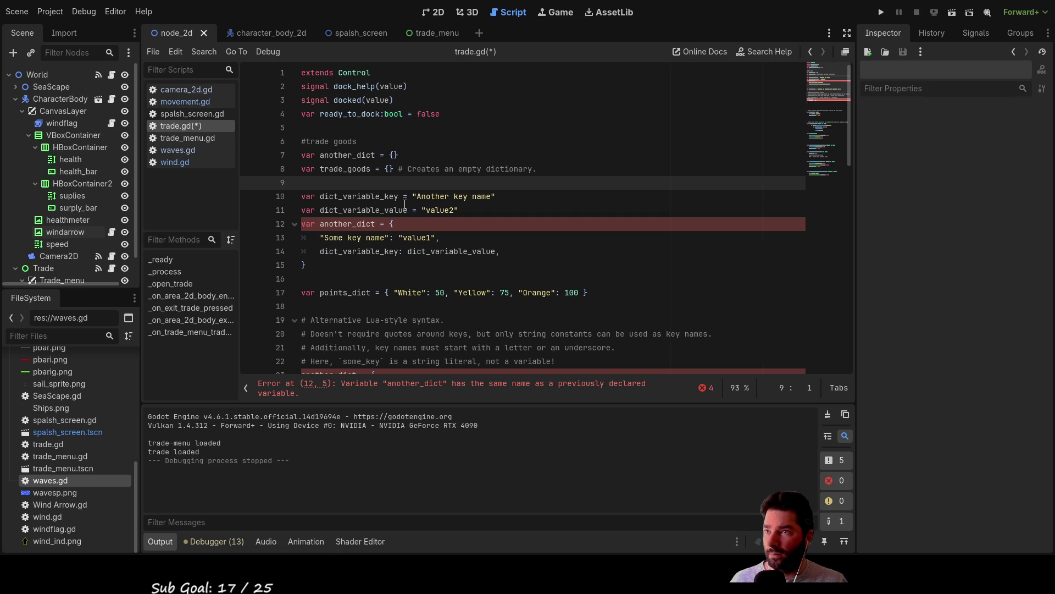
scroll(405, 205, down, 1)
scroll(405, 205, down, 2)
double_click(341, 292)
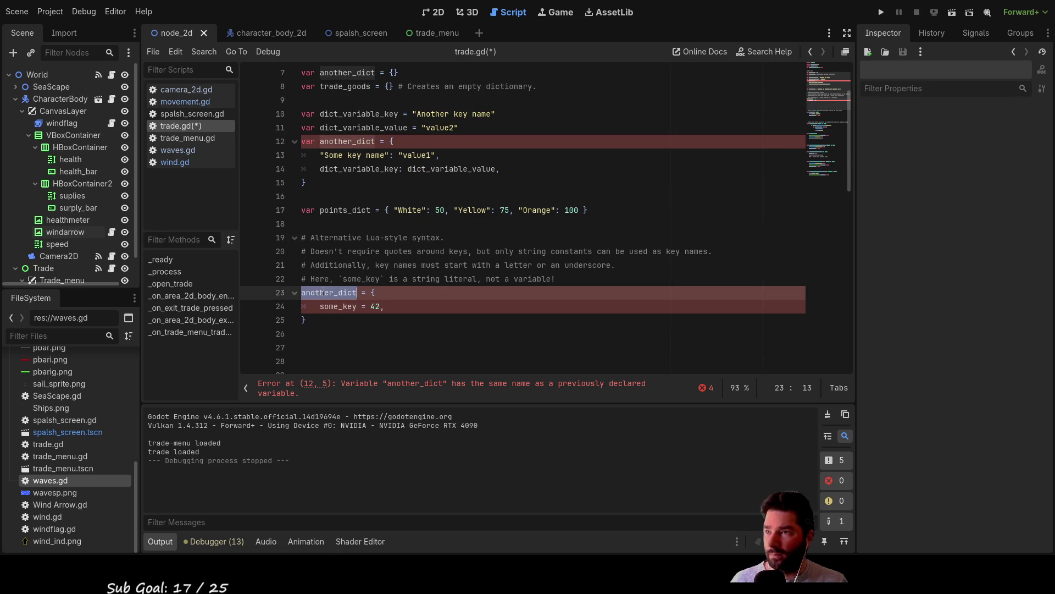
scroll(353, 160, up, 3)
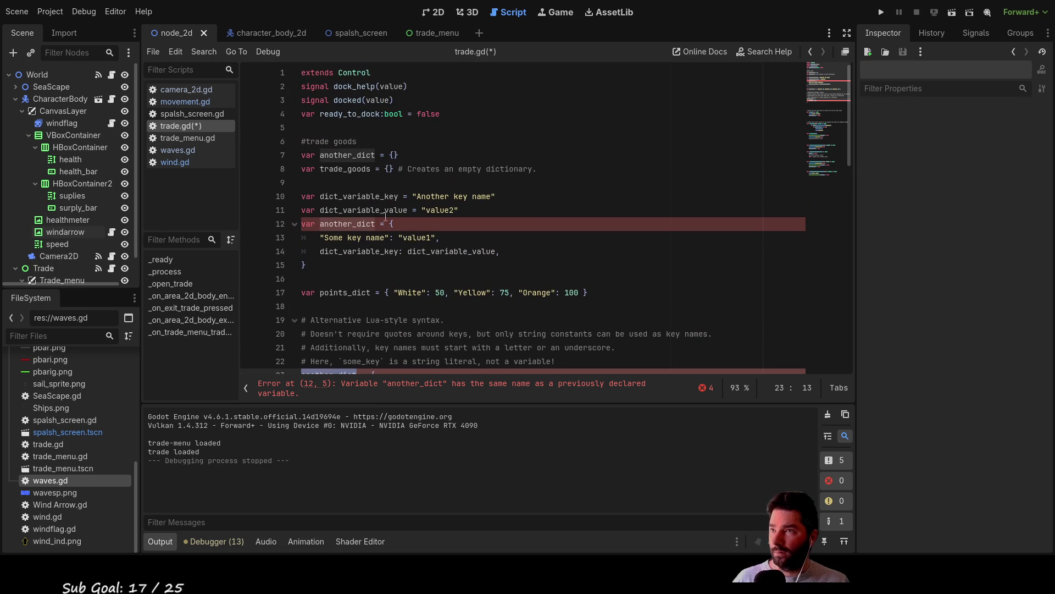
click(375, 156)
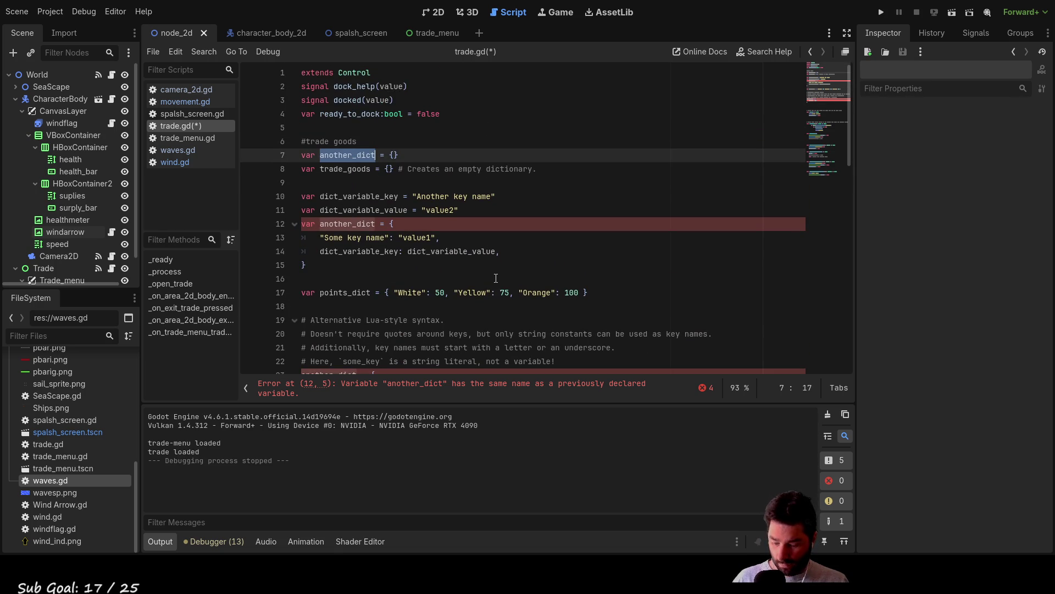
scroll(385, 264, down, 4)
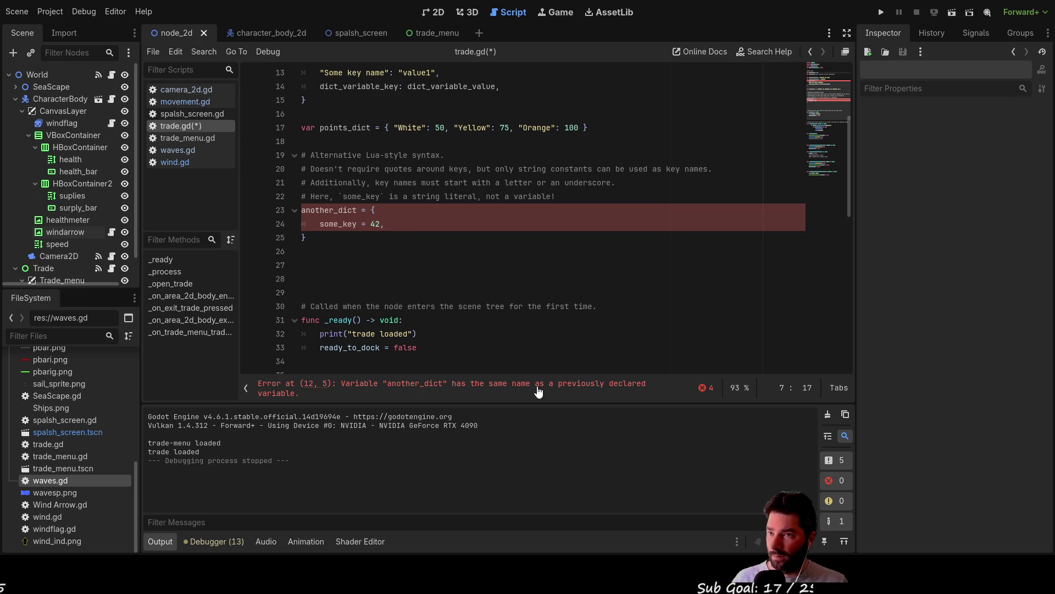
scroll(385, 211, up, 3)
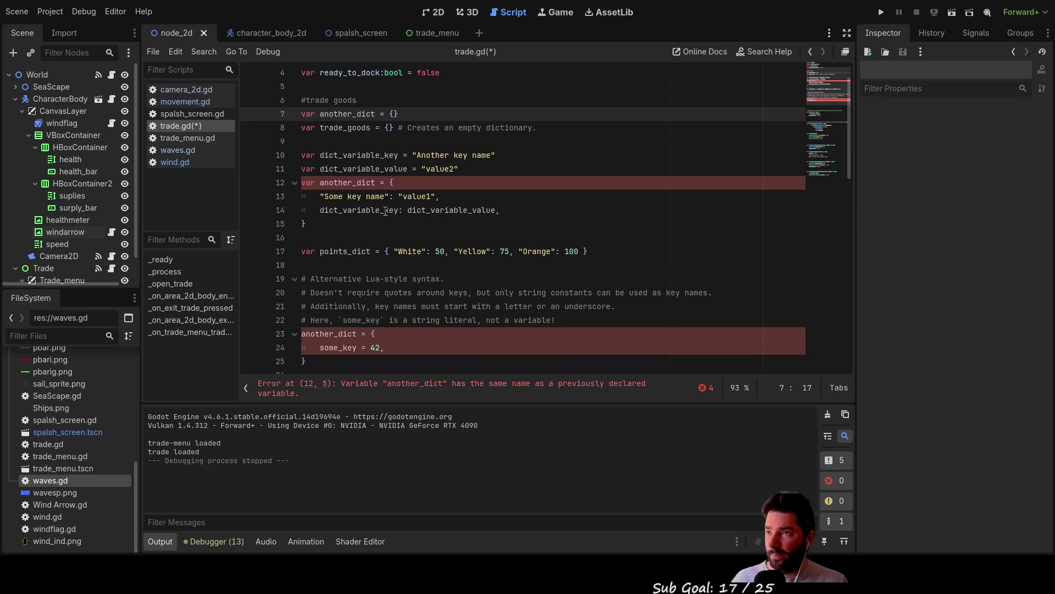
drag(352, 220, 288, 189)
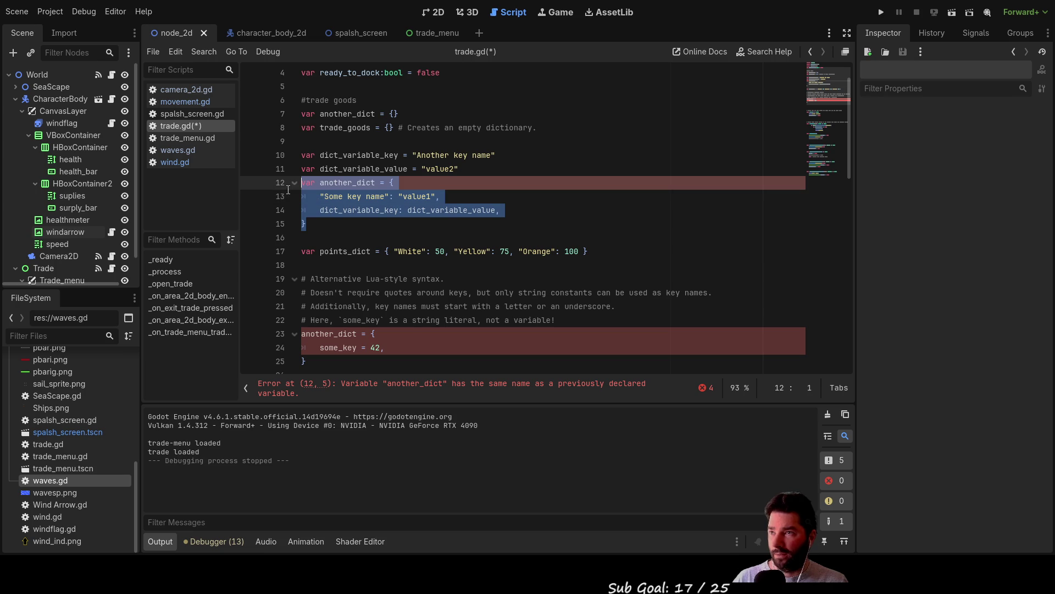
key(BackSpace)
scroll(405, 155, up, 1)
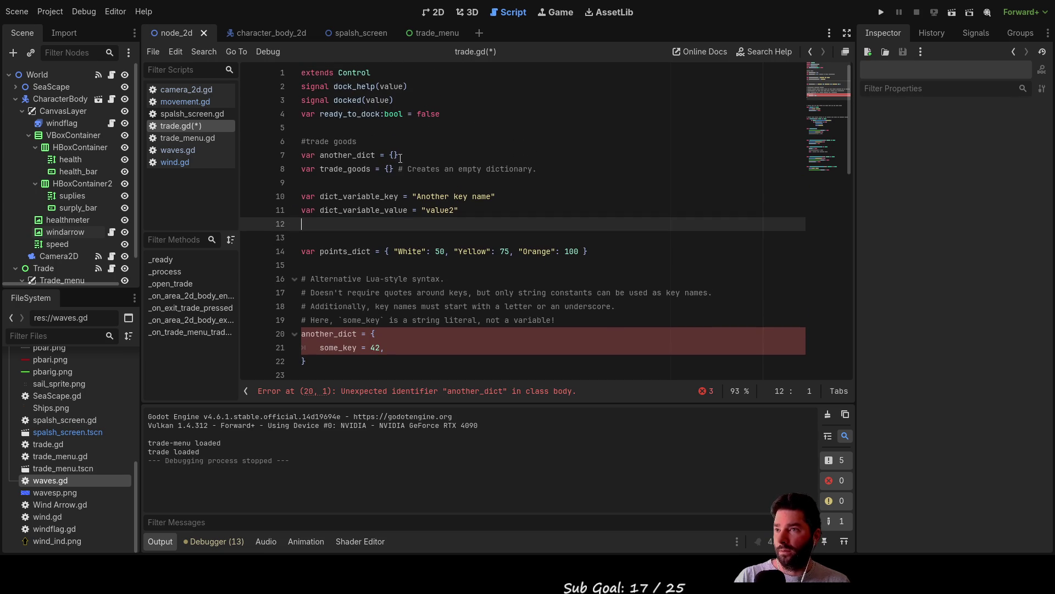
drag(404, 155, 299, 156)
key(BackSpace)
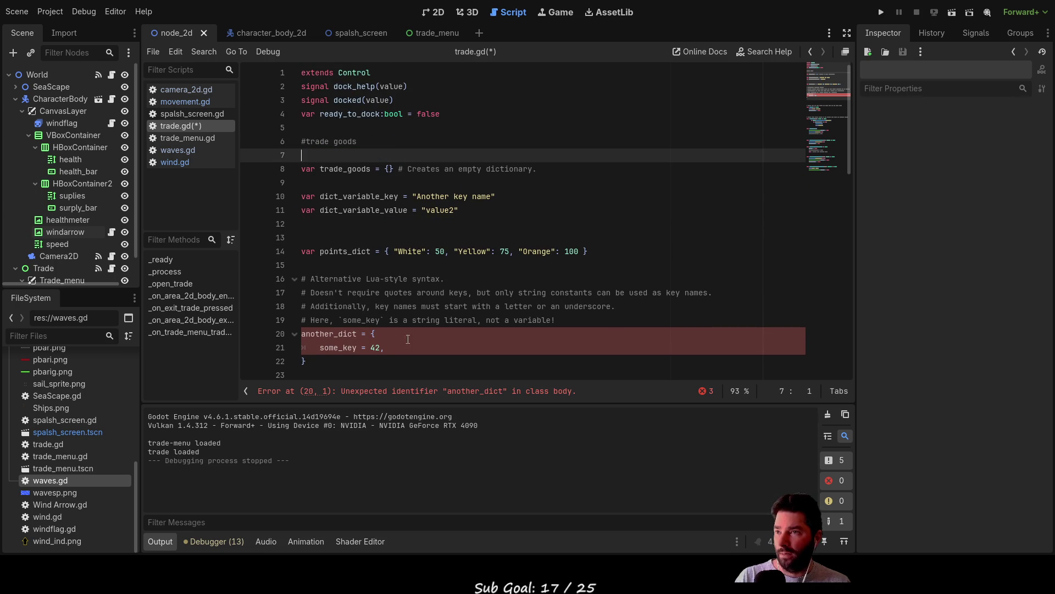
Prefix another_dict on erroring line 20 with var to clear the unexpected-identifier error.
click(382, 223)
scroll(382, 224, down, 2)
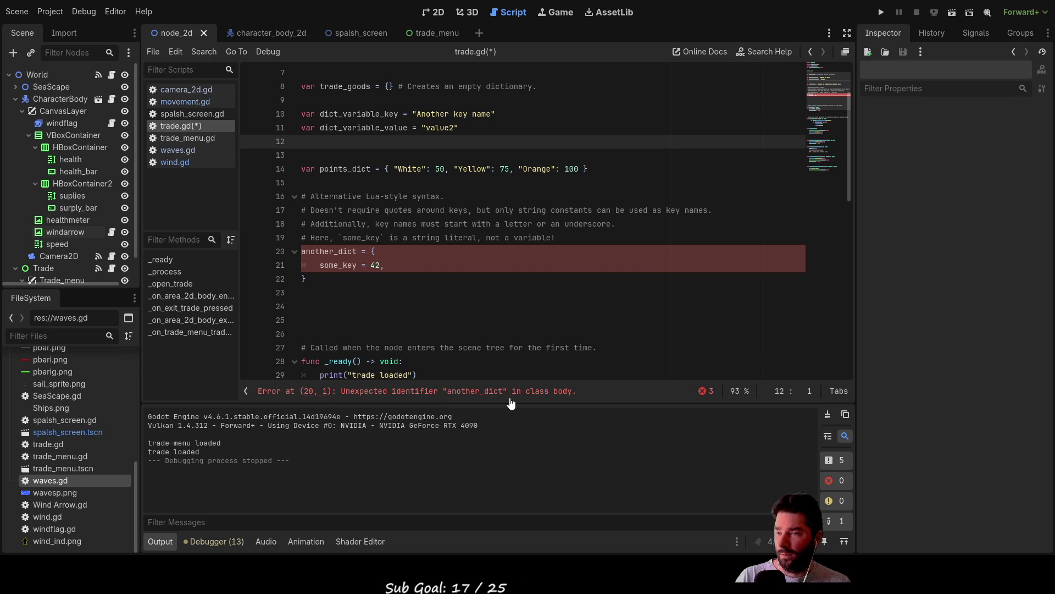
click(557, 391)
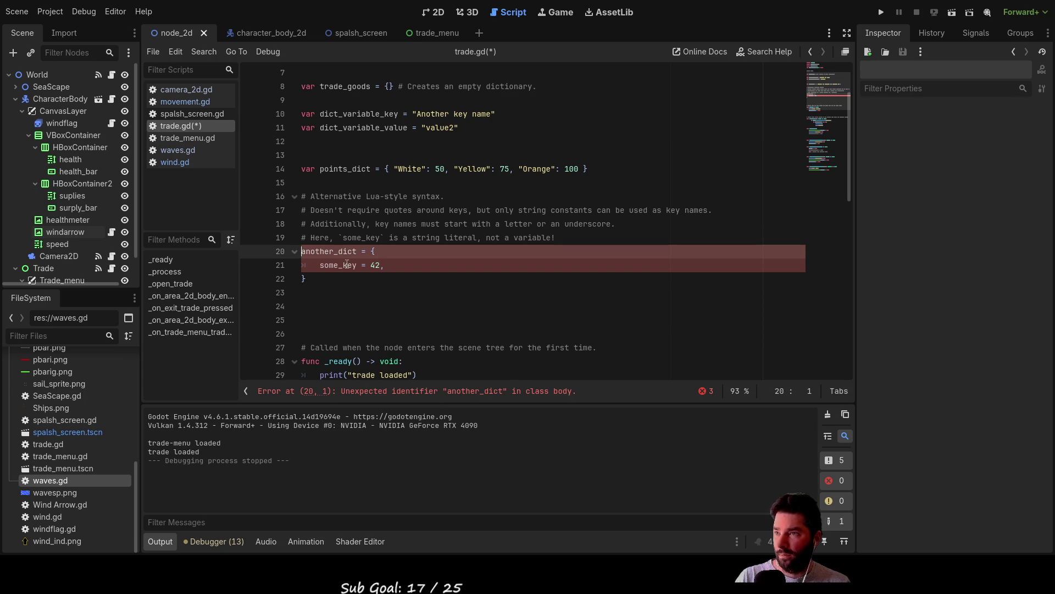
text(var)
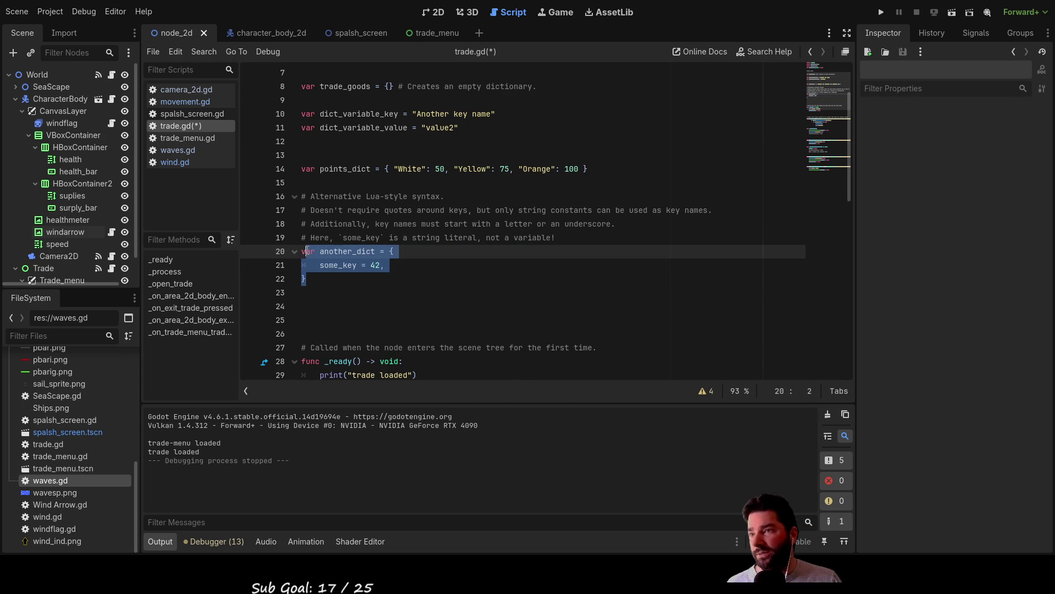
click(358, 294)
Delete the trailing 'Creates an empty dictionary' comment so line 8 reads var trade_goods = {}.
scroll(385, 290, up, 2)
scroll(411, 288, down, 2)
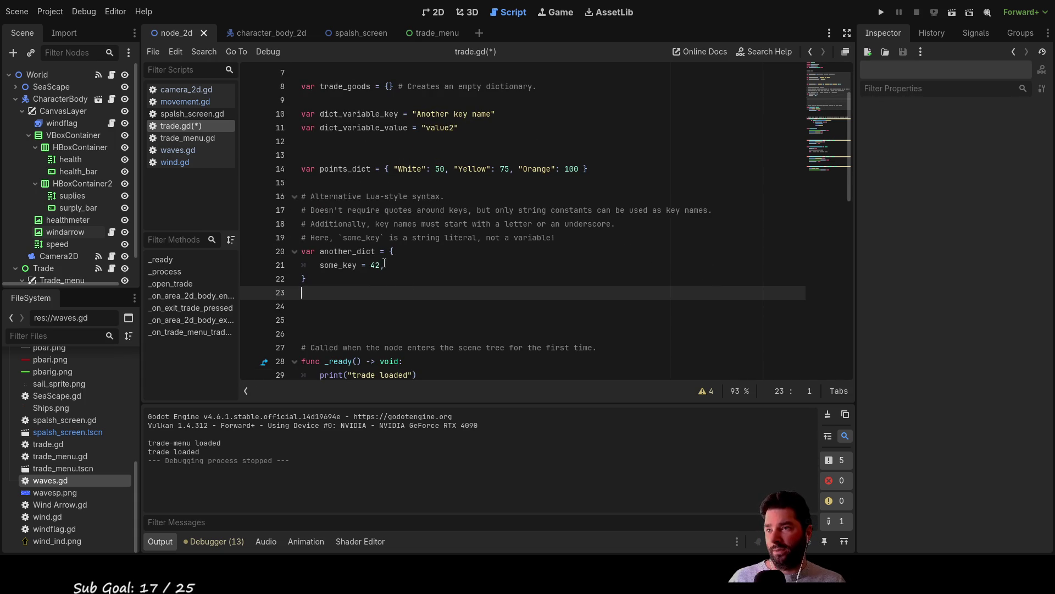
mouse_move(306, 280)
mouse_down()
mouse_move(287, 247)
mouse_move(291, 266)
mouse_move(294, 253)
mouse_up()
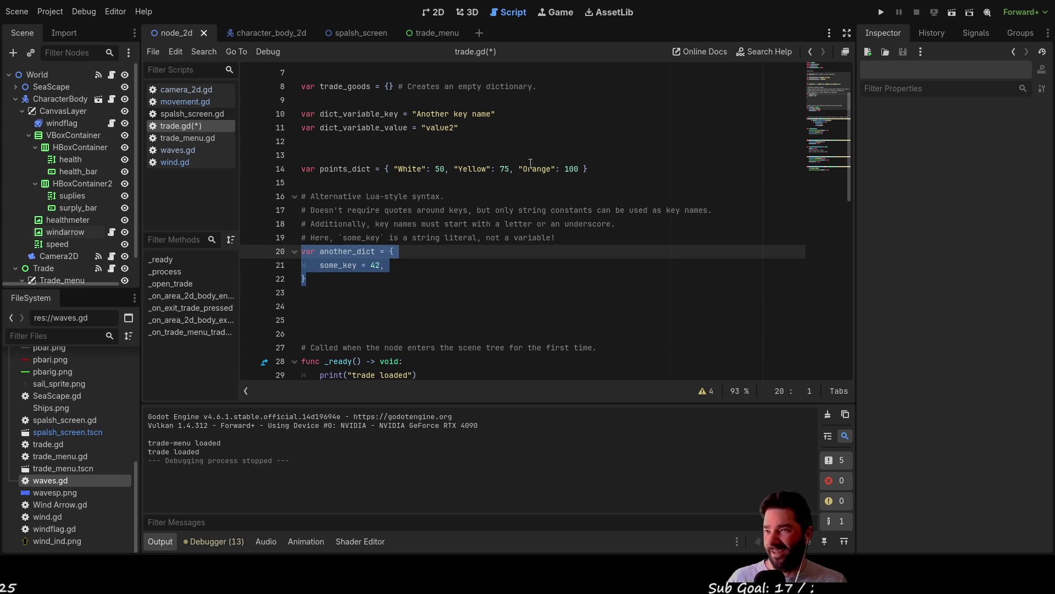
scroll(371, 143, up, 2)
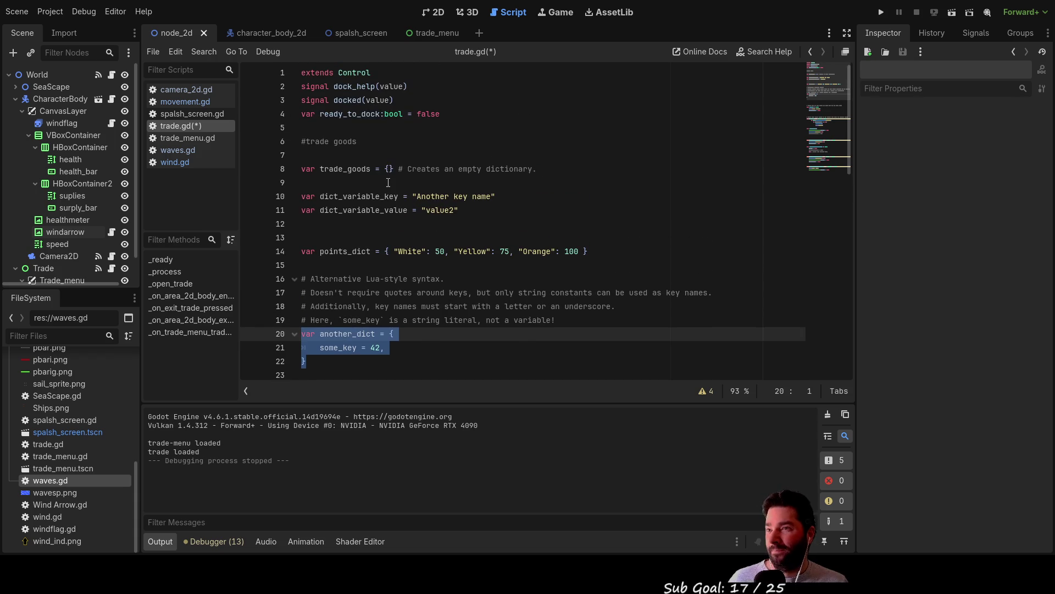
click(390, 169)
drag(538, 168, 398, 170)
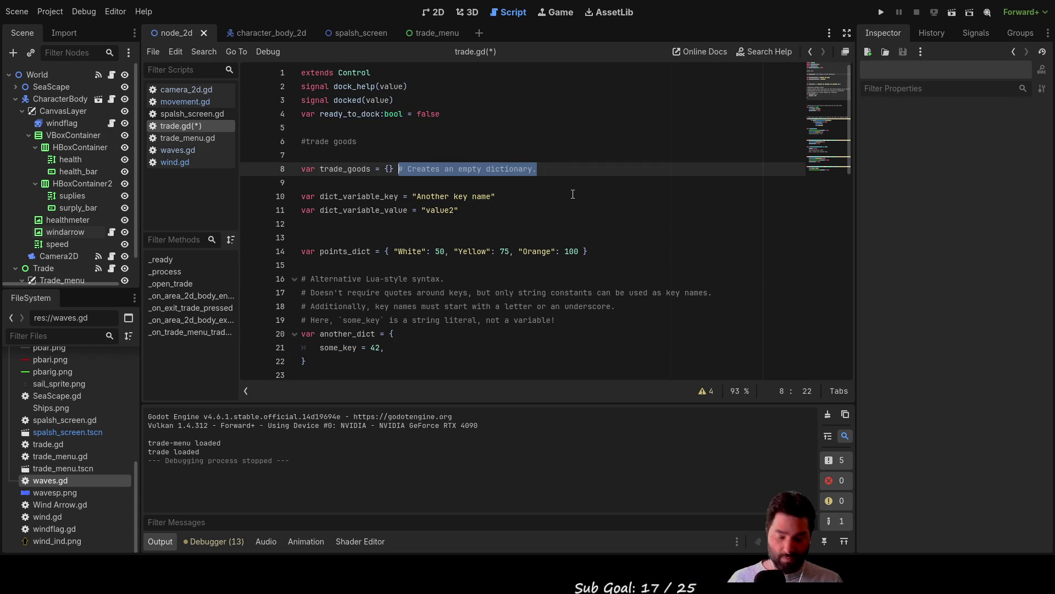
key(BackSpace)
key(Left)
key(Left)
key(Left)
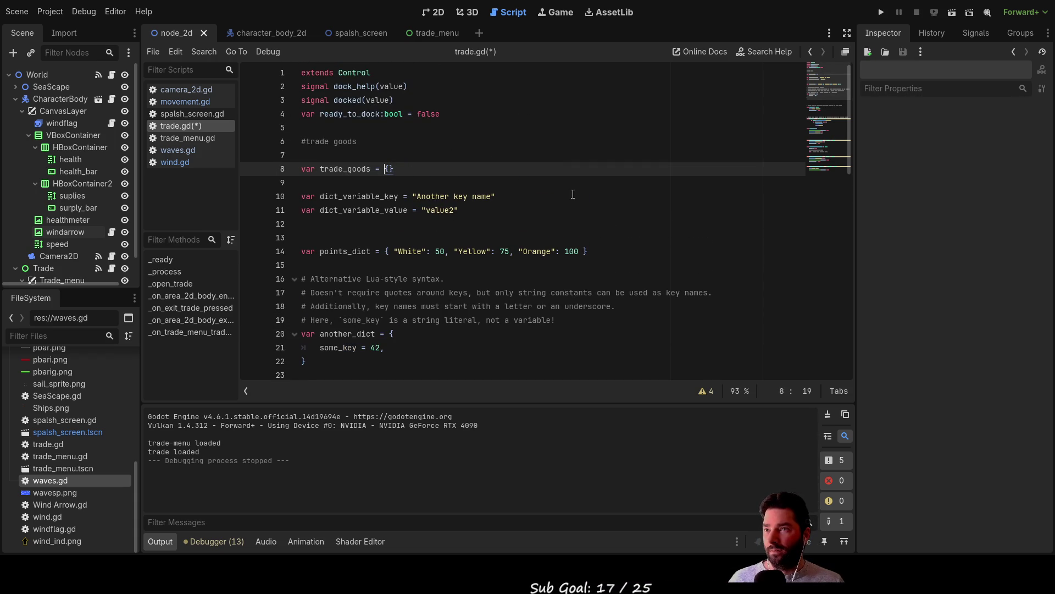
key(Return)
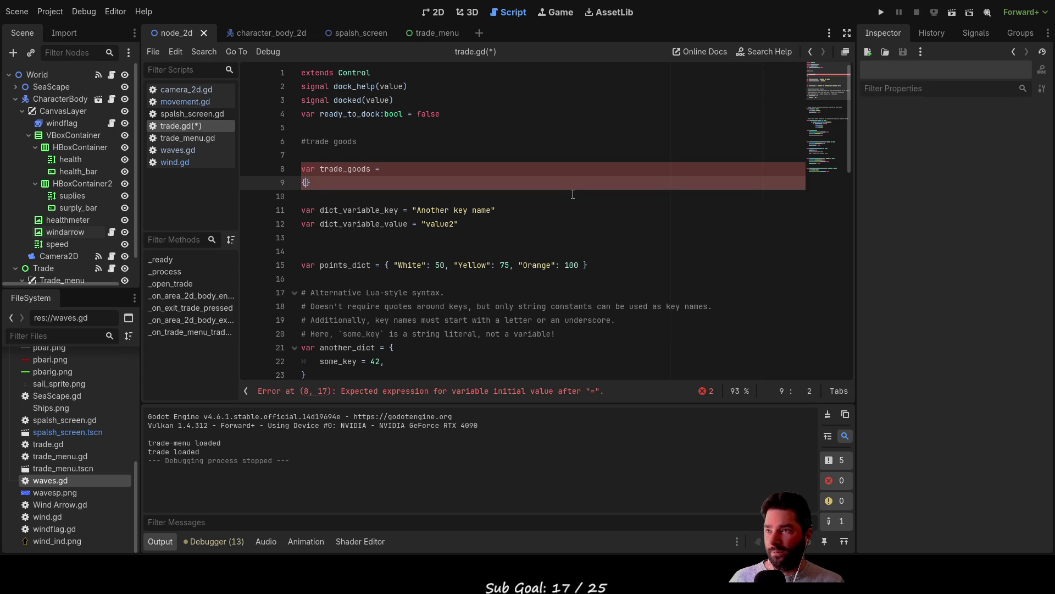
key(BackSpace)
key(Right)
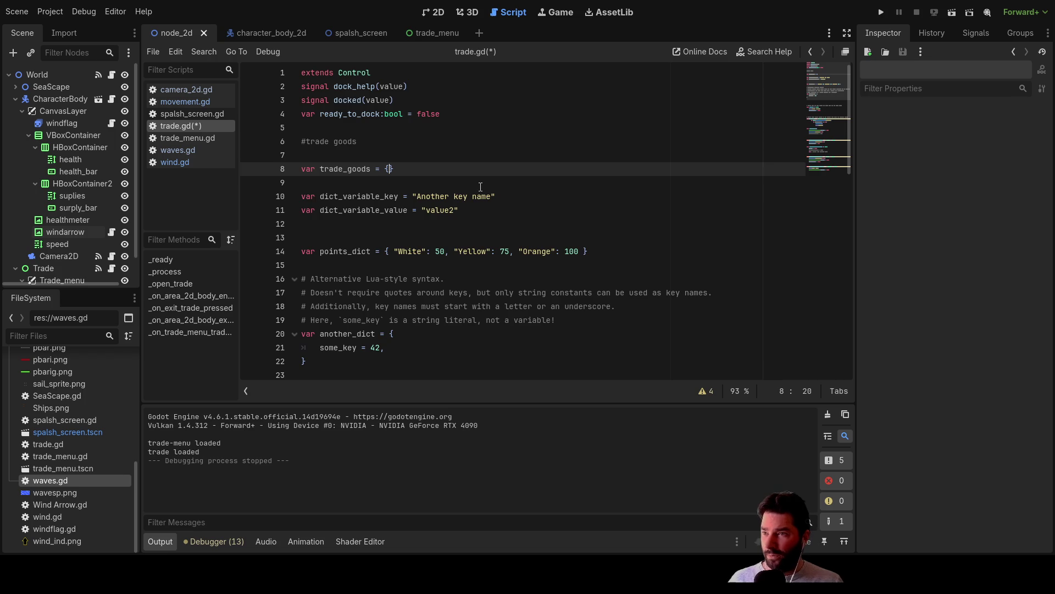
scroll(481, 186, down, 2)
click(385, 265)
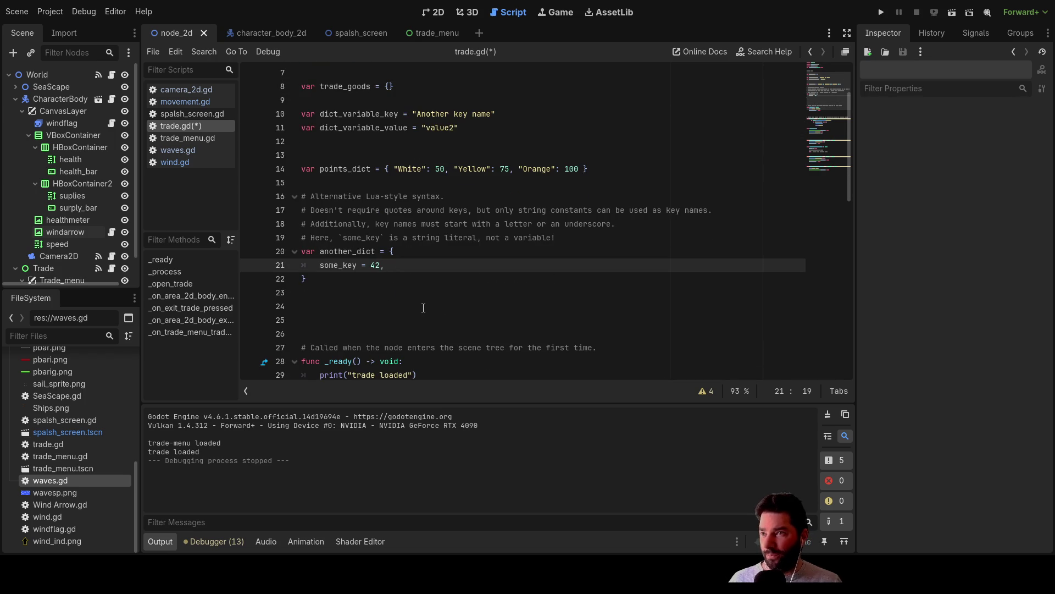
Add anoneth_key = 69 as a second entry below some_key = 42 in another_dict.
key(Return)
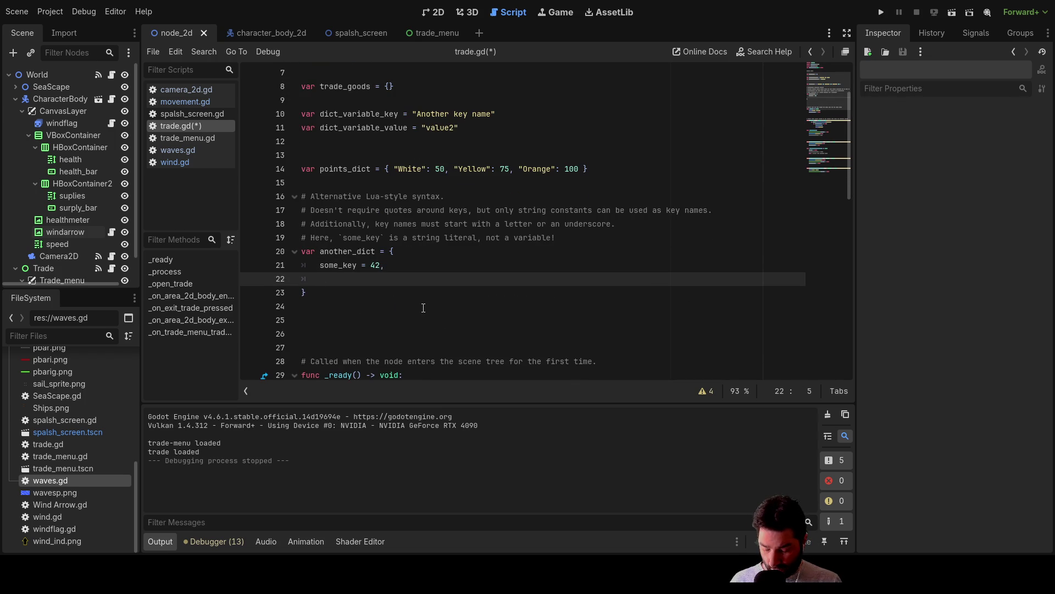
text(ano)
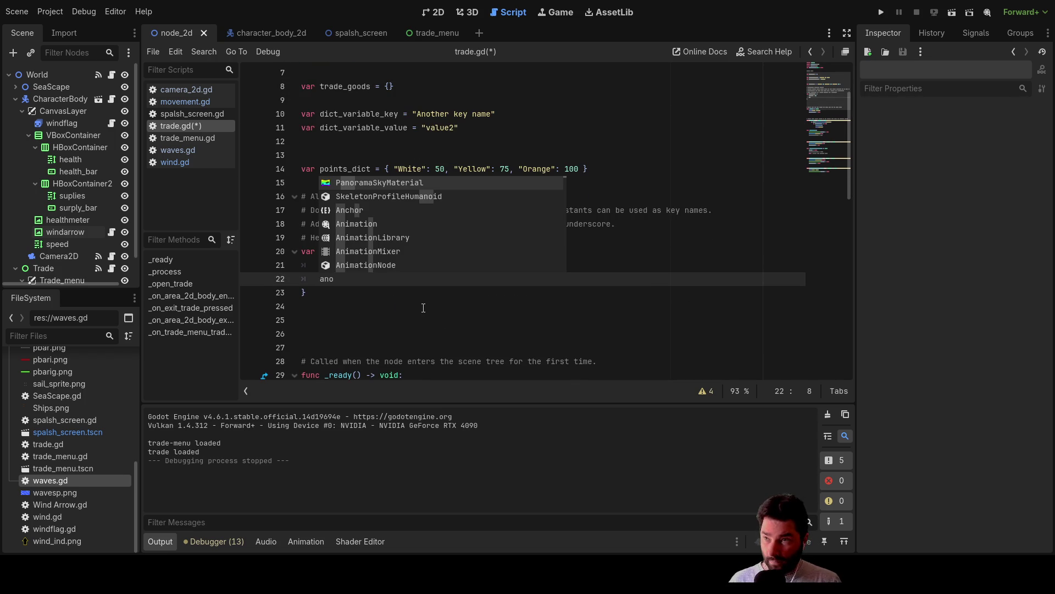
text(net)
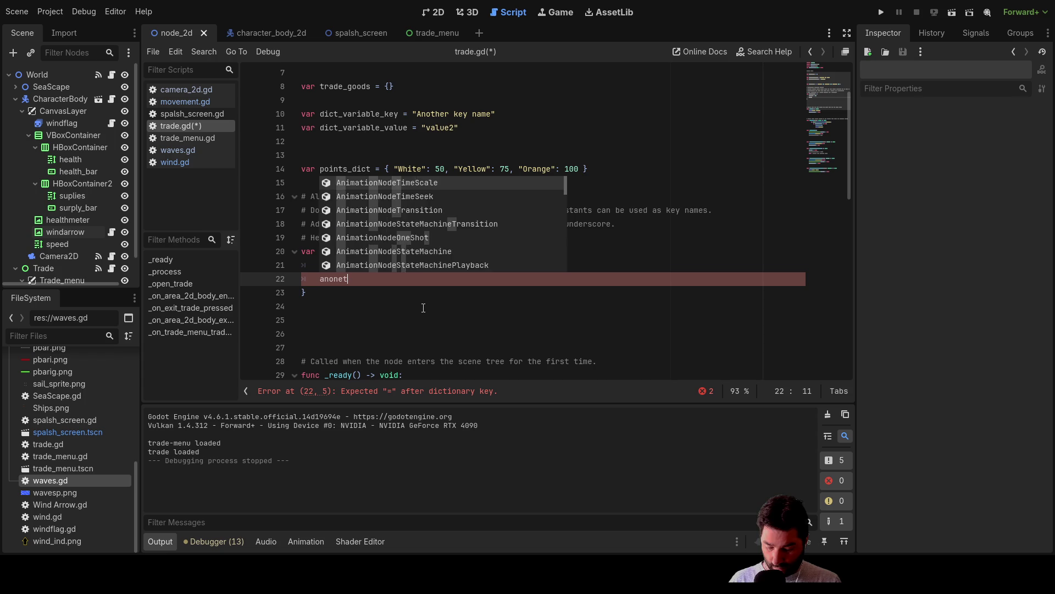
text(h_key)
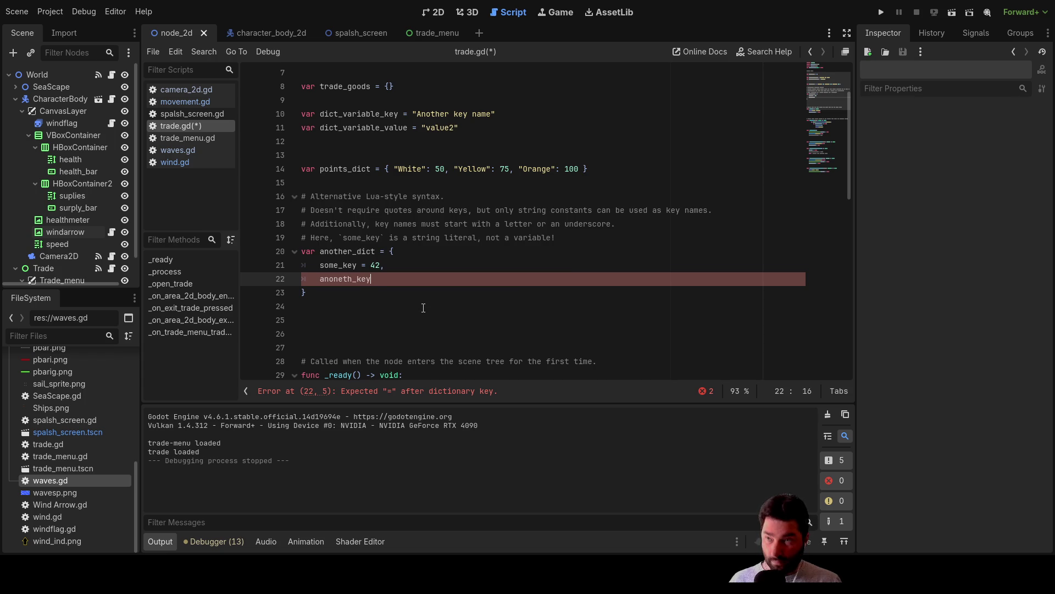
text( = )
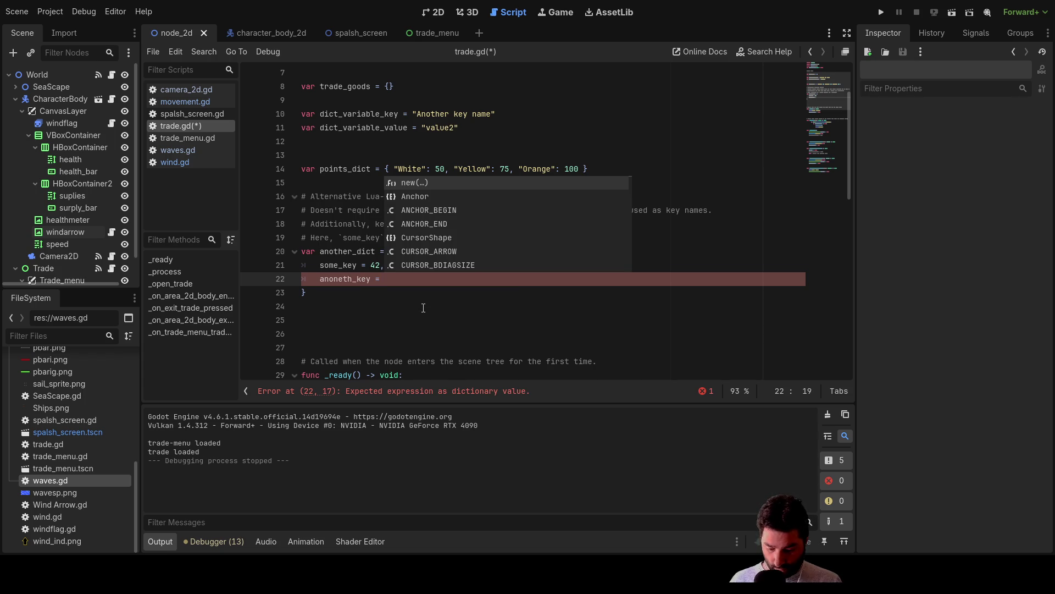
text(69)
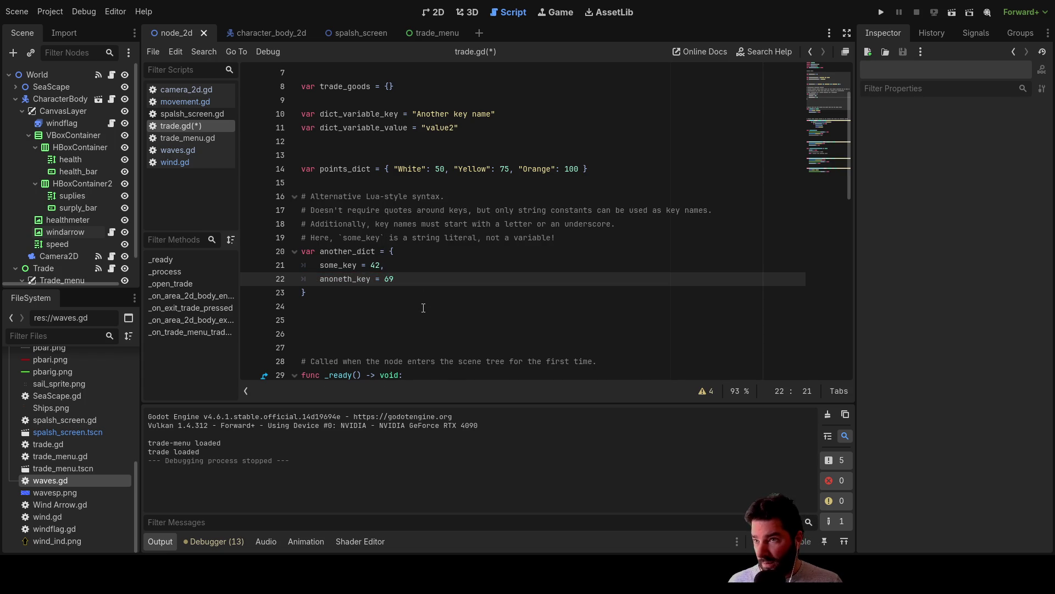
key(Up)
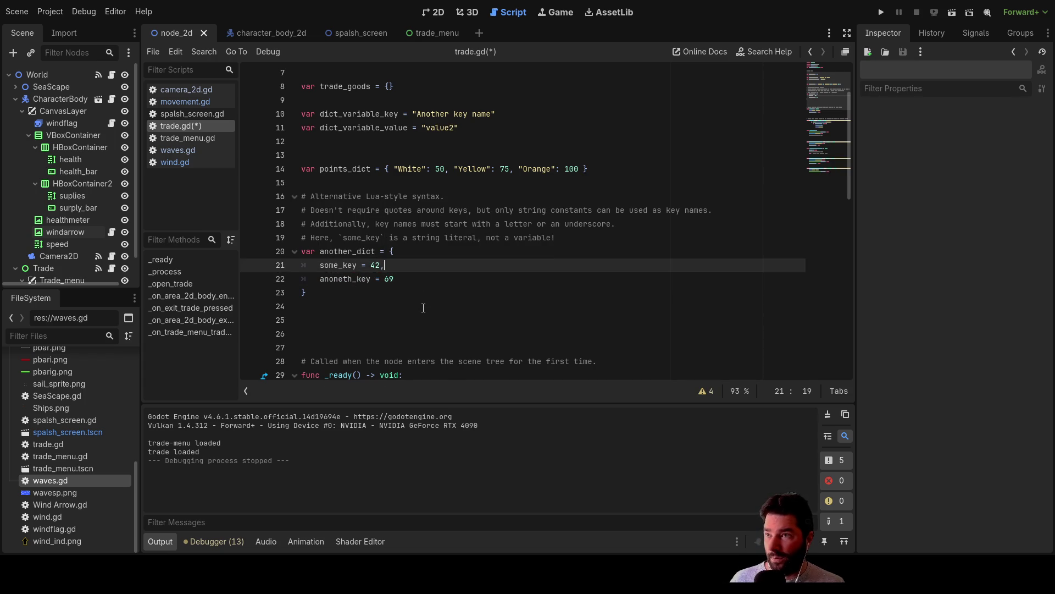
key(Up)
scroll(406, 302, up, 2)
scroll(406, 302, down, 2)
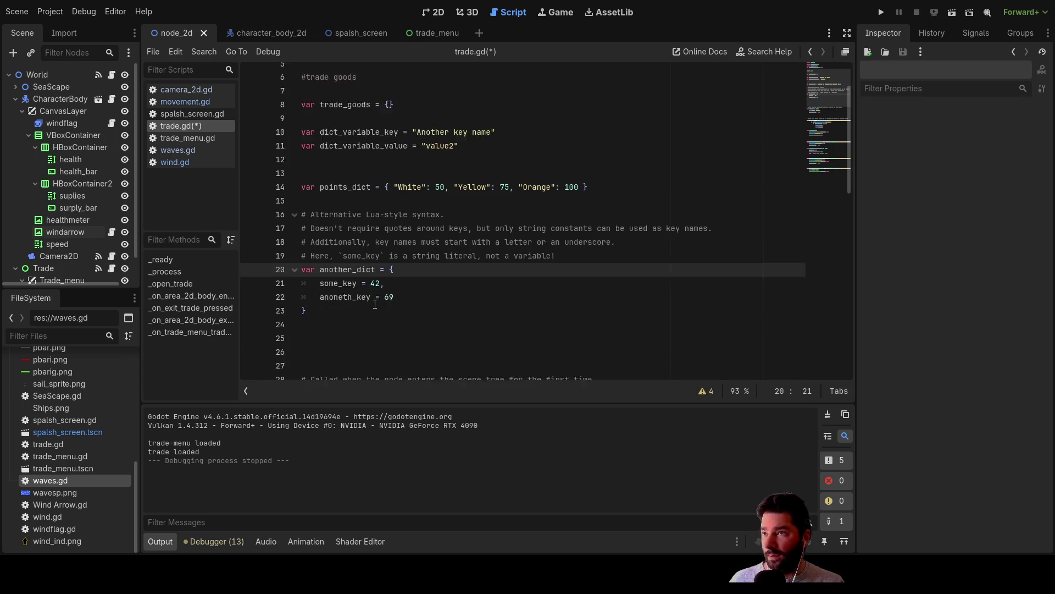
drag(308, 292, 290, 258)
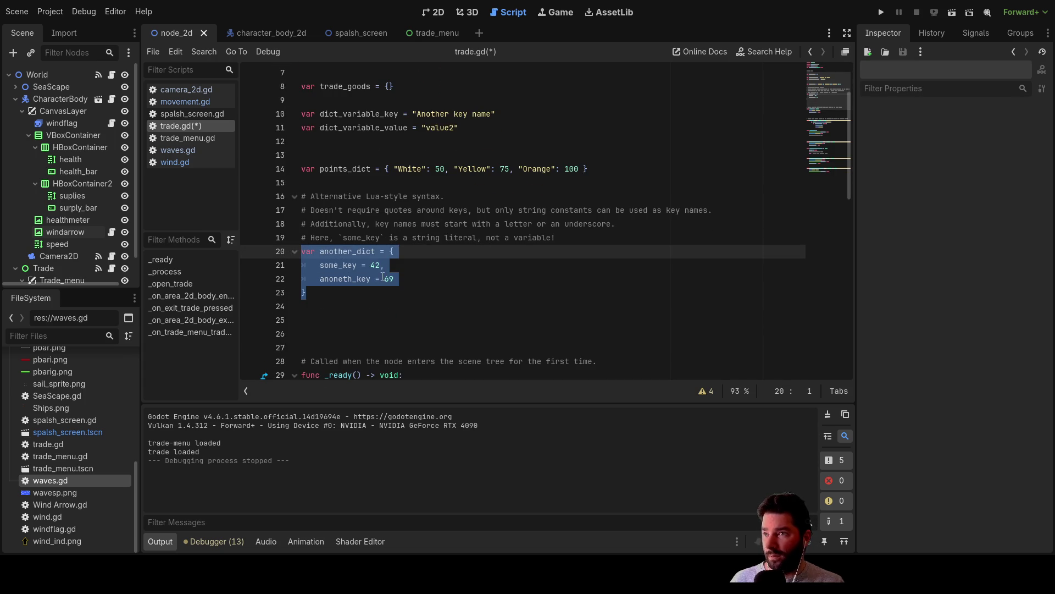
Break the trade_goods braces onto separate lines to make room for entries.
scroll(383, 276, up, 2)
scroll(403, 283, down, 2)
scroll(401, 283, up, 2)
click(394, 169)
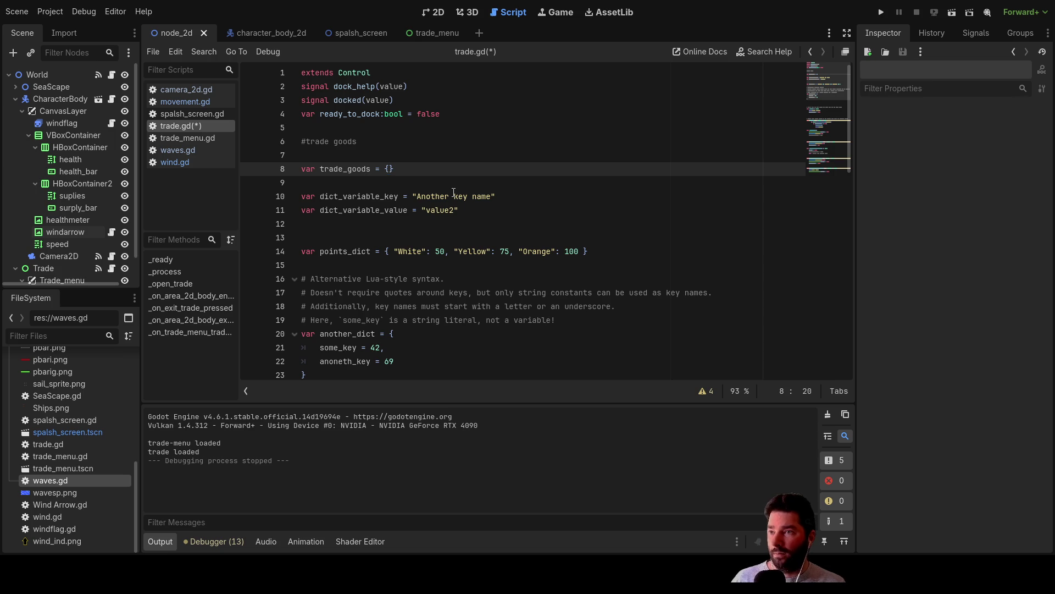
key(Return)
key(Return)
key(Return)
Cut example code lines 14–27, then undo to restore them.
key(Up)
key(Up)
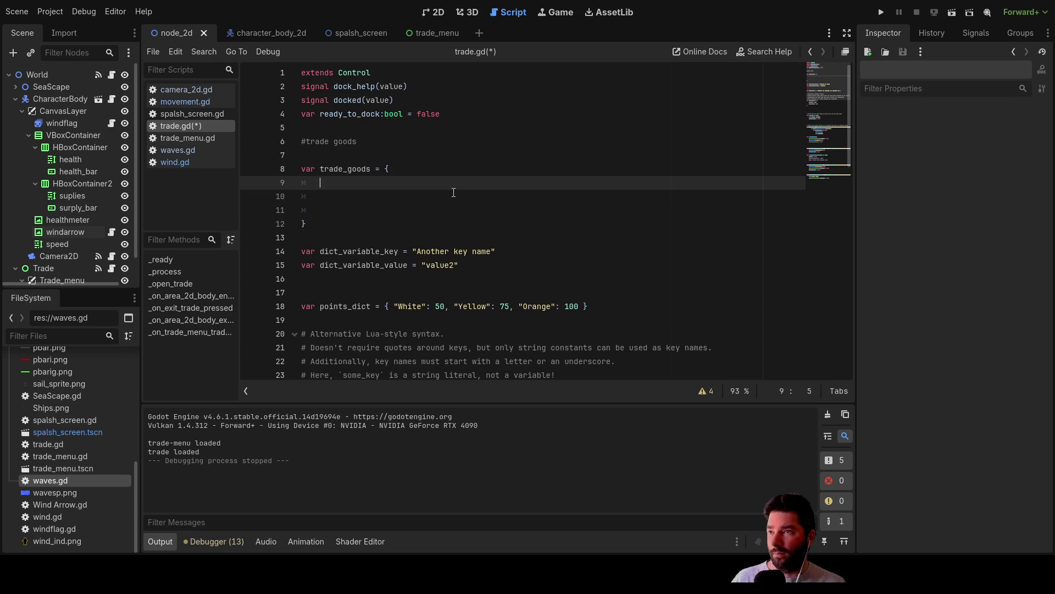
scroll(442, 198, down, 1)
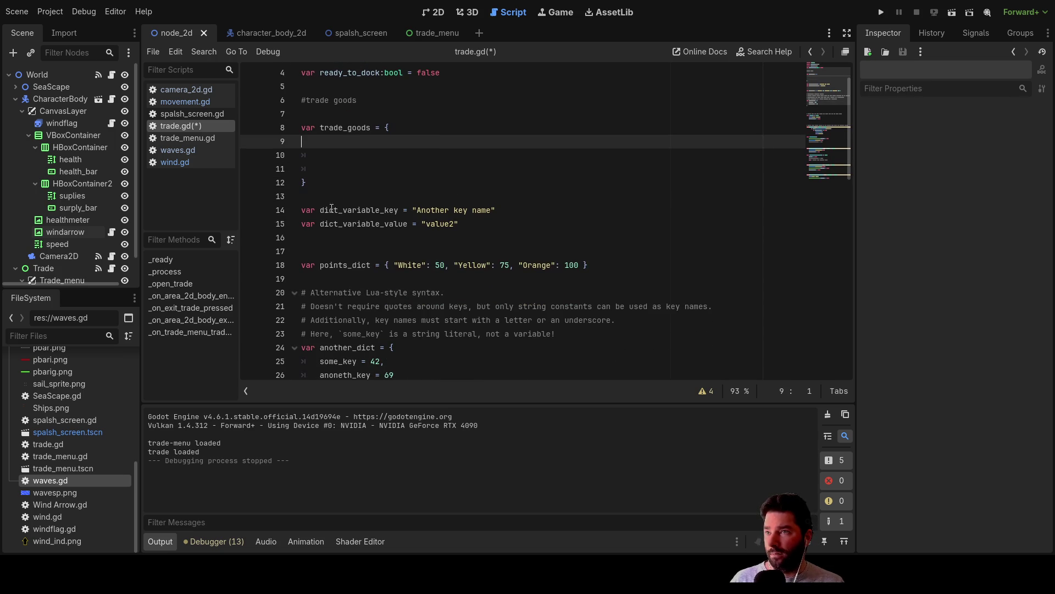
mouse_move(307, 213)
mouse_down()
mouse_move(352, 213)
mouse_move(401, 283)
mouse_move(443, 292)
mouse_move(428, 267)
mouse_up()
key(ctrl+x)
scroll(385, 220, up, 4)
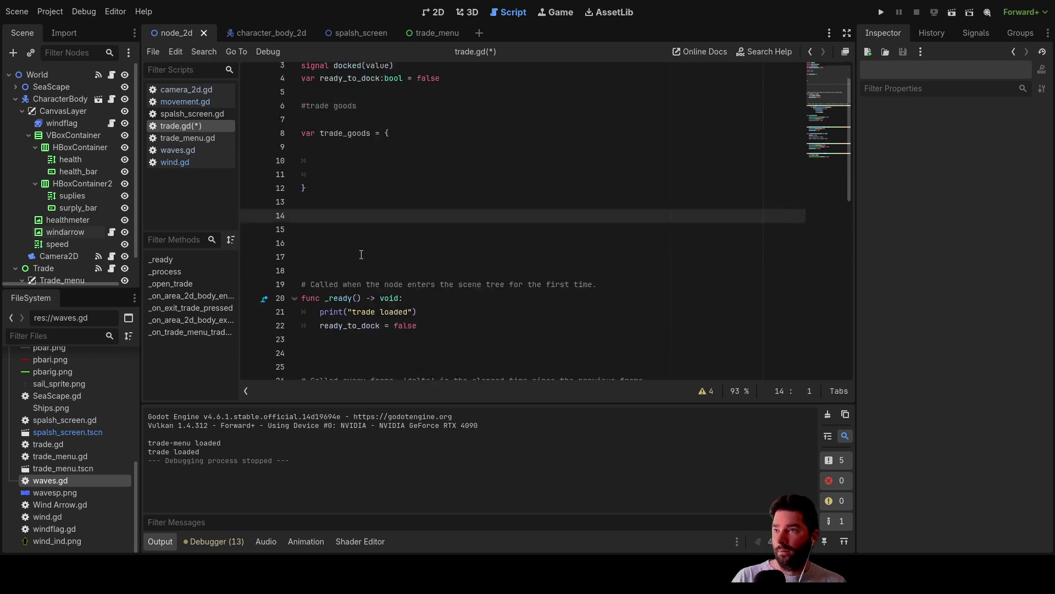
click(321, 181)
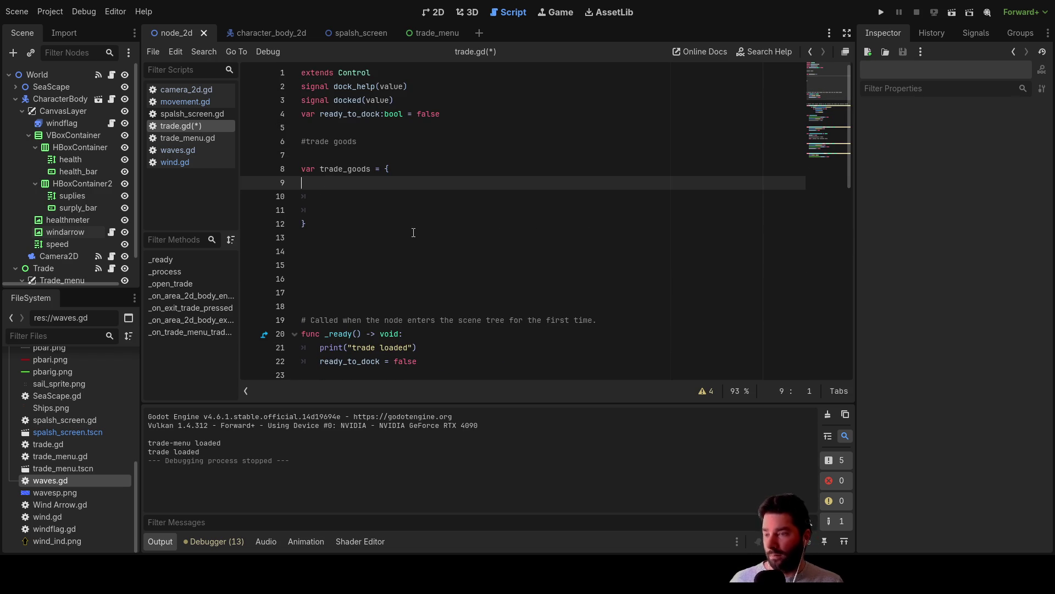
key(ctrl+z)
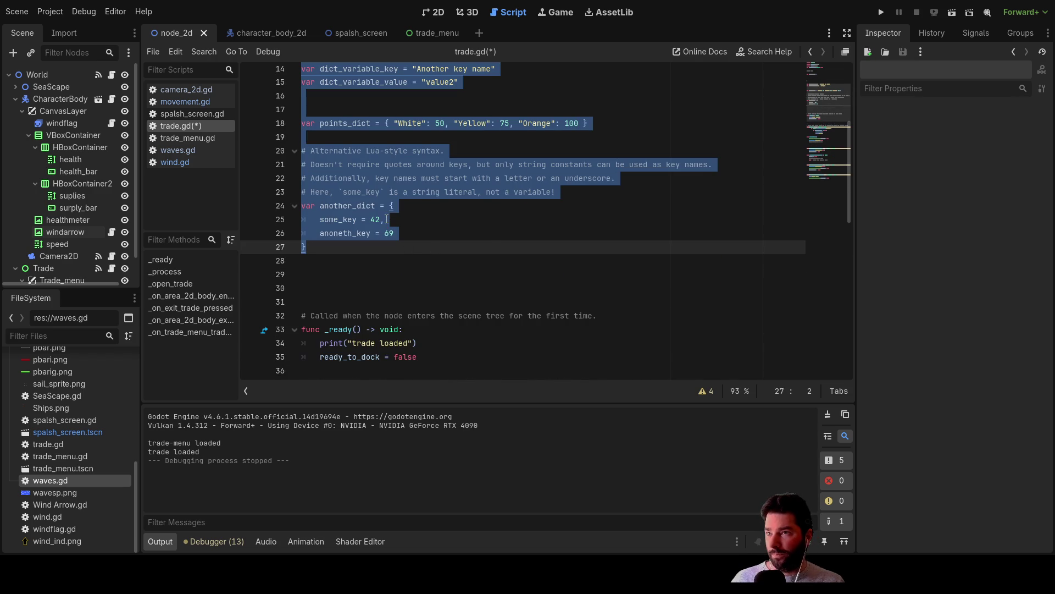
Move the some_key = 42, entry from another_dict into trade_goods as its first entry.
click(410, 219)
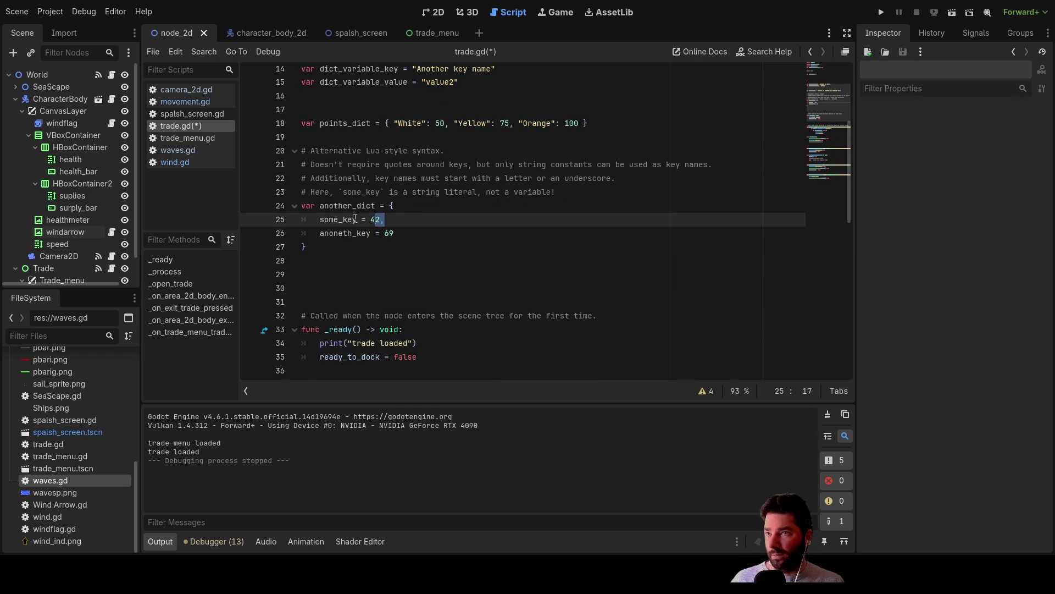
key(ctrl+x)
scroll(374, 237, up, 5)
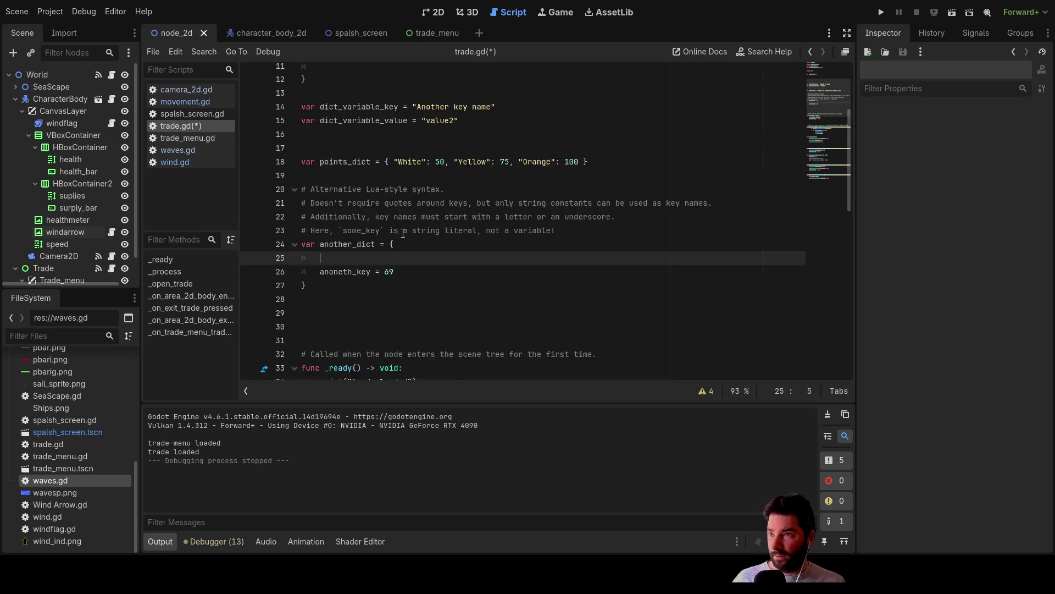
click(341, 189)
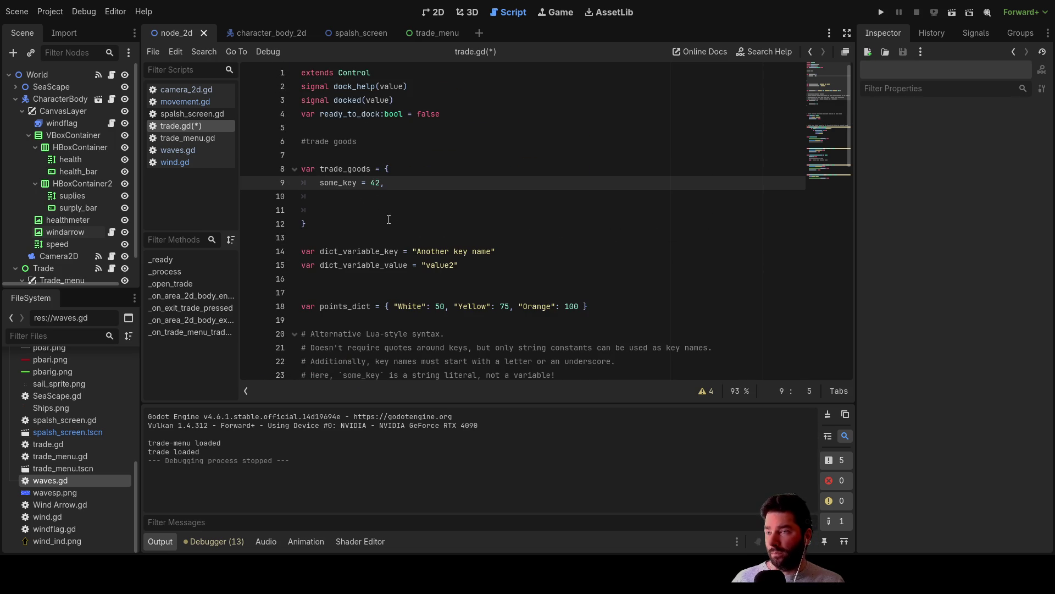
click(341, 201)
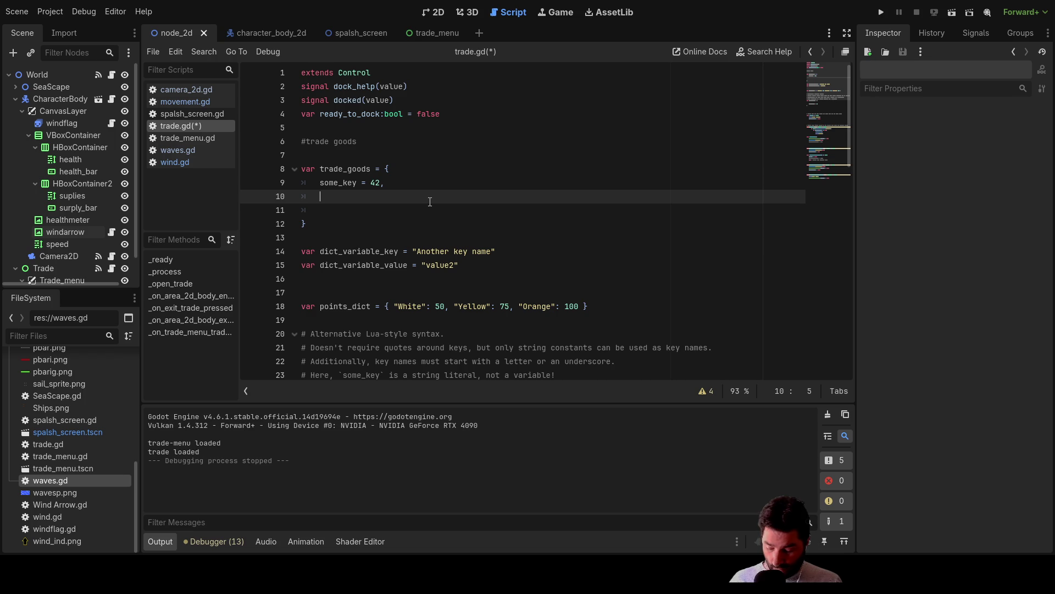
Add the entry Water =1 below some_key in trade_goods and start a new line.
text(Wat)
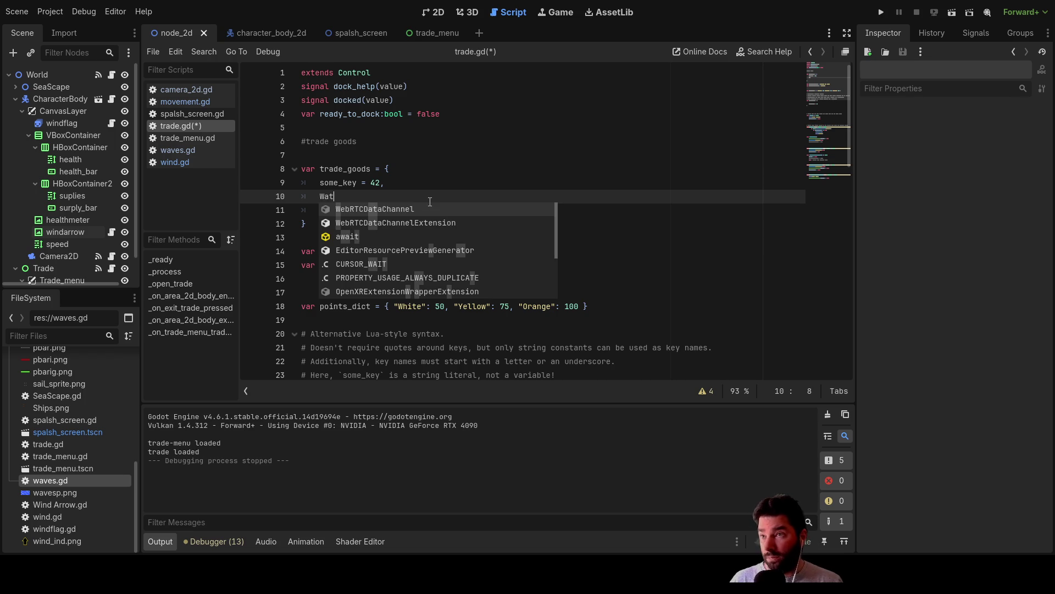
text(er)
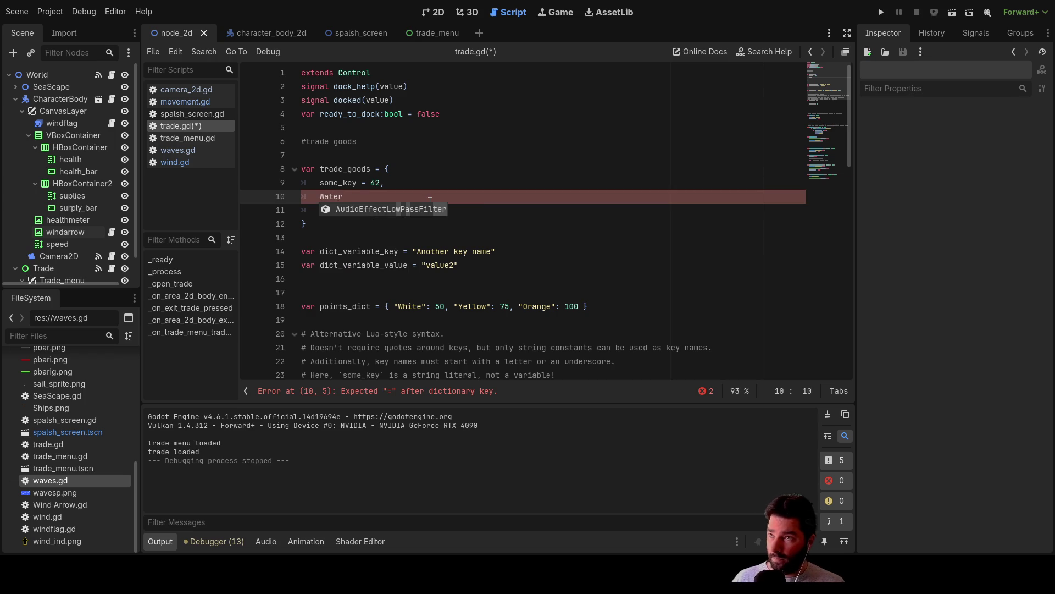
text( =1)
key(Return)
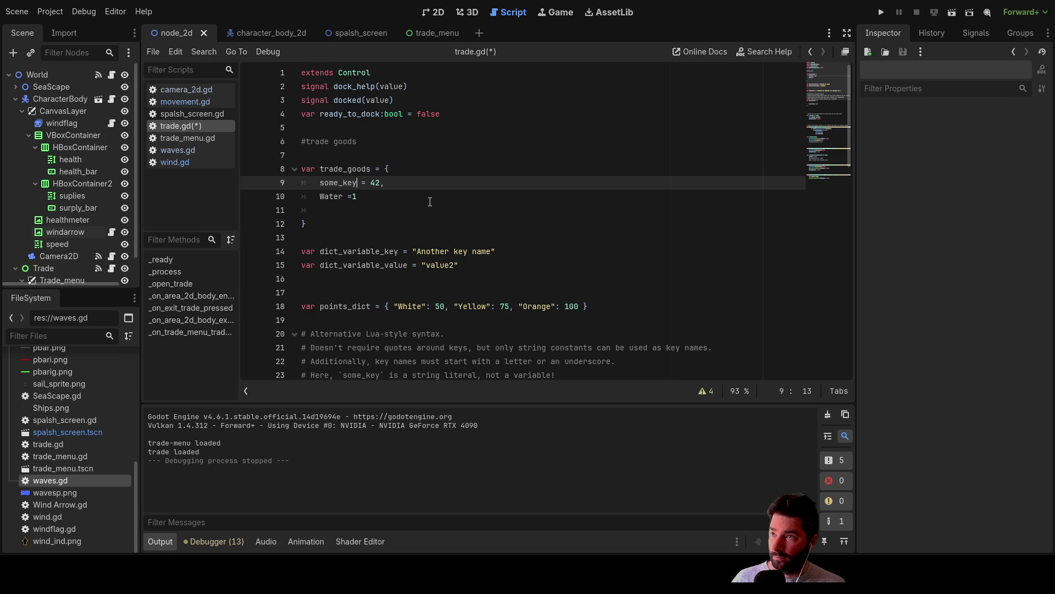
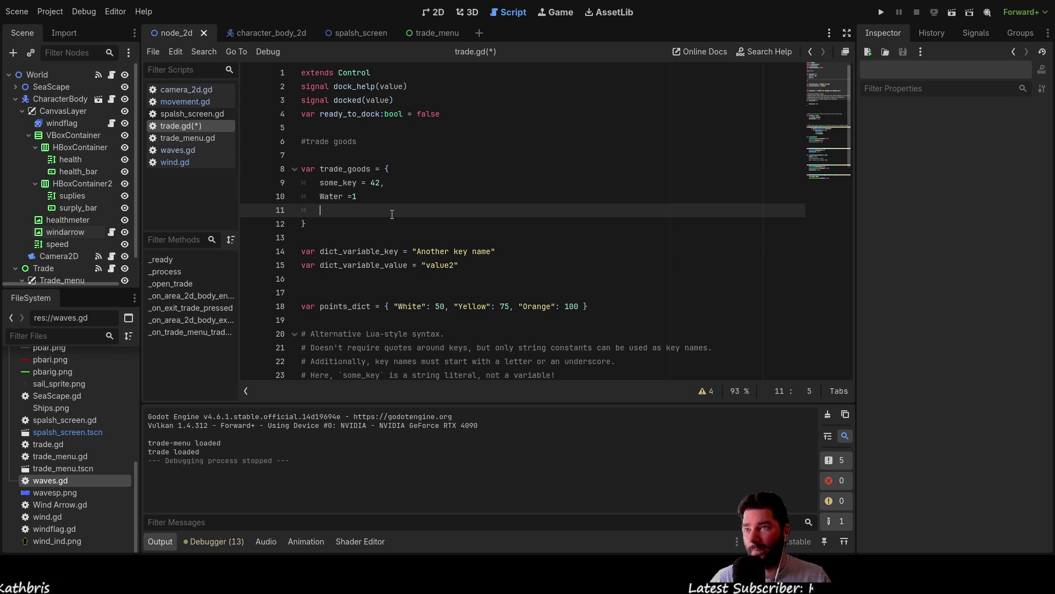
Select the Water entry's value and the trade_goods dictionary lines.
key(Up)
key(End)
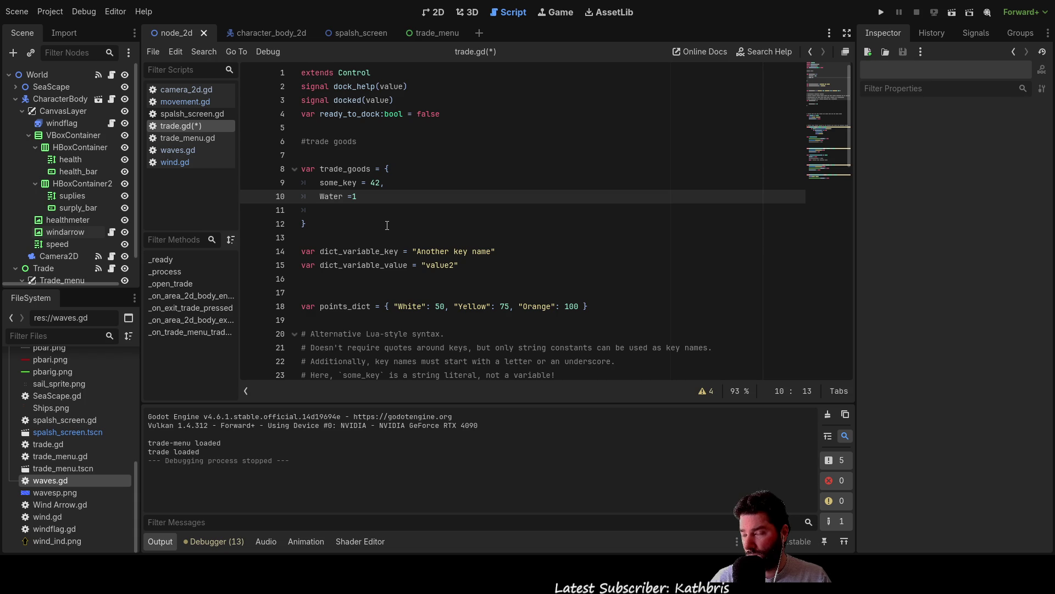
click(380, 182)
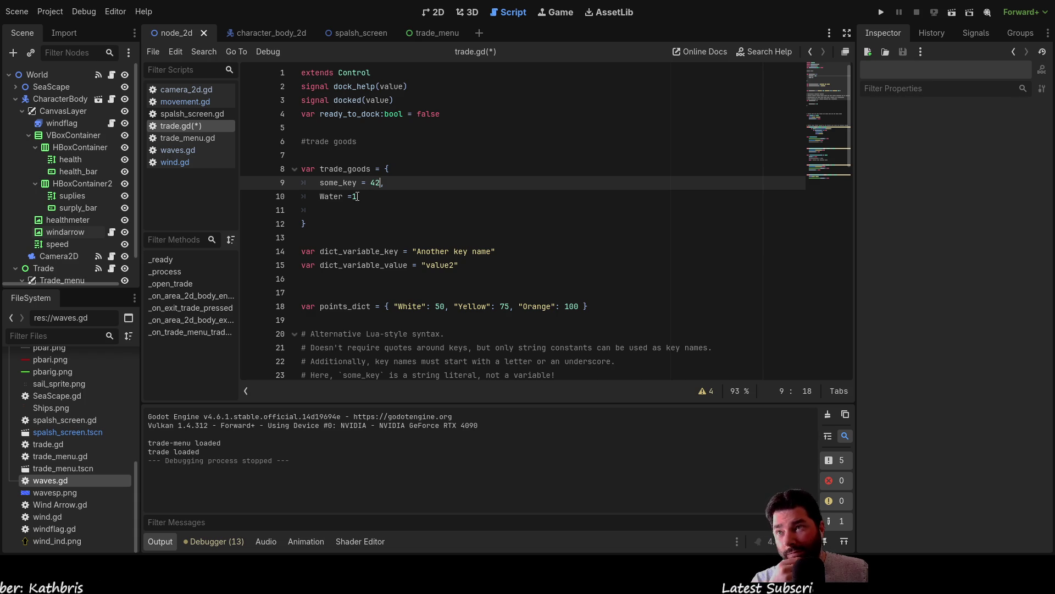
key(Down)
key(shift+Left)
mouse_move(341, 183)
mouse_down()
mouse_move(307, 169)
mouse_move(342, 168)
mouse_up()
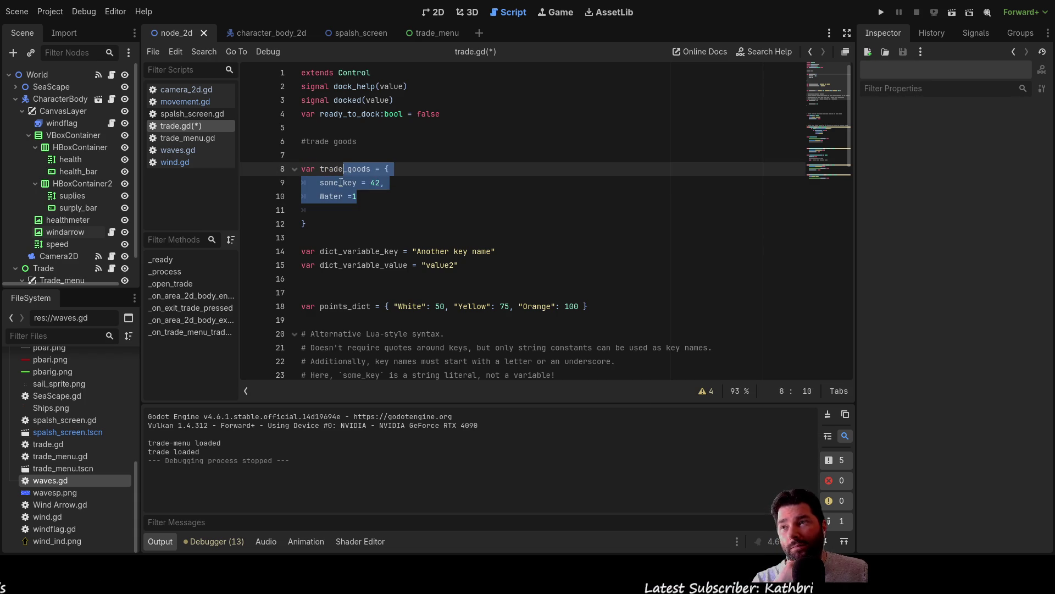
click(395, 199)
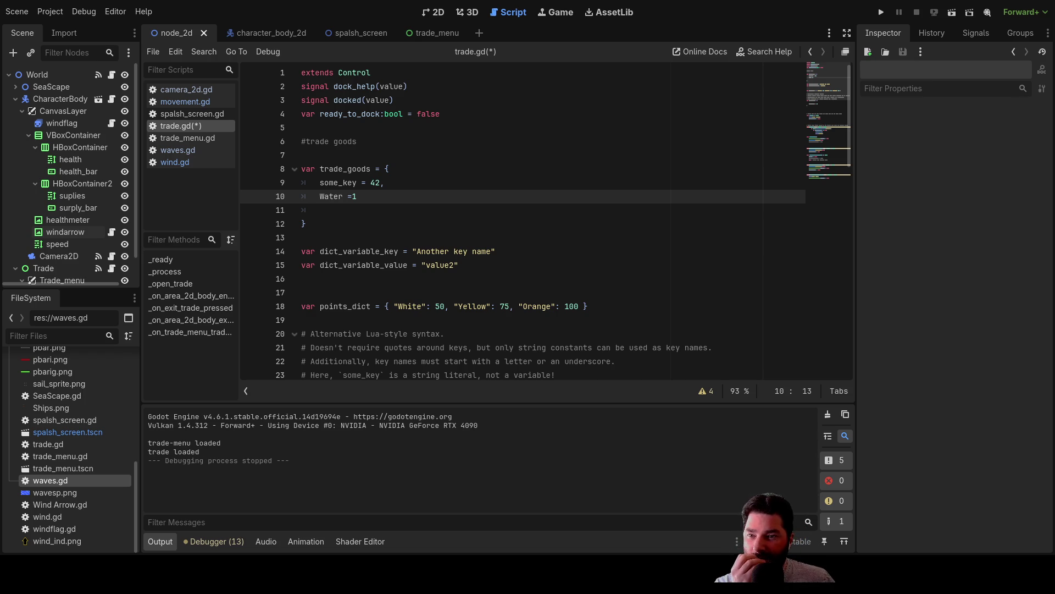
Delete the leftover dictionary entries and the trial water entry so trade_goods = [].
click(409, 172)
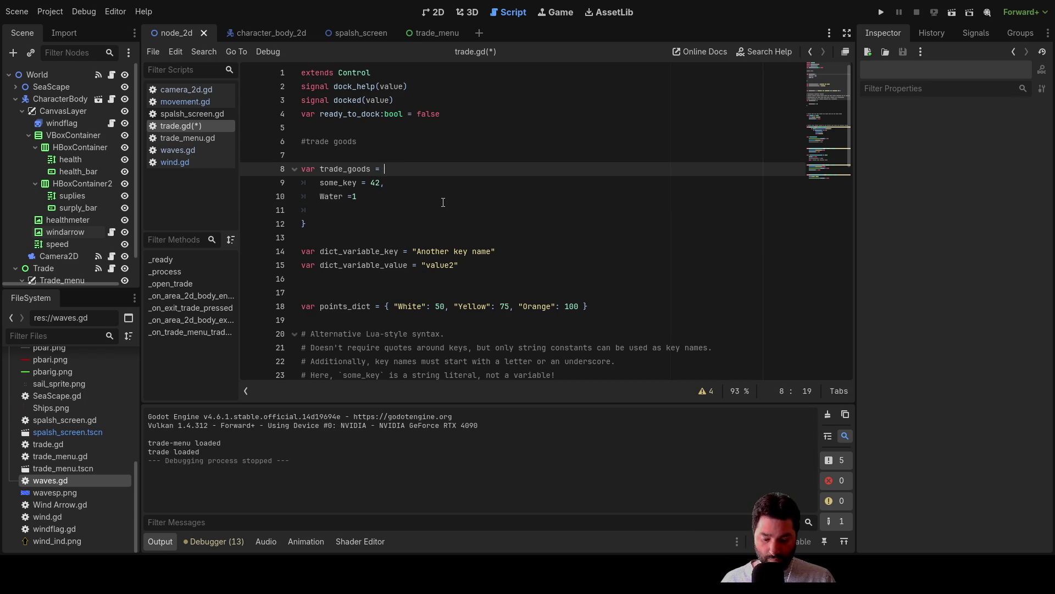
text([])
key(Down)
key(Down)
key(Down)
key(shift+Up)
key(shift+Up)
key(shift+Up)
key(shift+Left)
key(shift+Left)
key(shift+Left)
key(shift+Left)
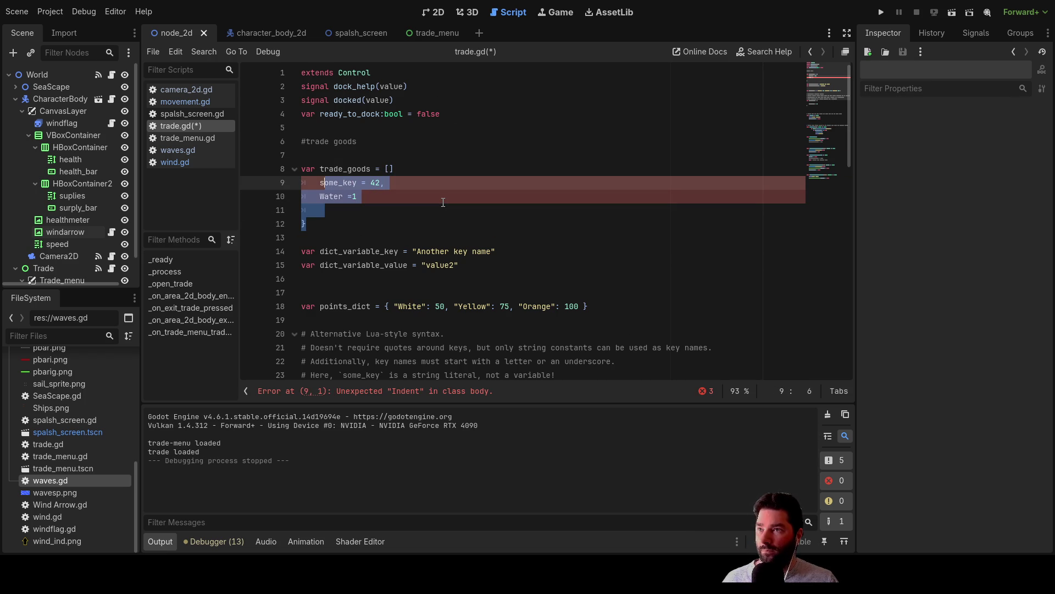
key(BackSpace)
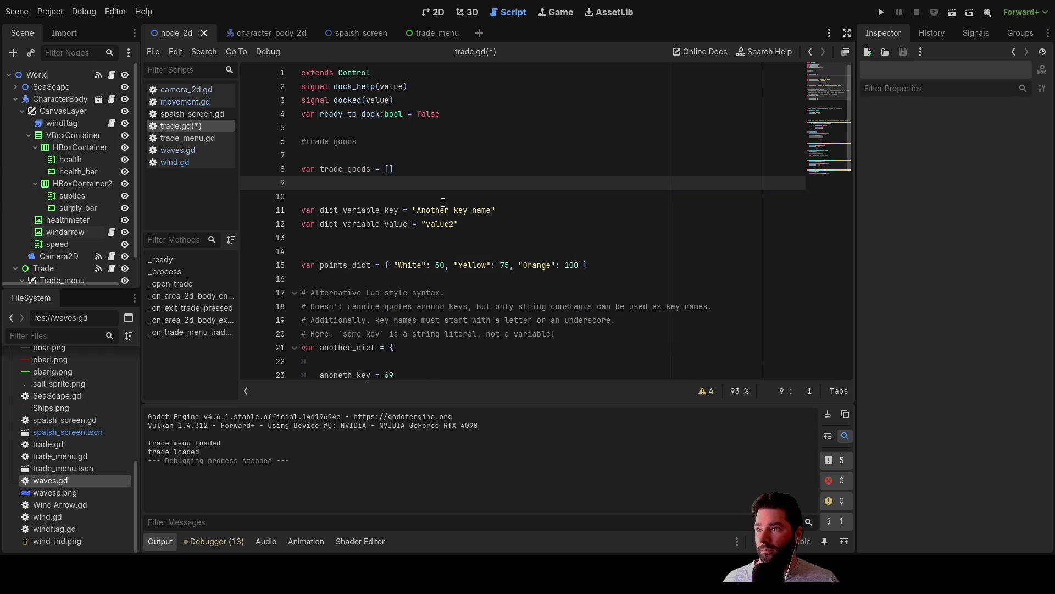
key(Up)
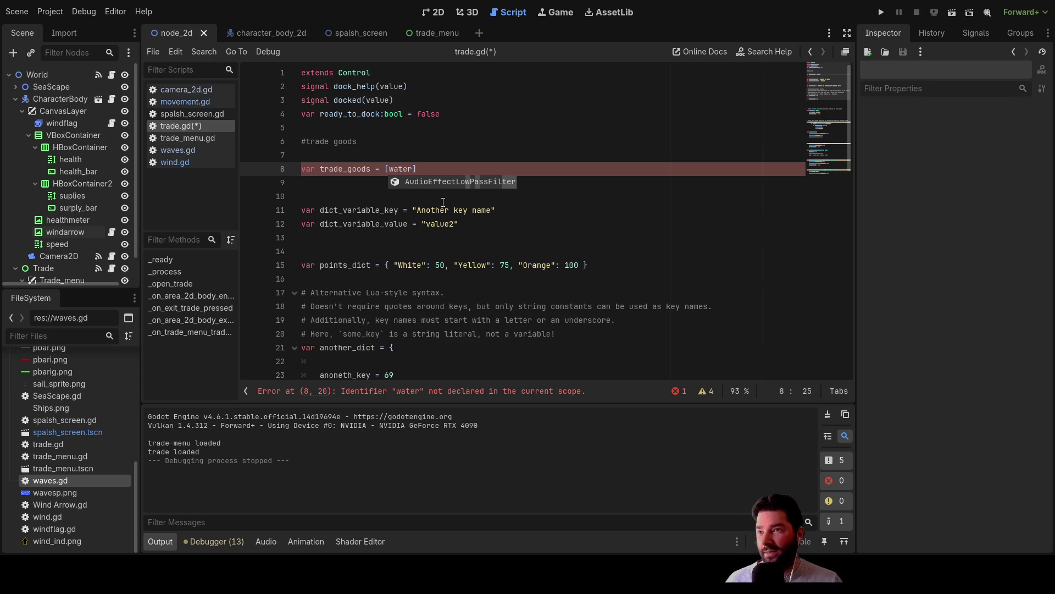
key(BackSpace)
key(BackSpace)
key(BackSpace)
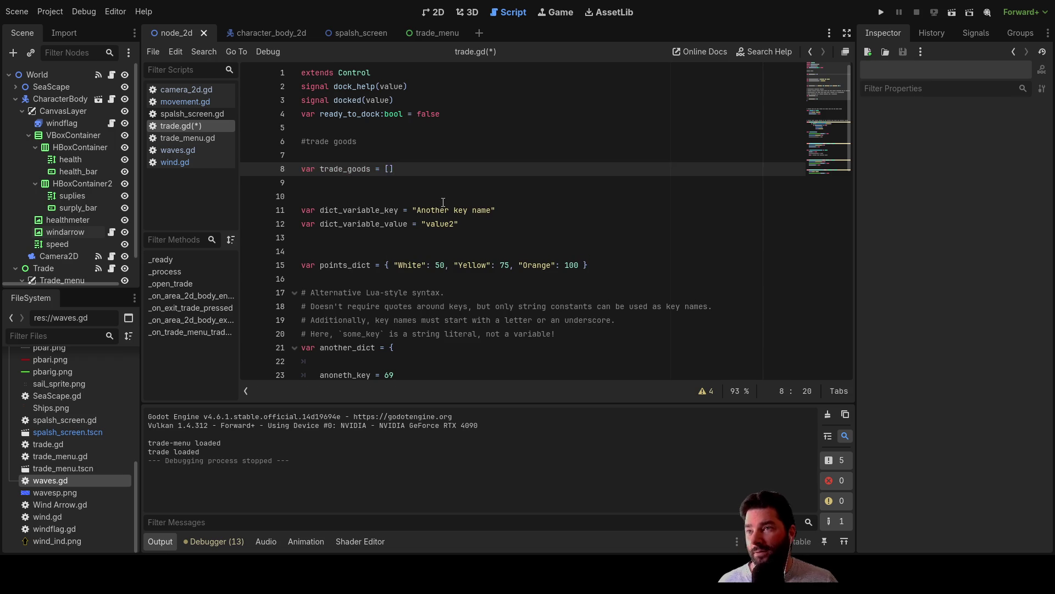
key(Up)
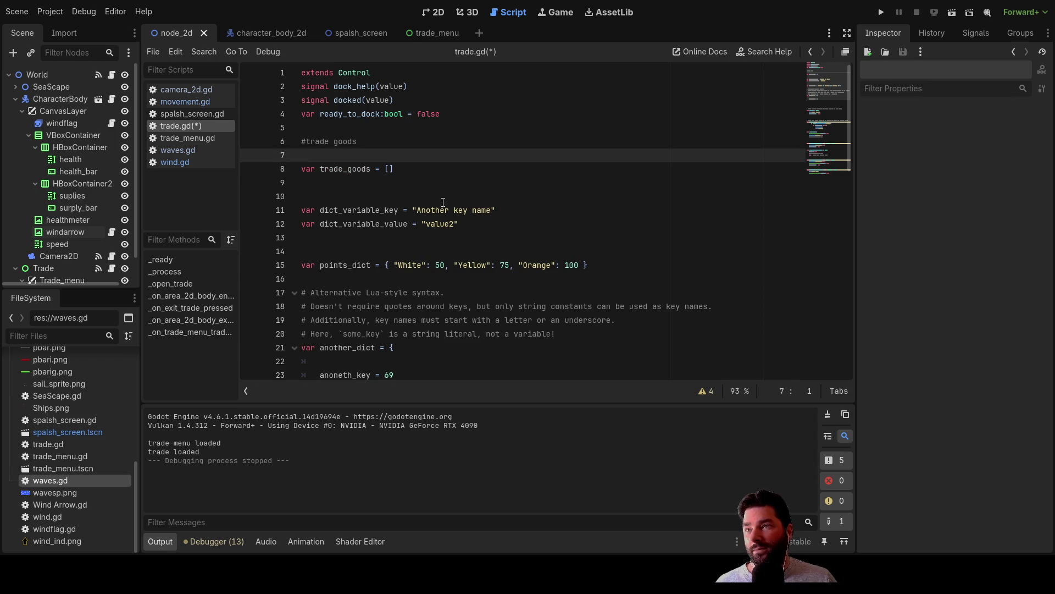
Add a blank line between the '#trade goods' comment and trade_goods.
key(Return)
key(Up)
key(Down)
key(Up)
key(Delete)
key(Delete)
key(Down)
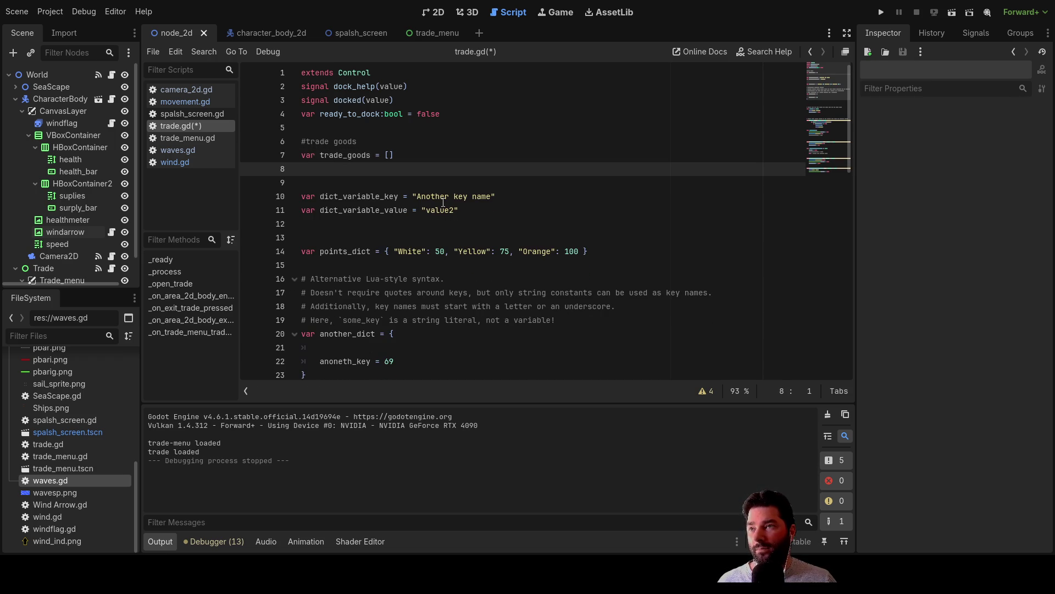
key(Up)
key(Up)
key(Down)
key(Return)
key(Return)
key(Up)
key(Up)
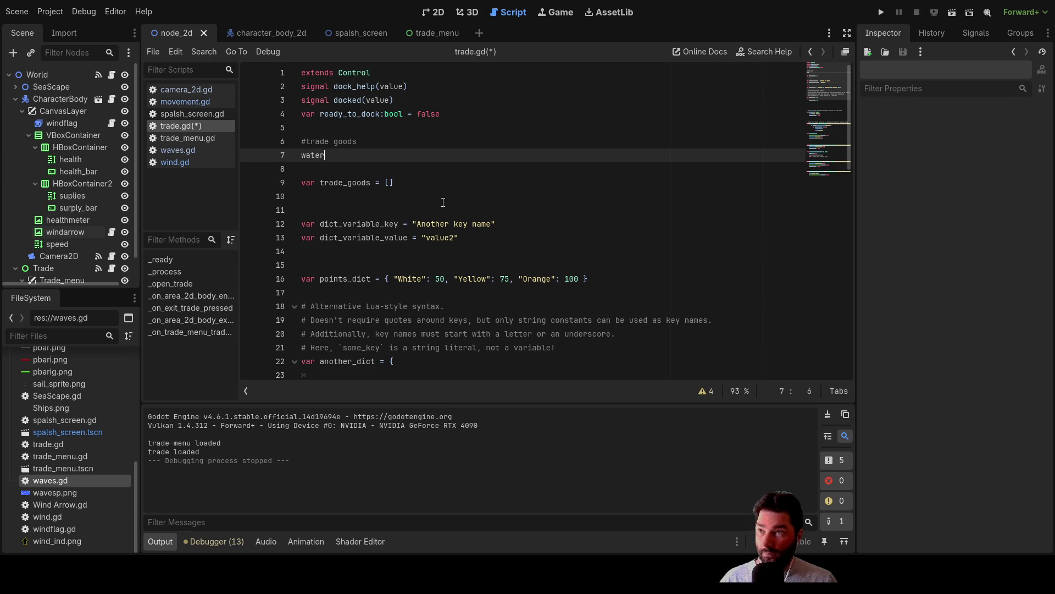
Write 'var trade_water = []' on the new line.
text(r)
key(Left)
key(Left)
key(Left)
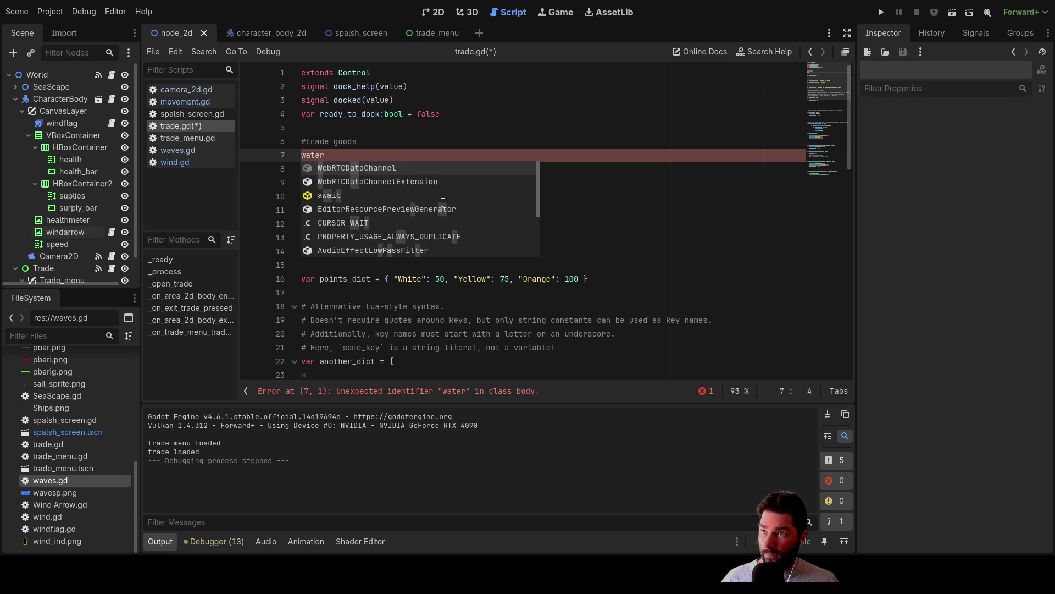
key(Home)
text(var)
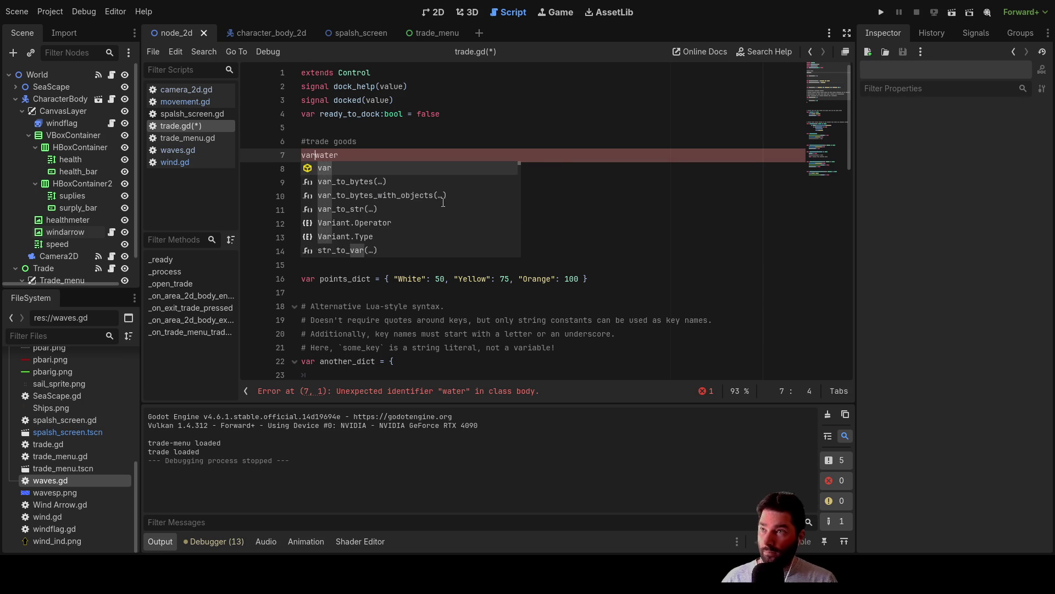
key(Right)
key(Right)
key(Right)
key(Right)
key(Right)
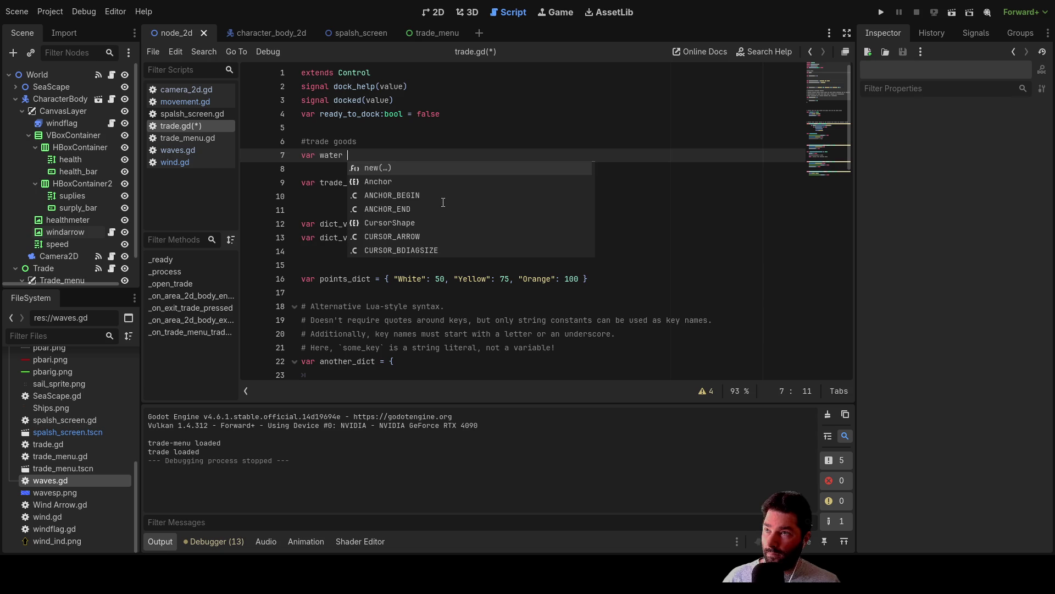
text([])
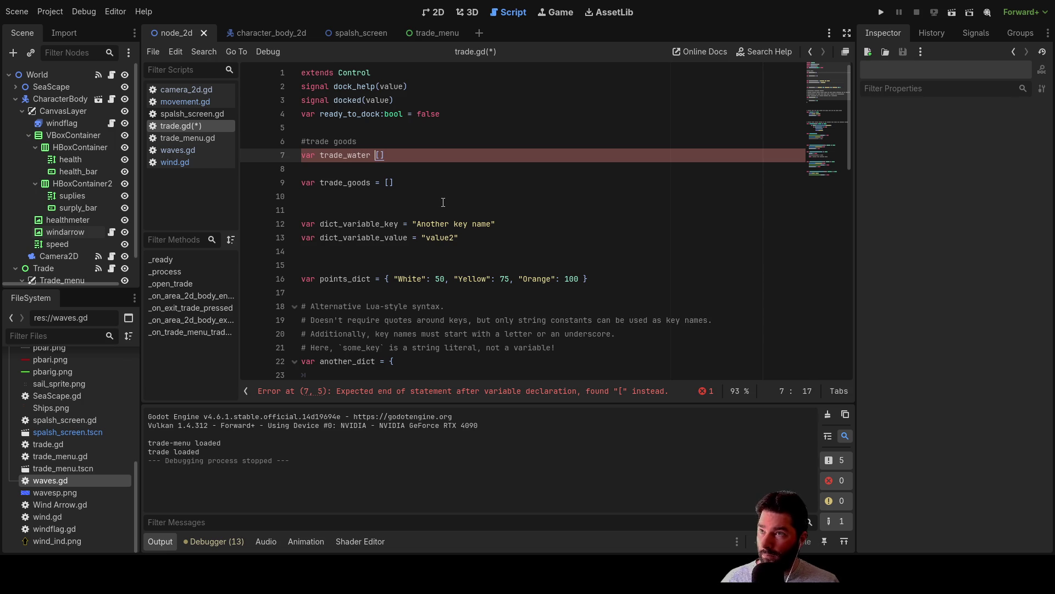
key(ctrl+space)
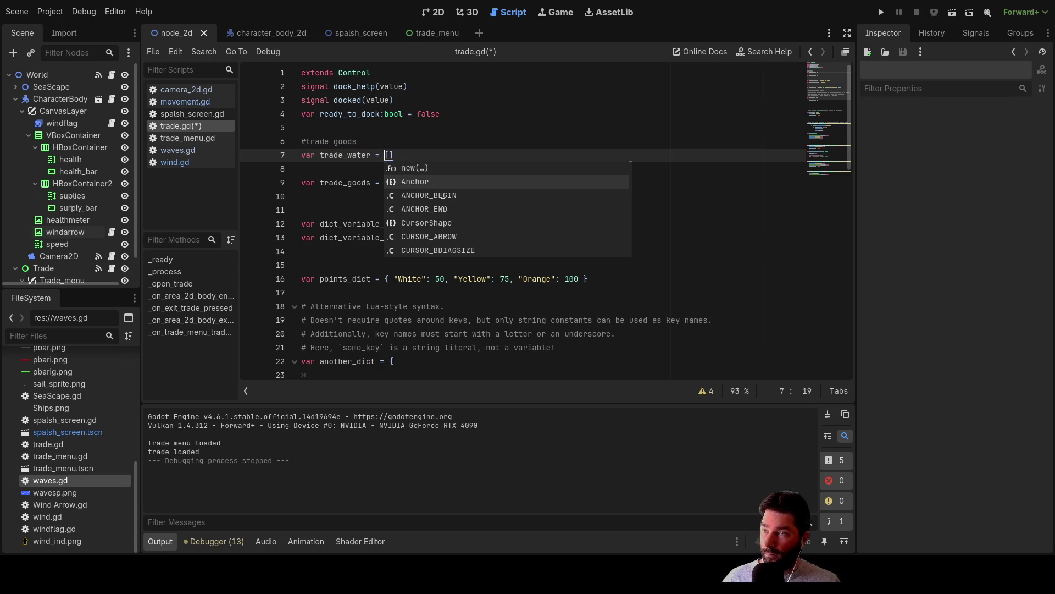
key(Up)
click(393, 141)
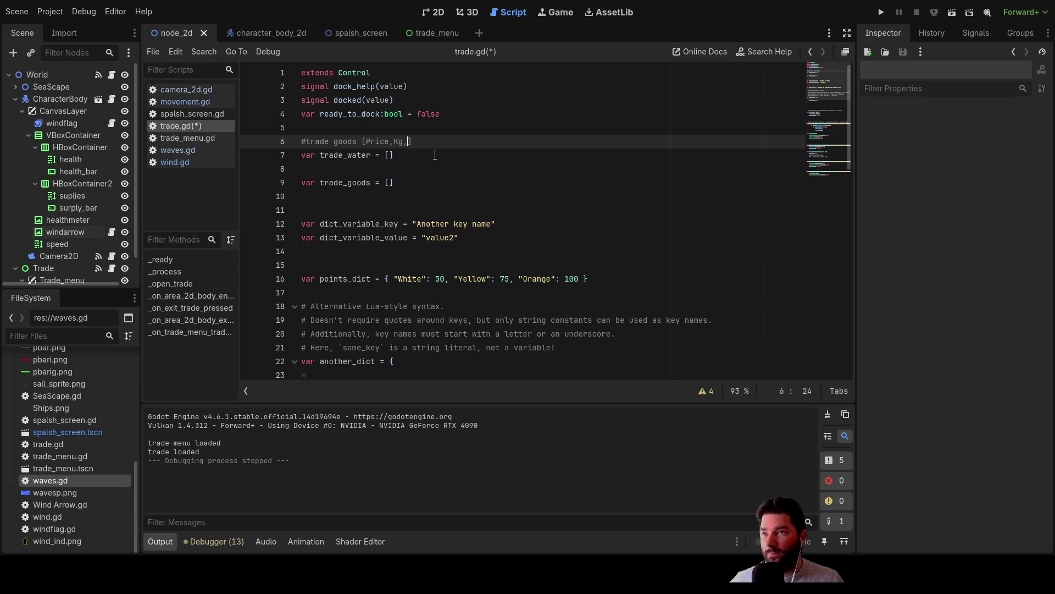
Enter the values 1,1 inside trade_water's brackets.
click(389, 156)
text(1,1)
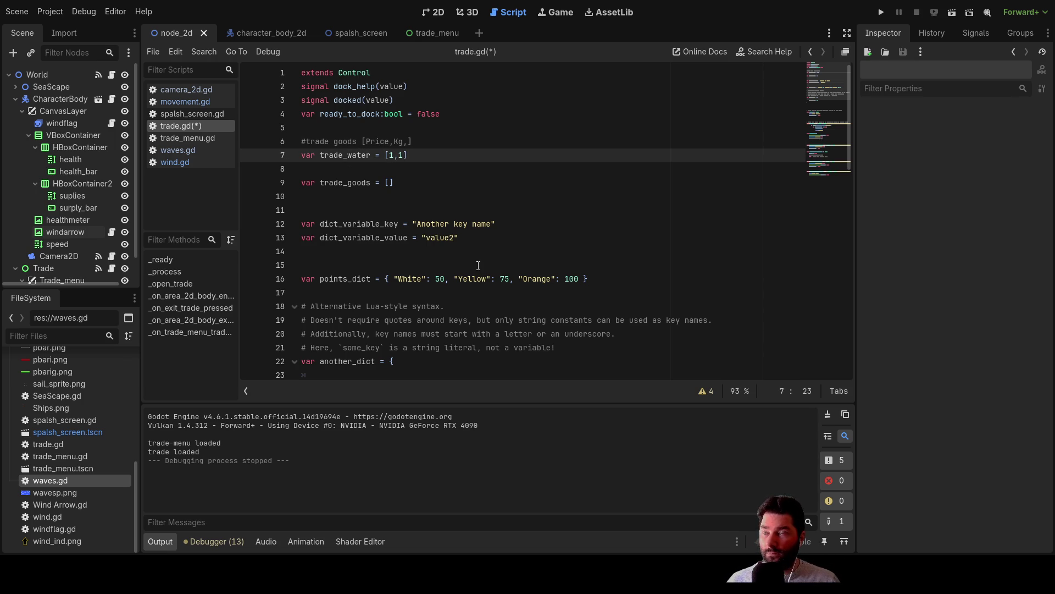
key(Down)
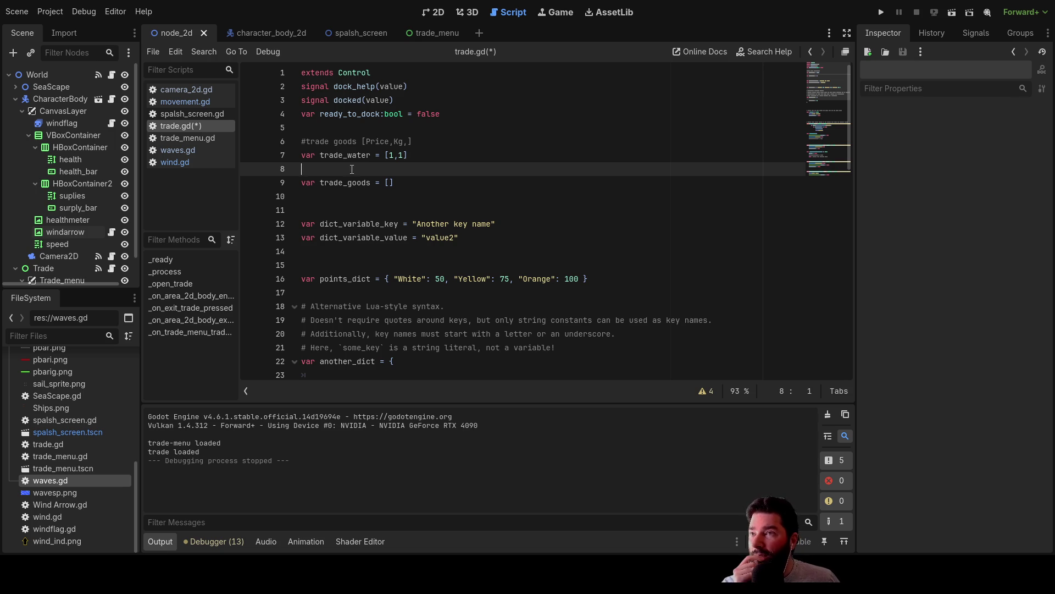
Open a new empty line between trade_water and trade_goods for more variables.
drag(322, 157, 372, 156)
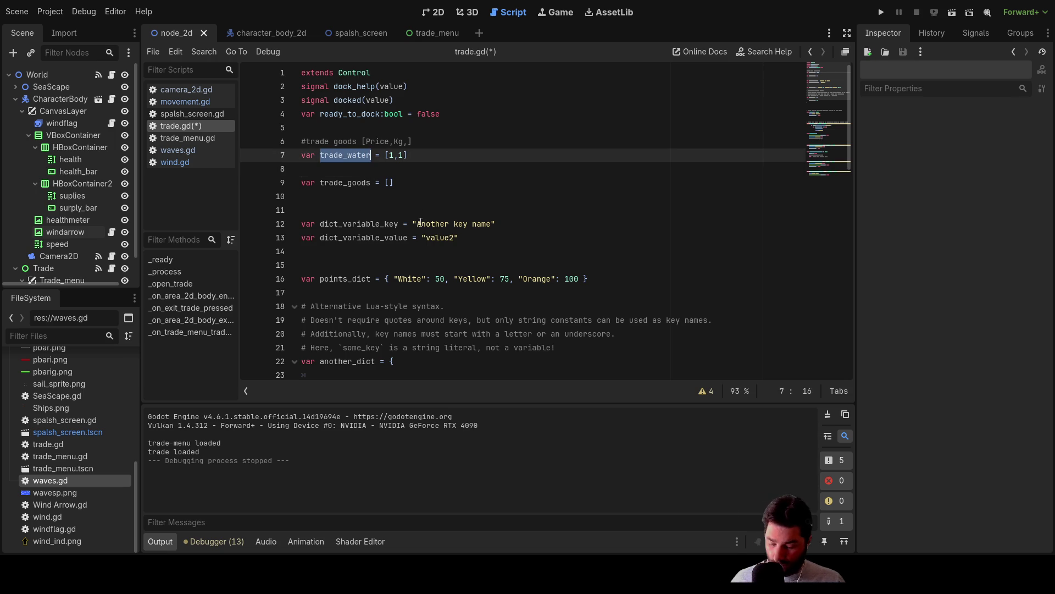
click(318, 165)
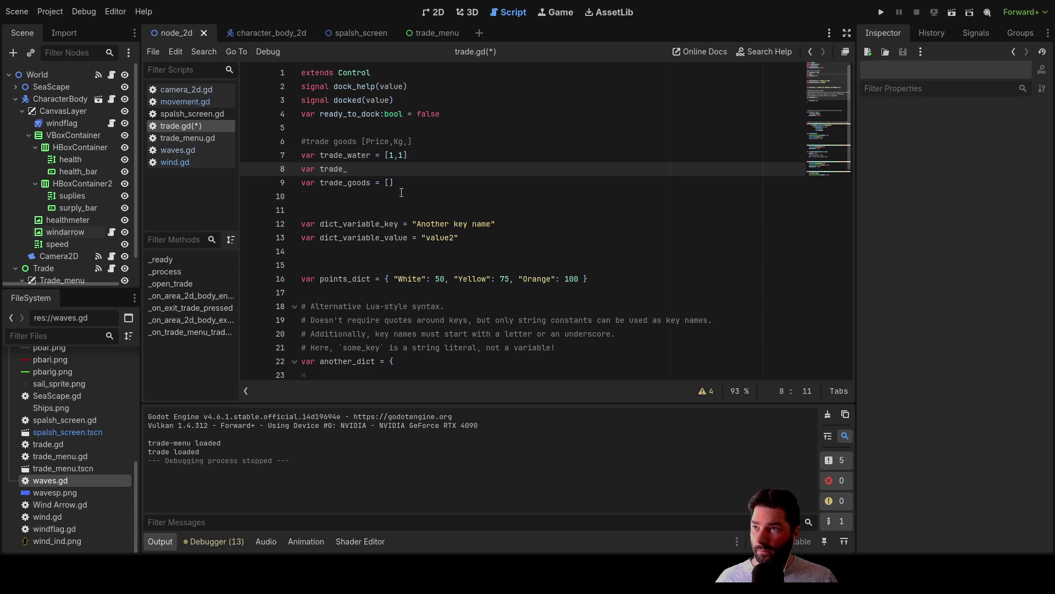
key(Down)
key(Left)
key(Home)
key(Return)
key(Return)
key(Return)
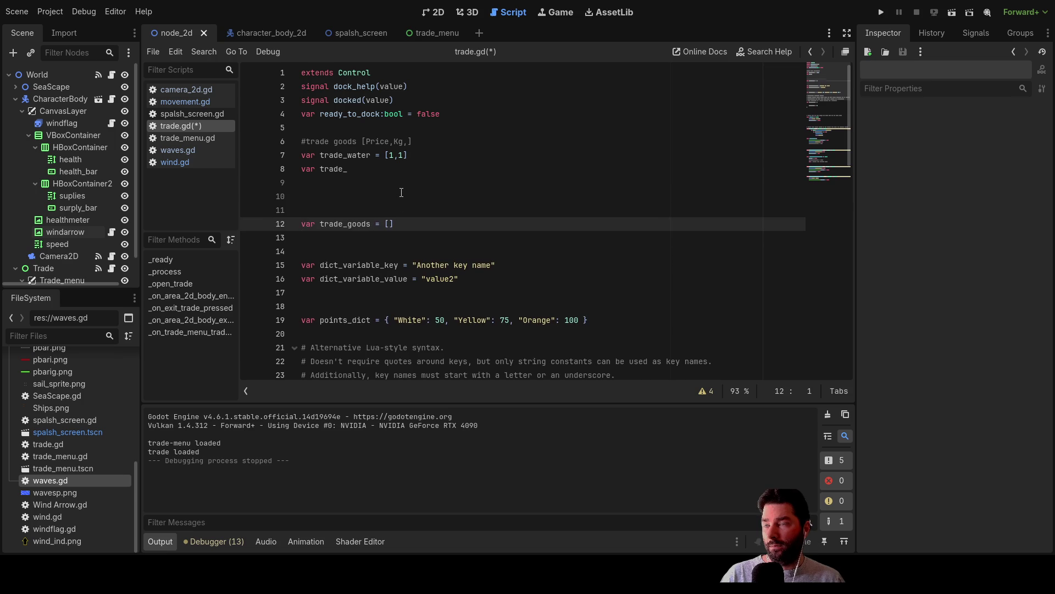
key(Up)
key(Up)
key(Up)
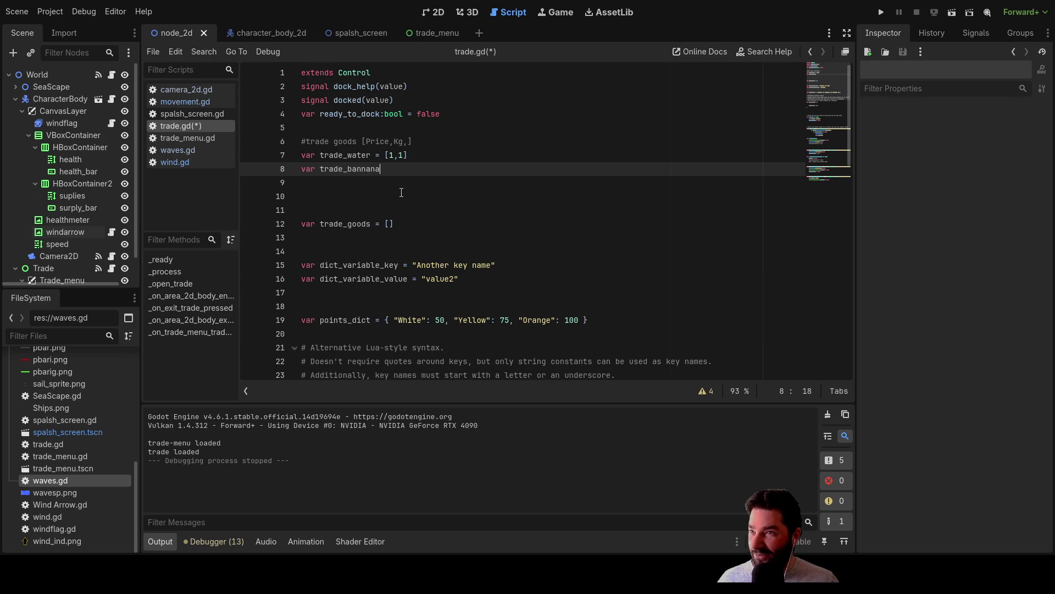
Select the misspelled word 'bannana' in the trade_bannana declaration.
double_click(365, 168)
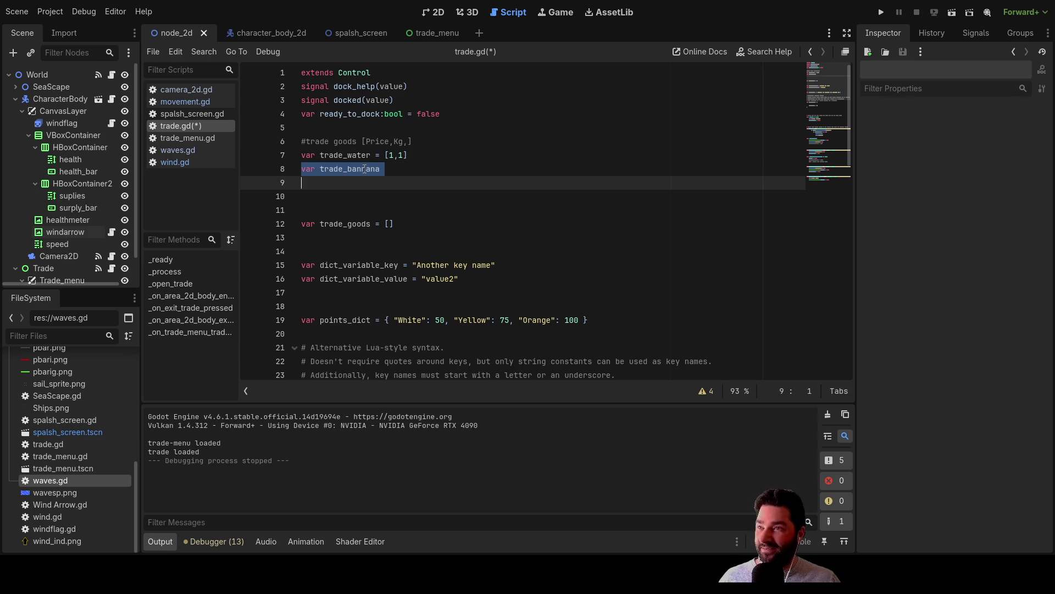
click(386, 168)
double_click(349, 168)
click(389, 170)
double_click(383, 168)
click(380, 169)
double_click(376, 168)
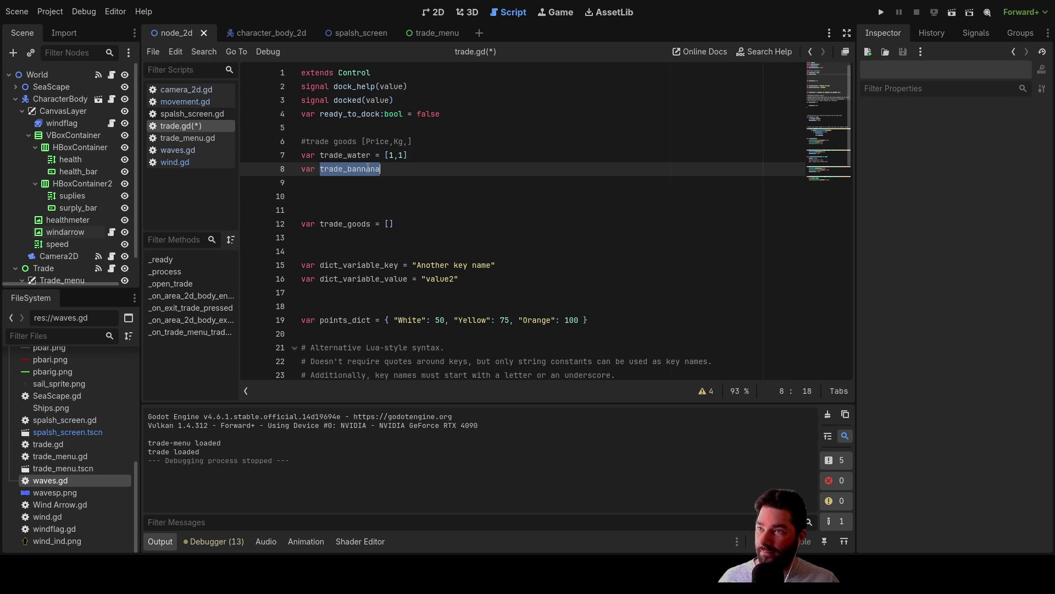
click(352, 169)
drag(347, 168, 382, 169)
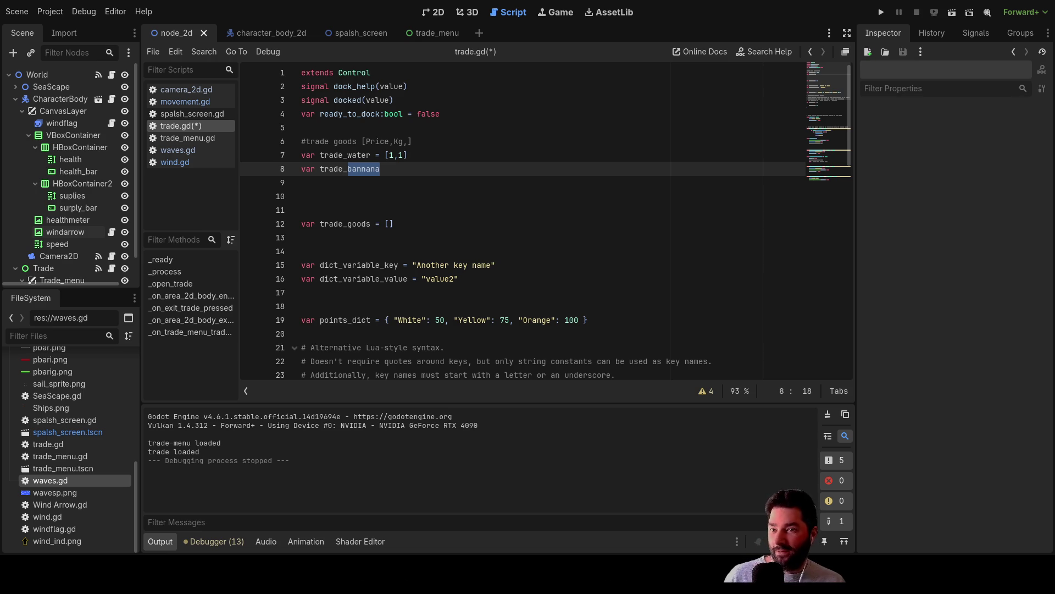
Declare empty arrays trade_fish and trade_wood below trade_bannana and start another 'var' line.
click(387, 168)
key(Down)
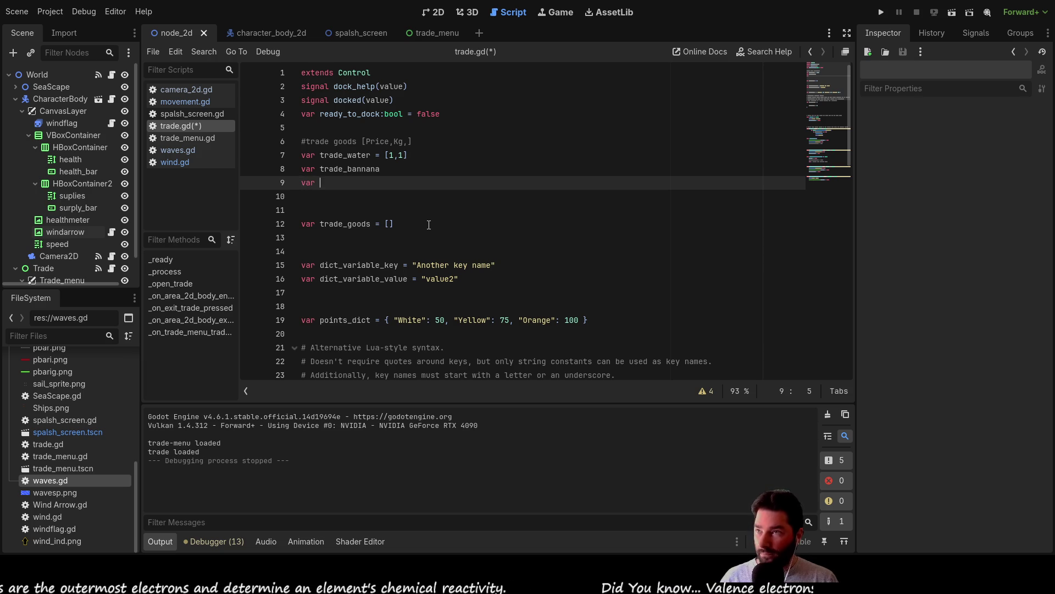
text(trade_fish =[)
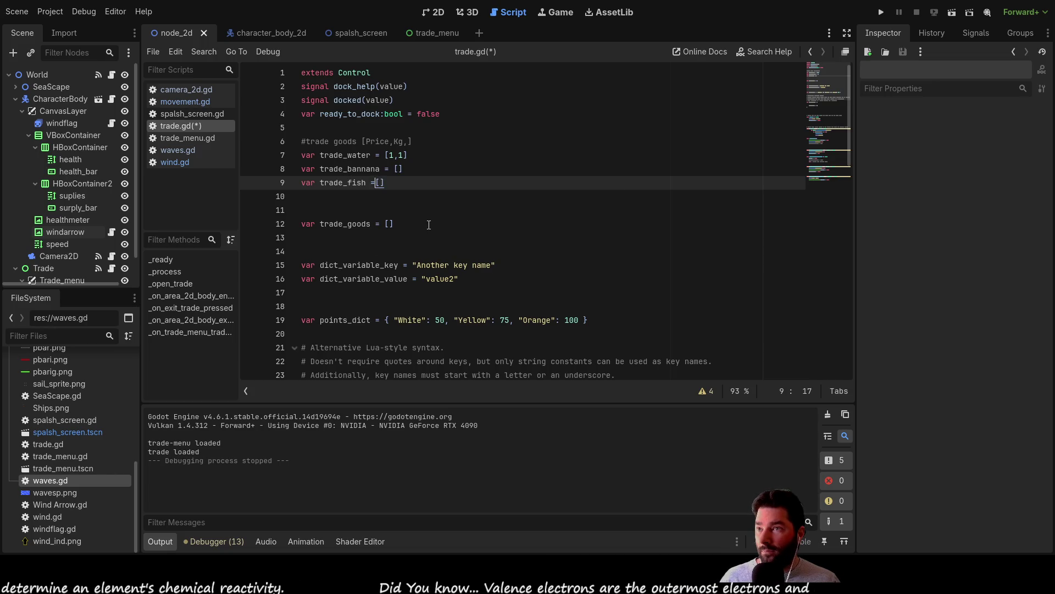
key(Return)
text(var trade_wood = [])
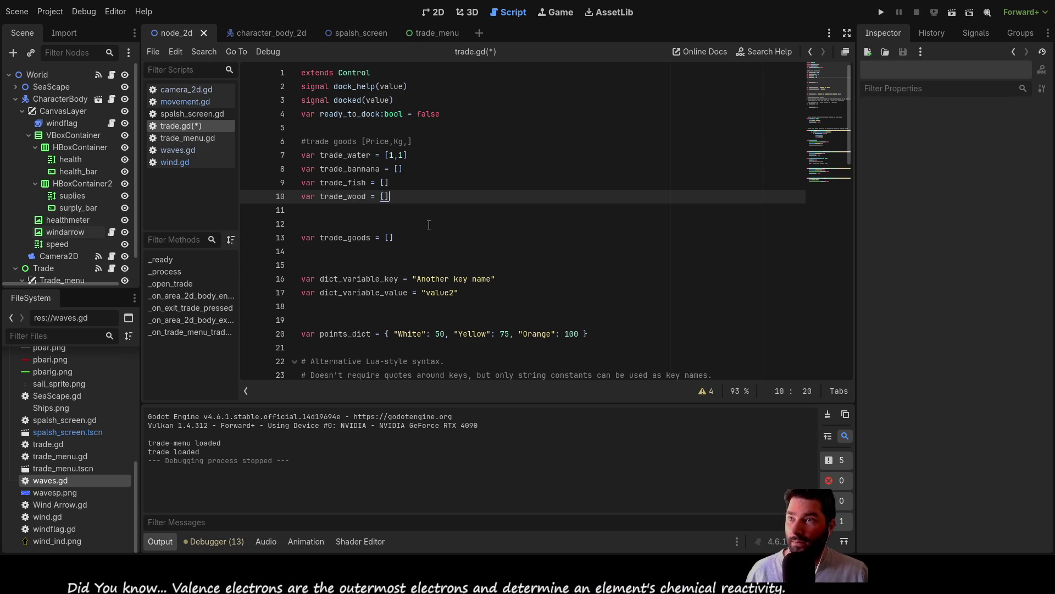
key(Down)
text(var)
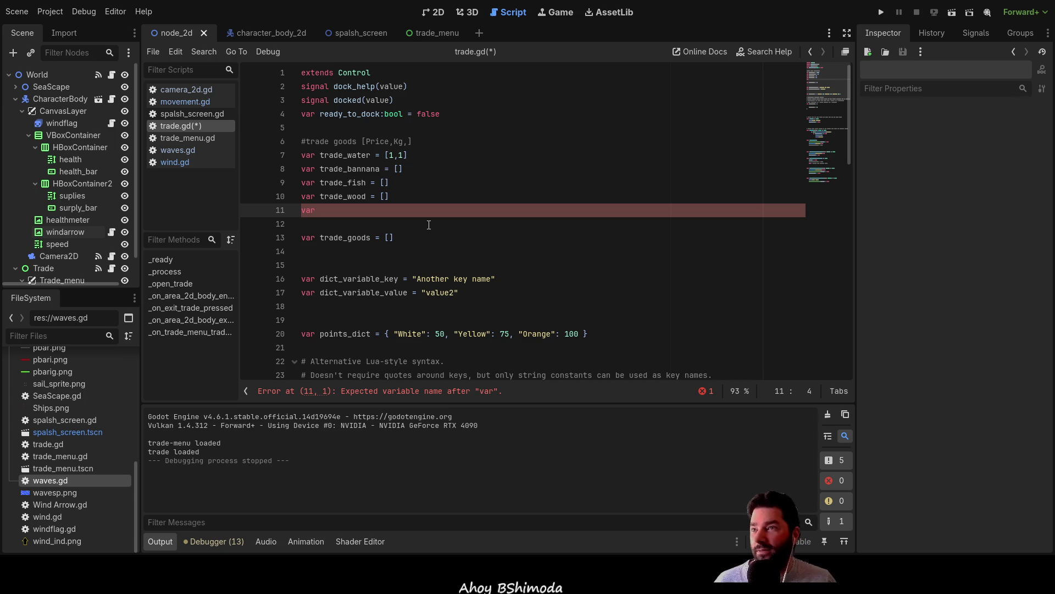
drag(348, 169, 379, 169)
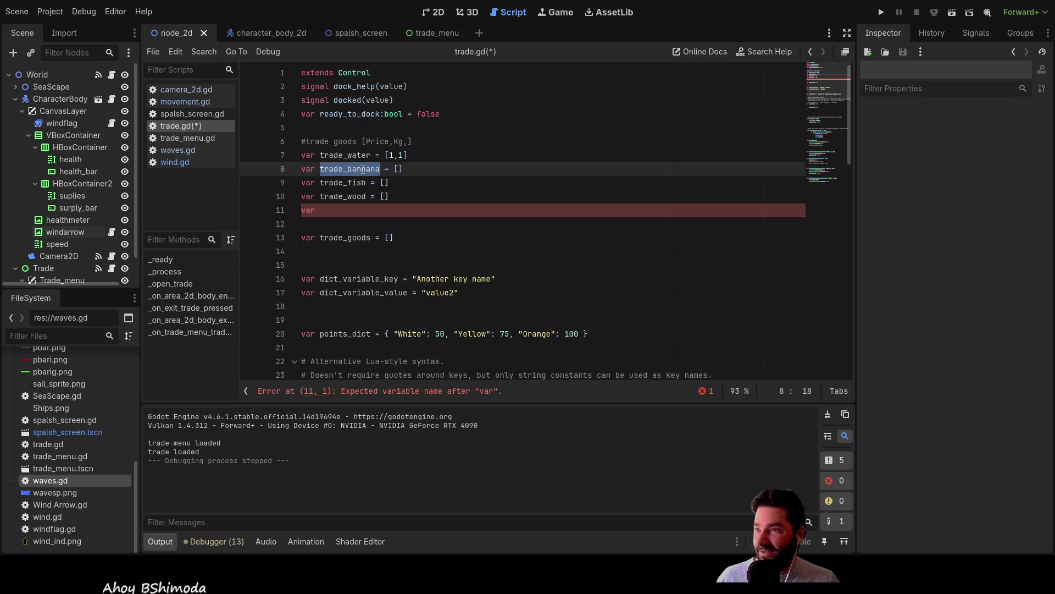
Retype 'bannana' as lowercase 'banana' so line 8 reads trade_banana.
click(347, 169)
drag(348, 169, 380, 169)
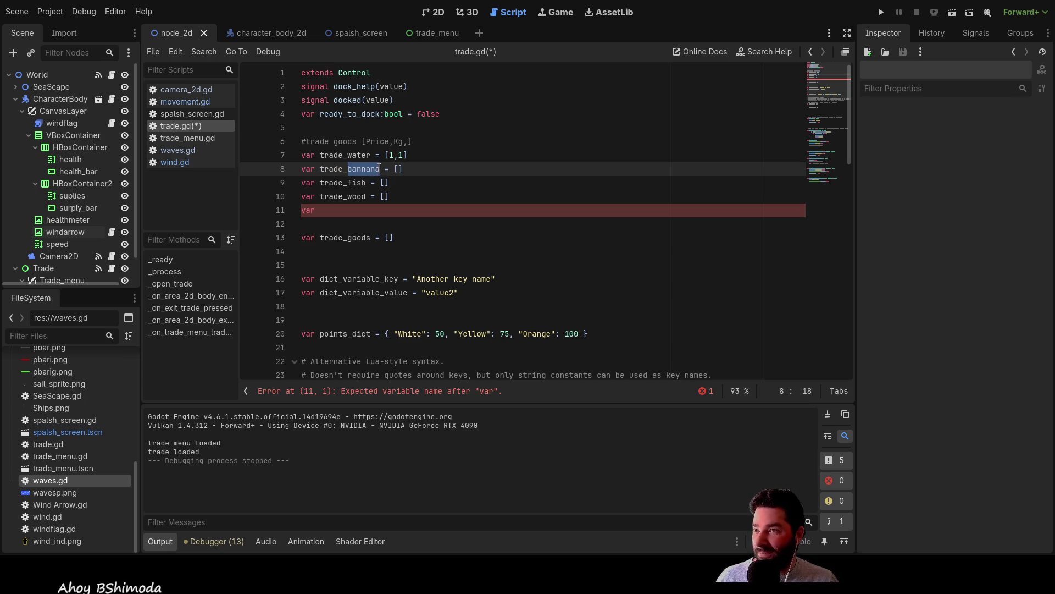
text(Banana)
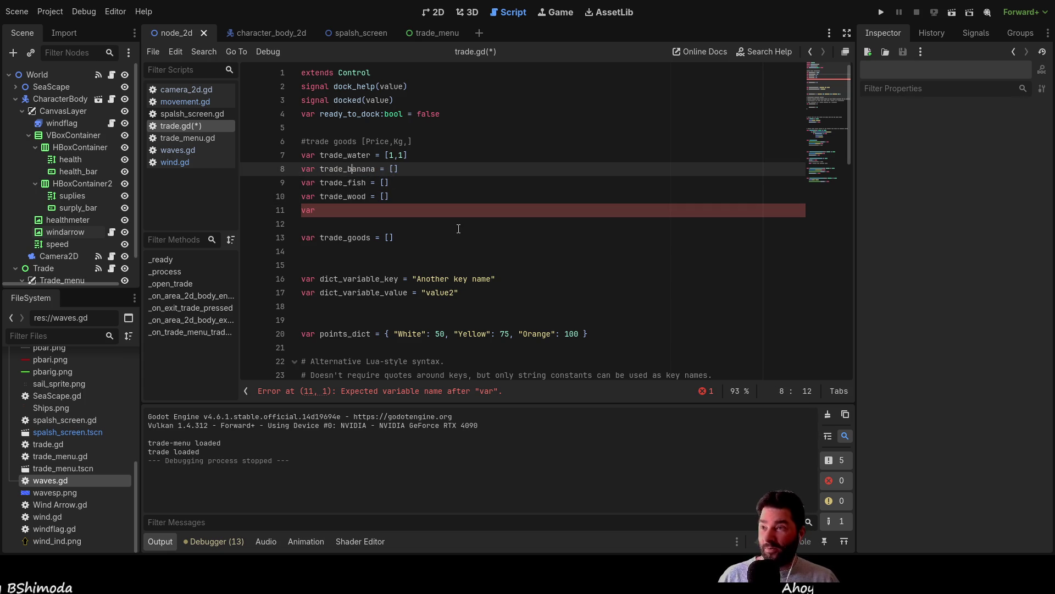
key(BackSpace)
text(b)
key(Down)
key(Down)
key(Down)
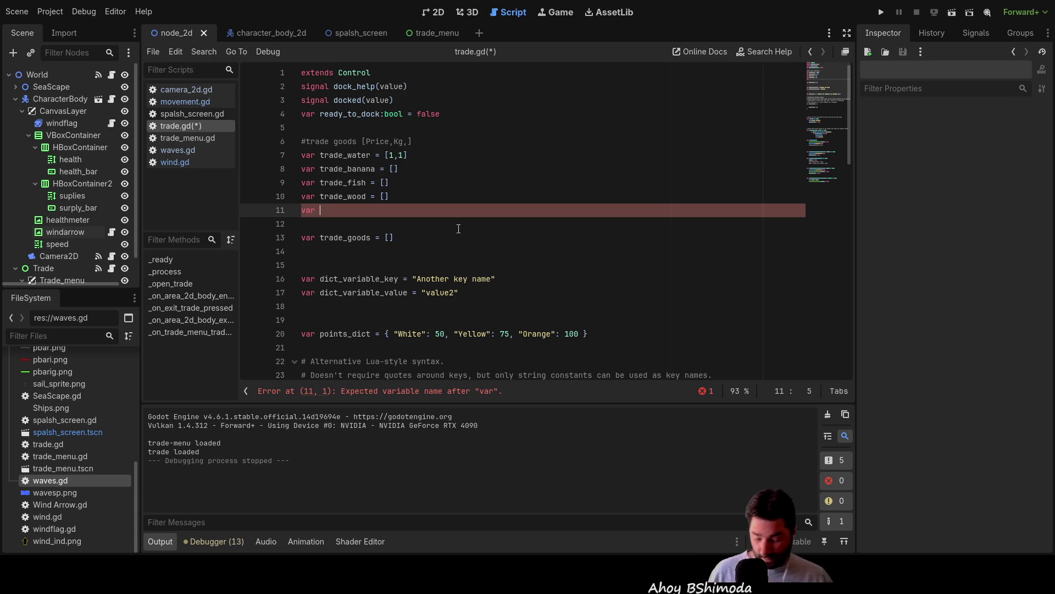
Complete 'var trade_nails = []' and begin 'var trade_' on the line below.
text(trade_)
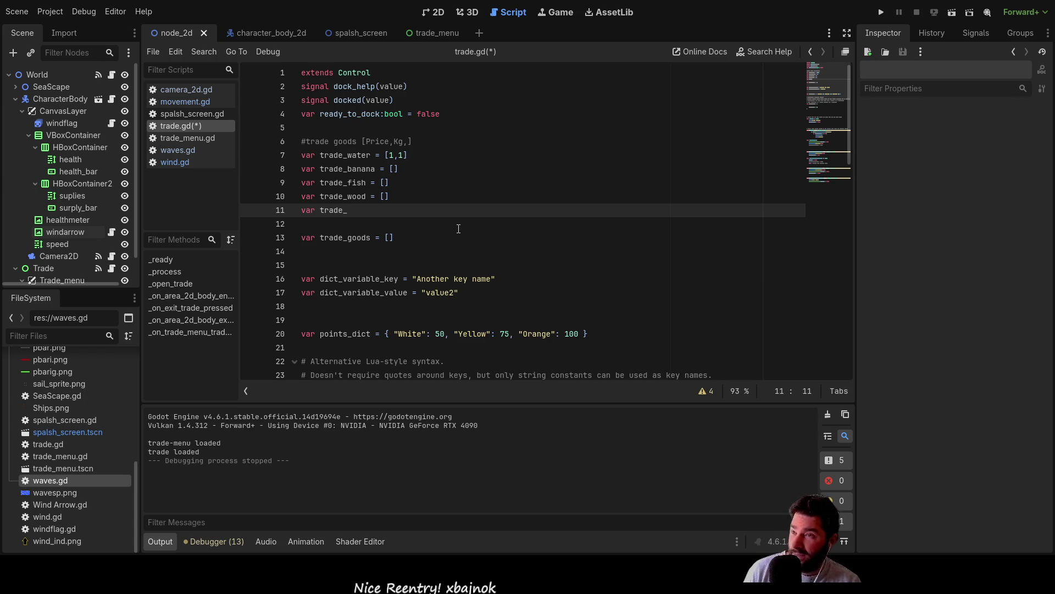
text(nails)
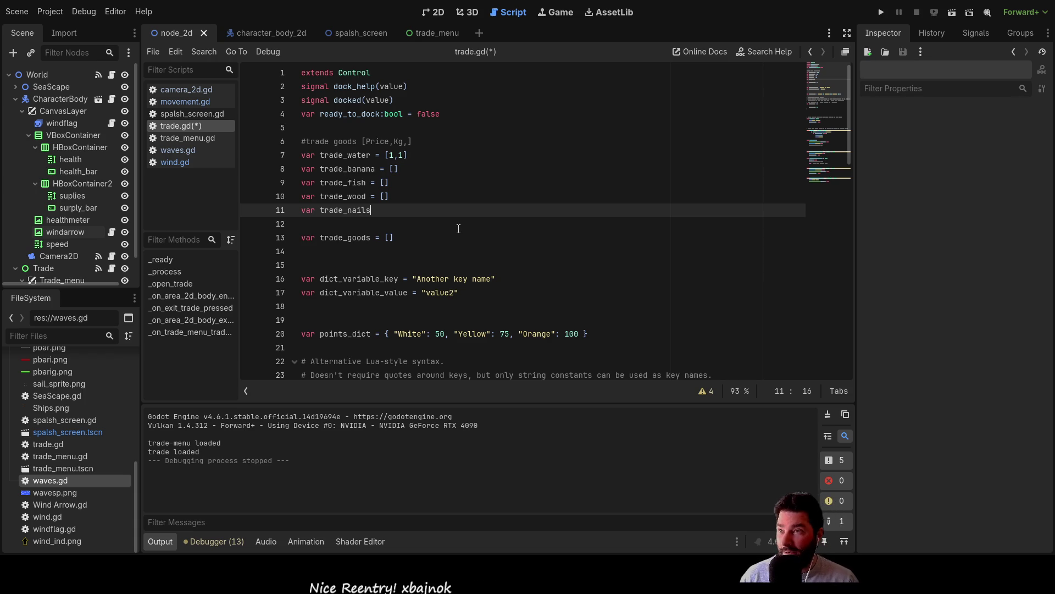
text(=[)
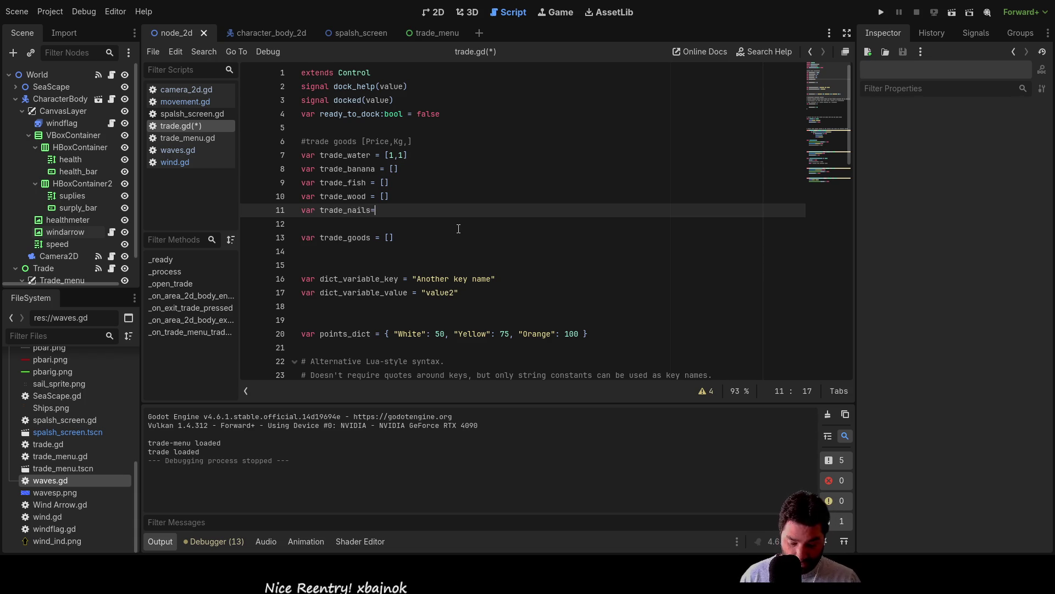
key(BackSpace)
key(BackSpace)
text(= [)
key(Escape)
key(End)
key(Return)
text(var trad)
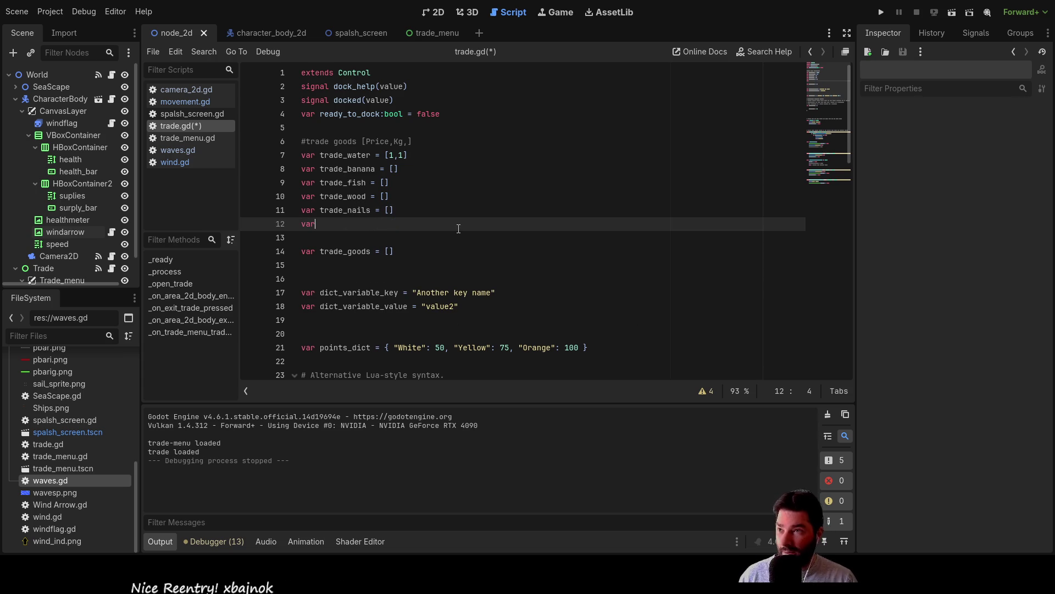
text(e_)
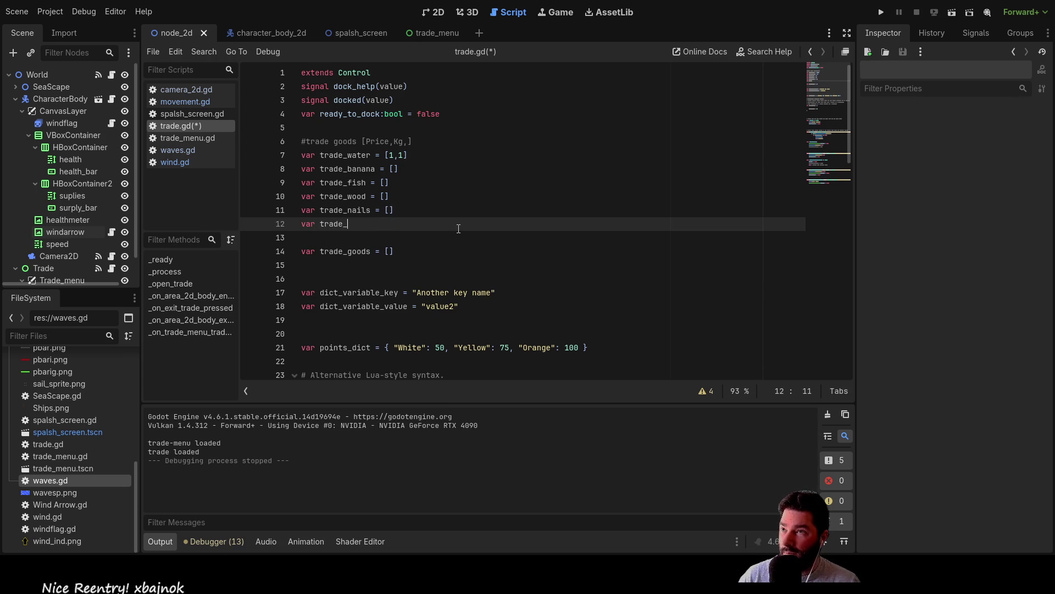
key(Up)
key(Up)
key(Up)
Insert 'name,' into the goods comment so it reads [name,Price,Kg,].
key(Right)
key(Right)
key(Right)
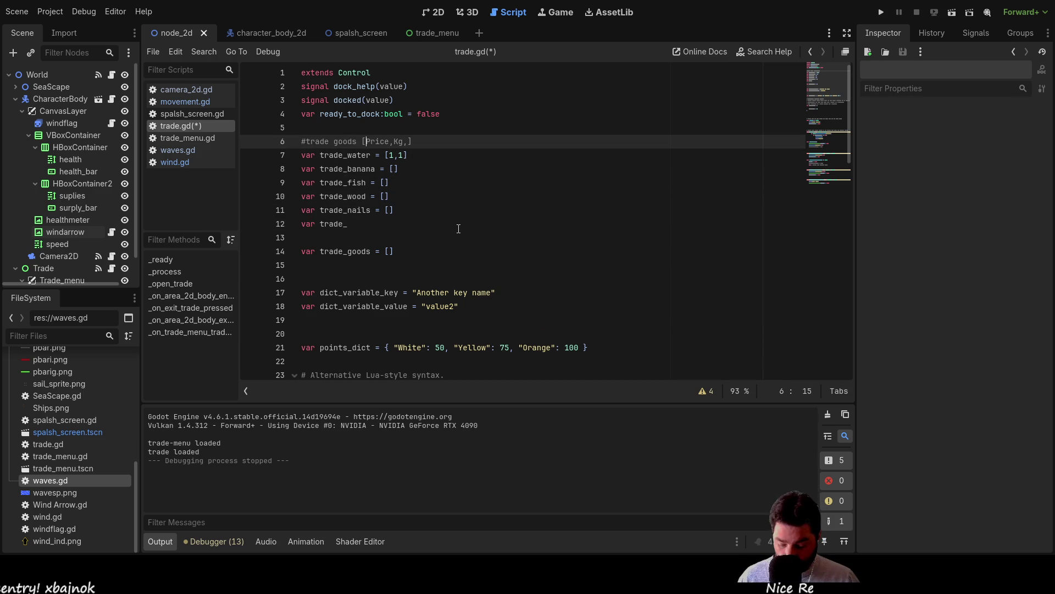
text(name,)
key(Down)
key(Down)
Make "water" the first element so trade_water holds ["water",1,1].
key(Up)
key(Up)
key(Down)
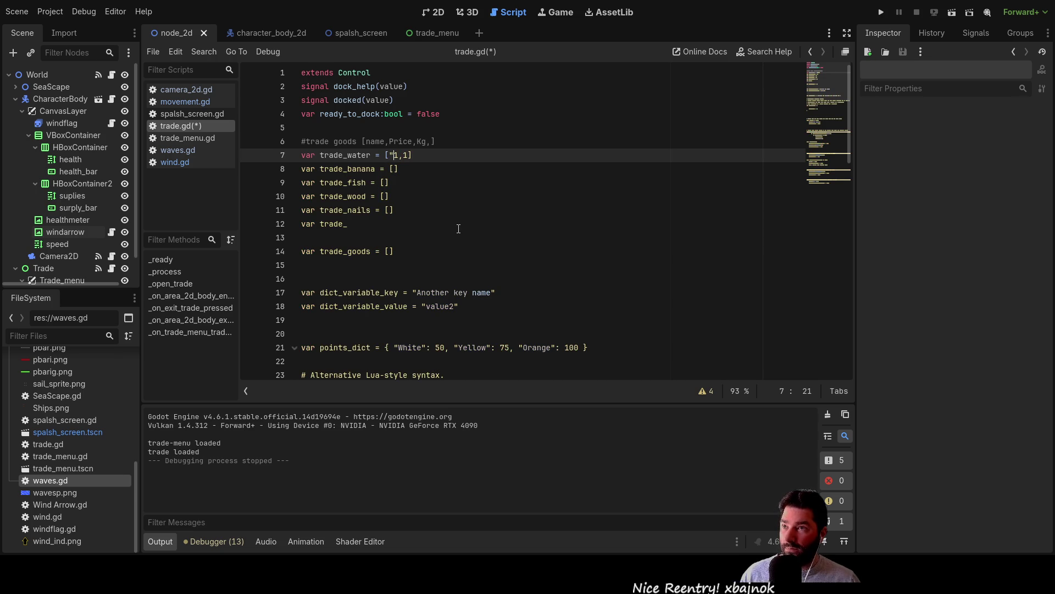
text(")
text(watwe)
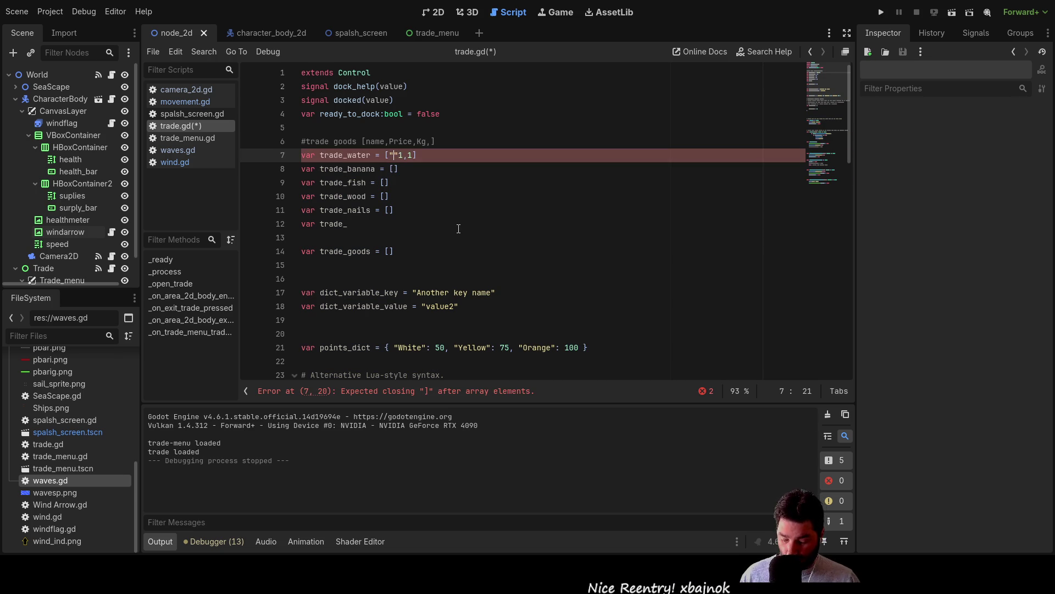
key(BackSpace)
key(BackSpace)
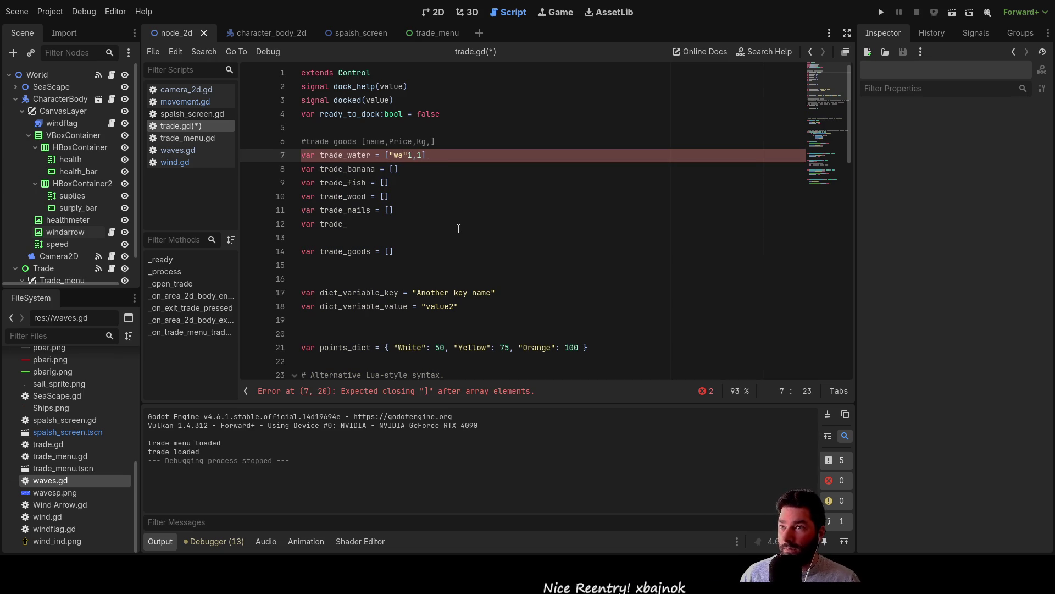
text(ter )
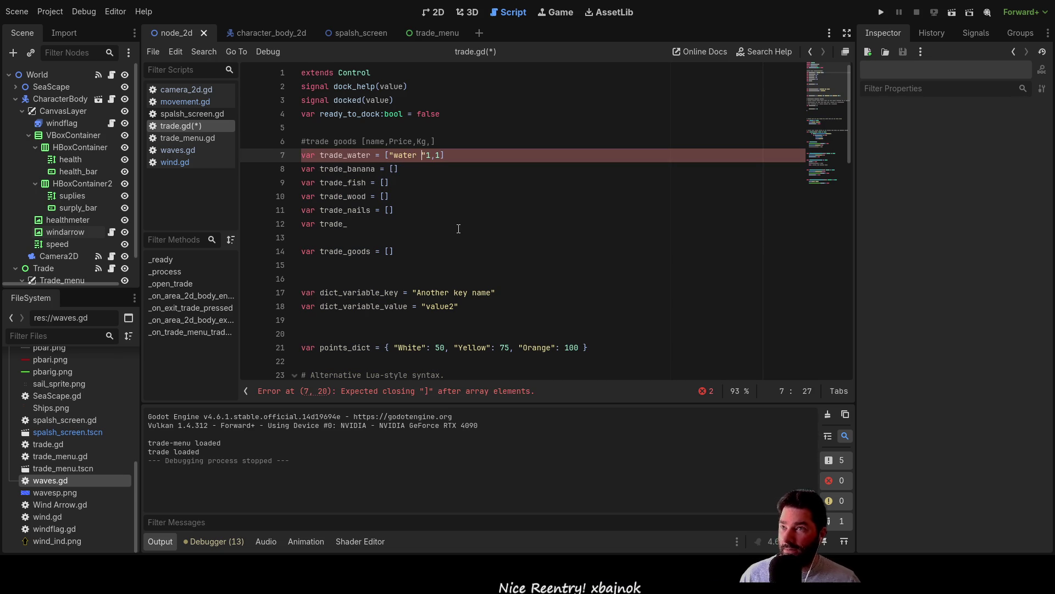
text(",)
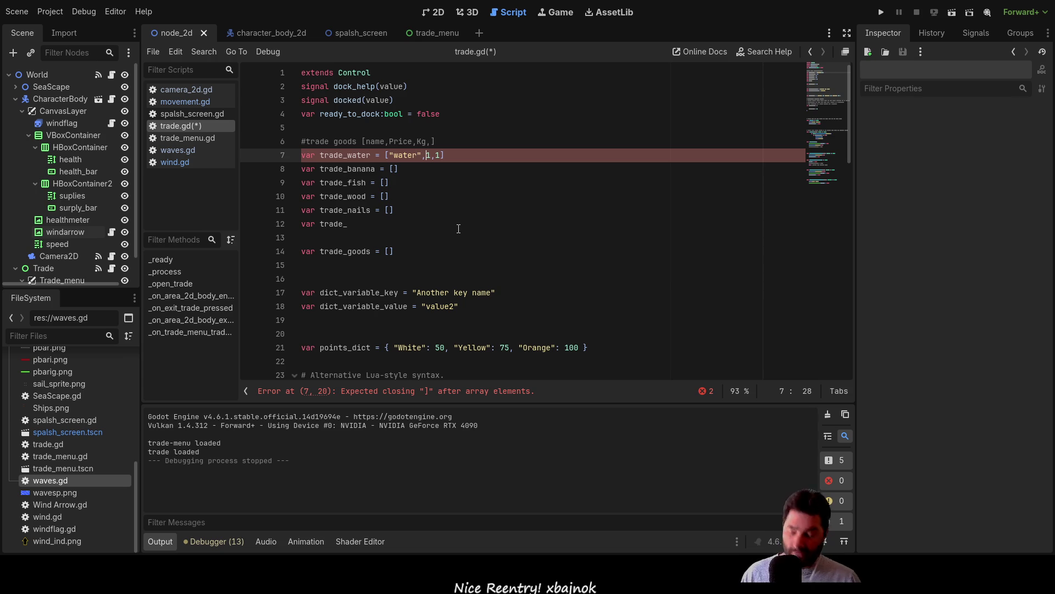
key(Down)
key(Up)
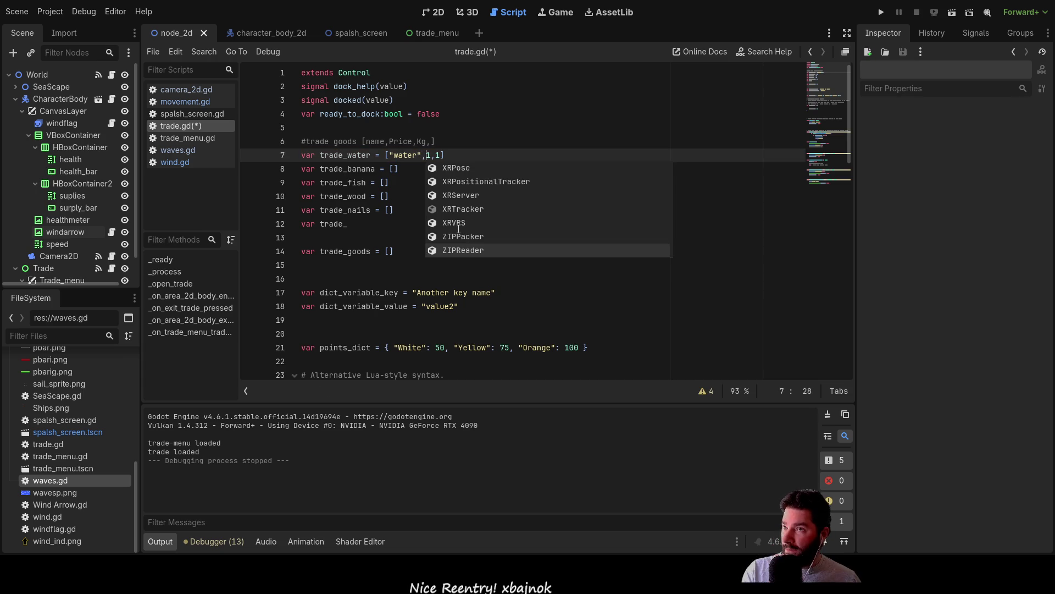
click(468, 279)
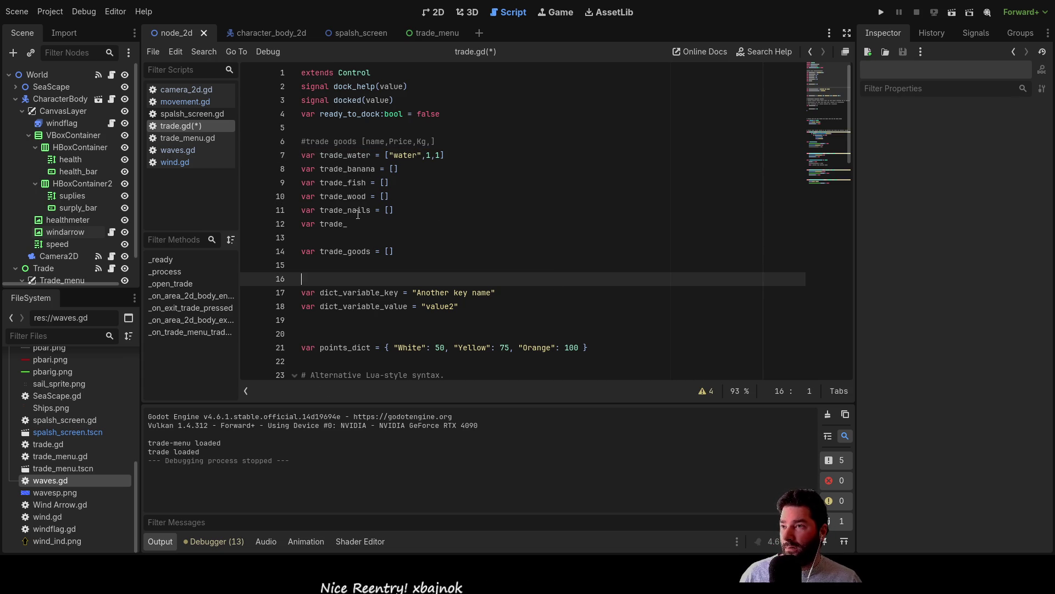
click(384, 224)
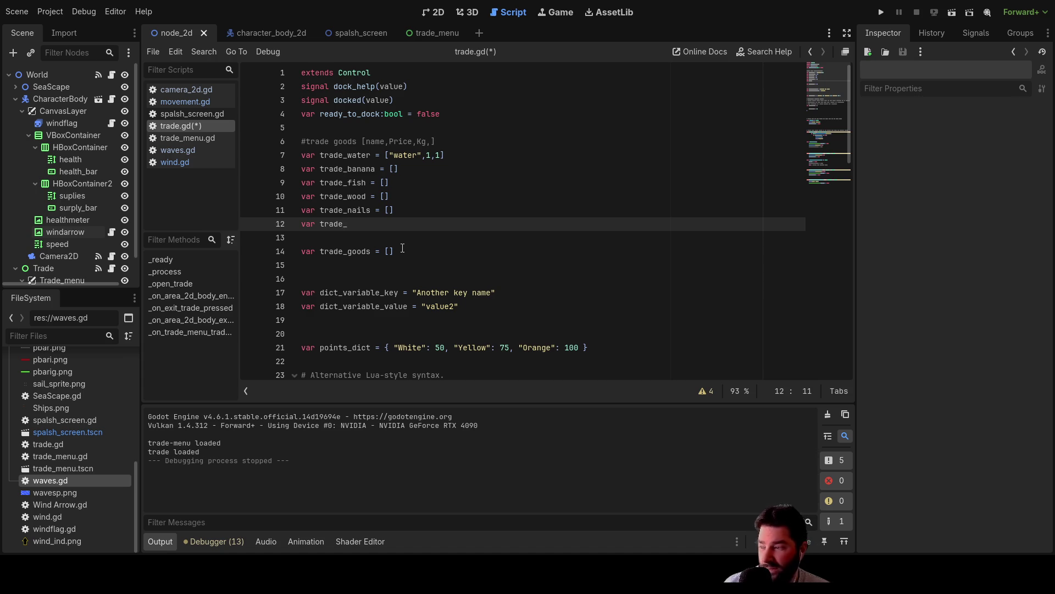
Finish line 12 as 'var trade_ore = []' and review the goods variable names.
text(ore)
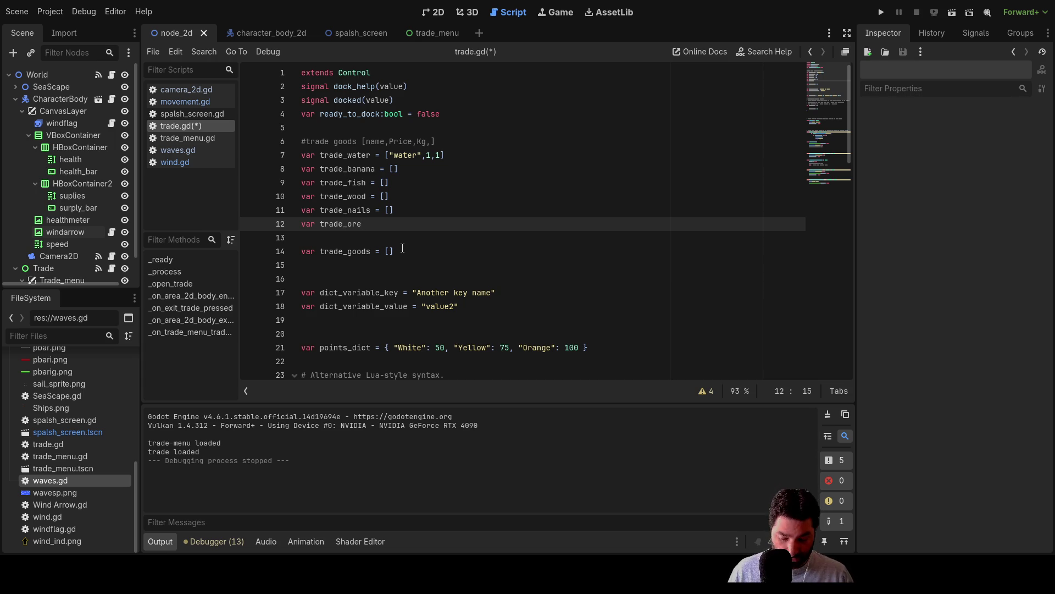
text( = [])
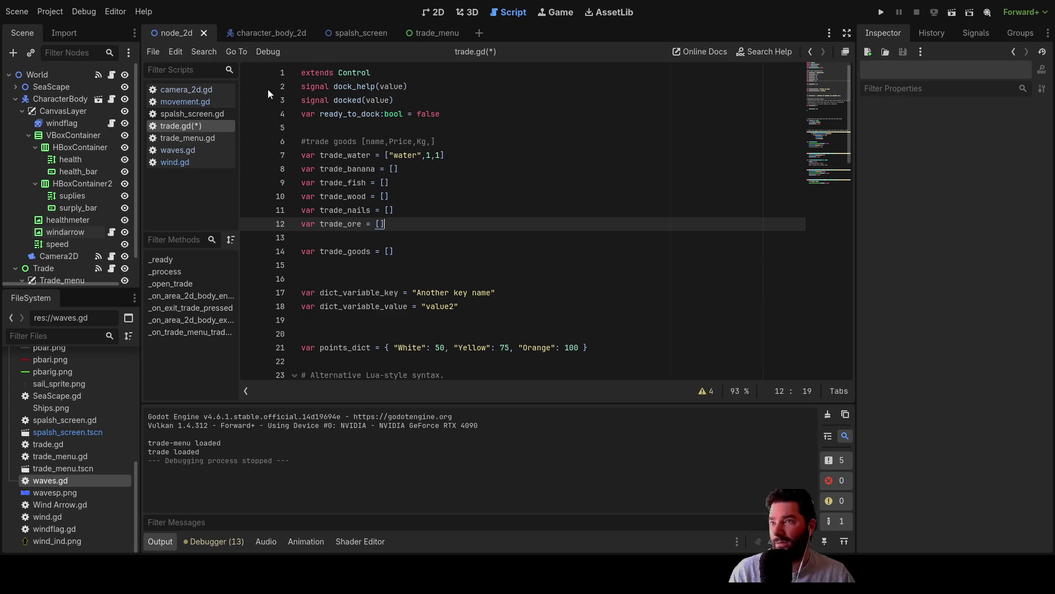
double_click(351, 156)
click(351, 168)
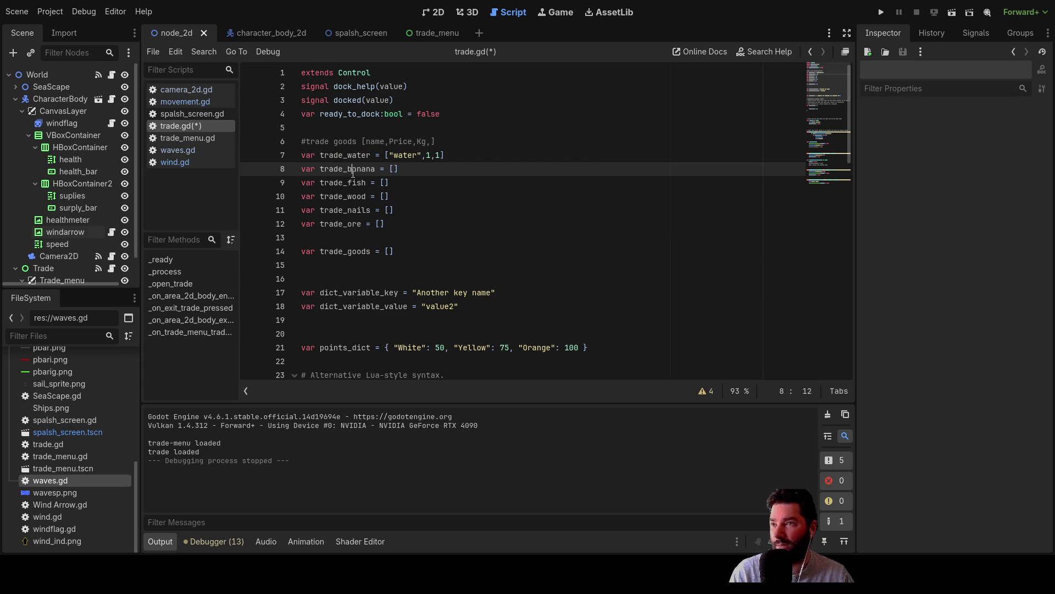
double_click(346, 183)
click(358, 155)
double_click(352, 169)
click(352, 183)
click(357, 196)
Add a new line 13 starting 'var trade_'.
key(Down)
key(Down)
key(Down)
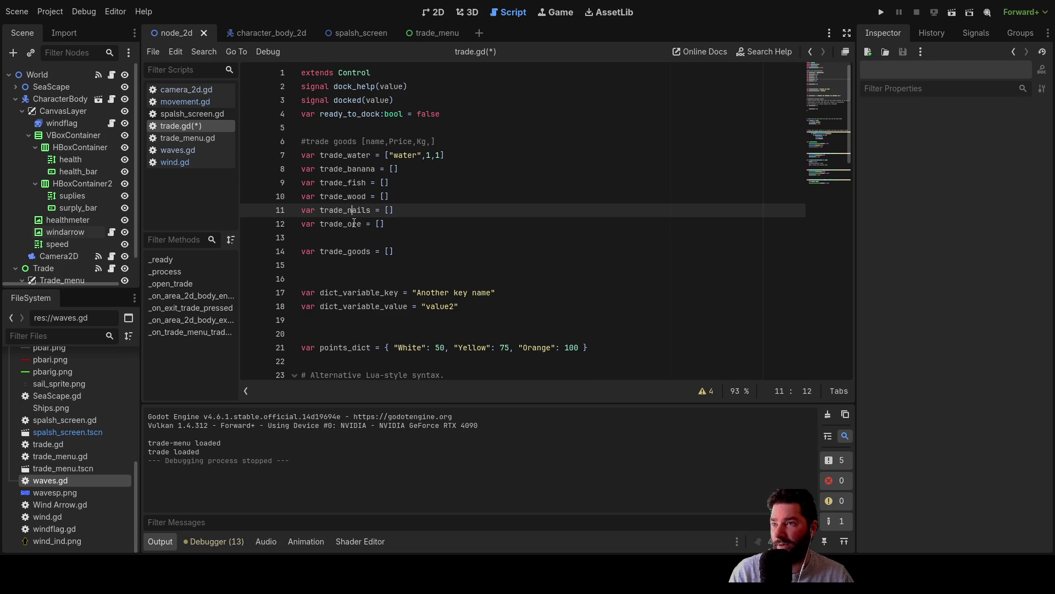
key(Return)
key(Up)
text(ar trade_)
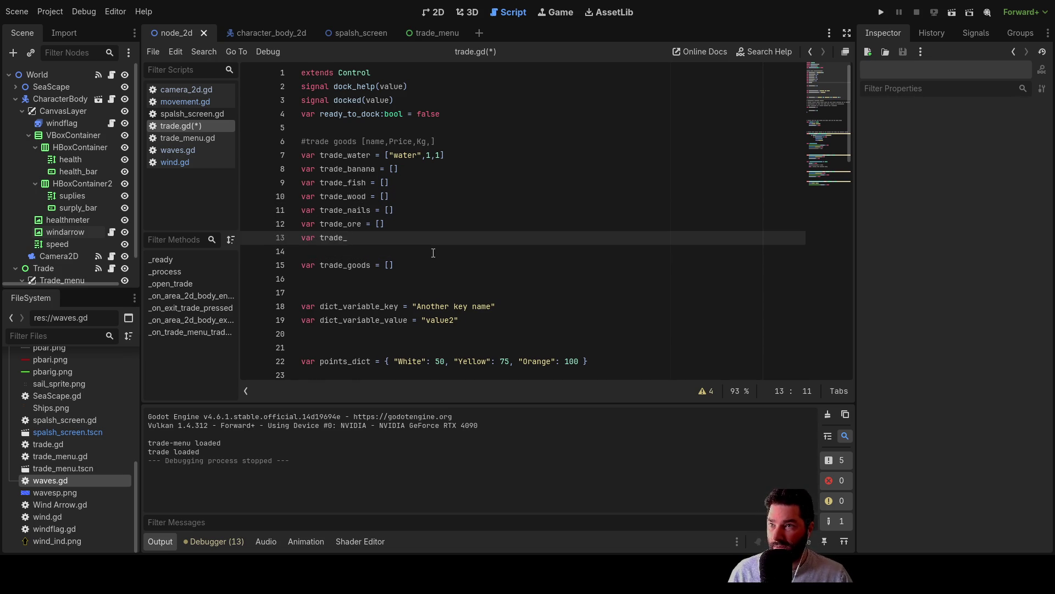
Add more 'var trade_' lines below trade_ore, fixing the stray 'var_trade_' underscore.
click(433, 253)
text(var trade_)
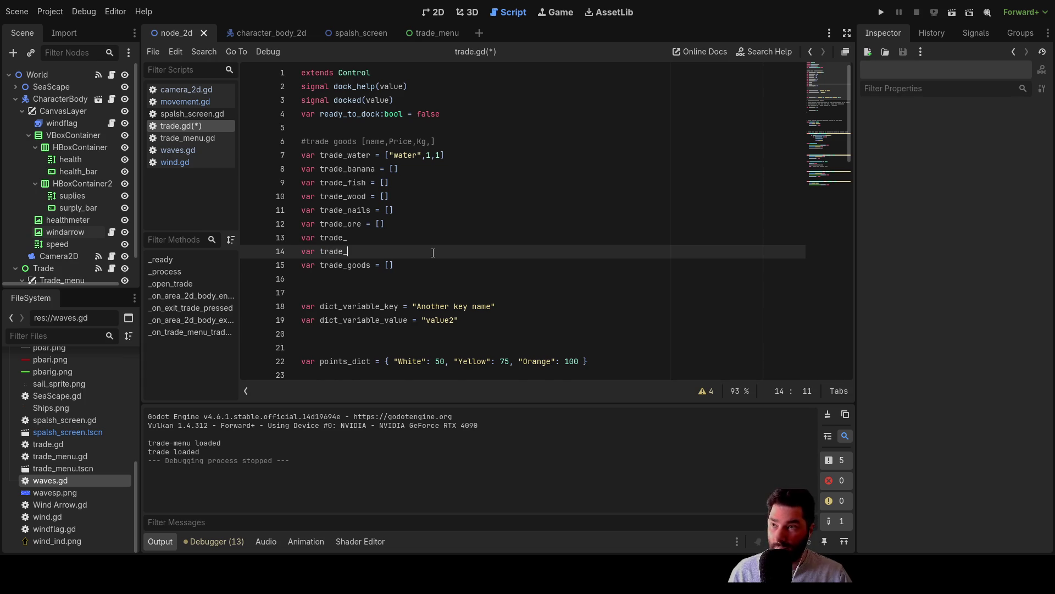
key(Return)
key(Return)
key(Up)
text(var_trade_)
key(Return)
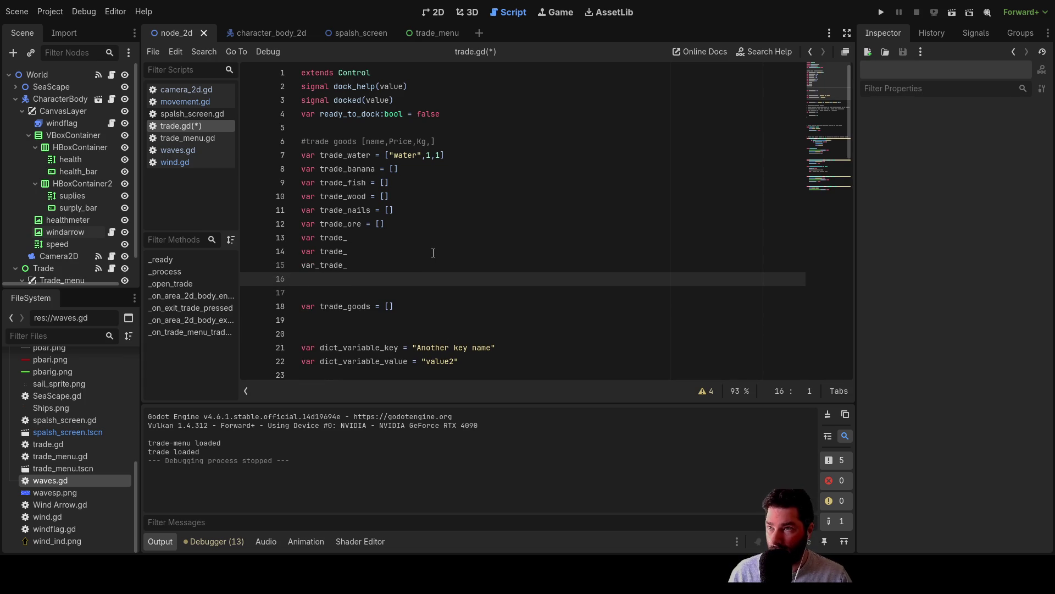
key(Up)
key(Right)
key(Right)
key(Right)
key(BackSpace)
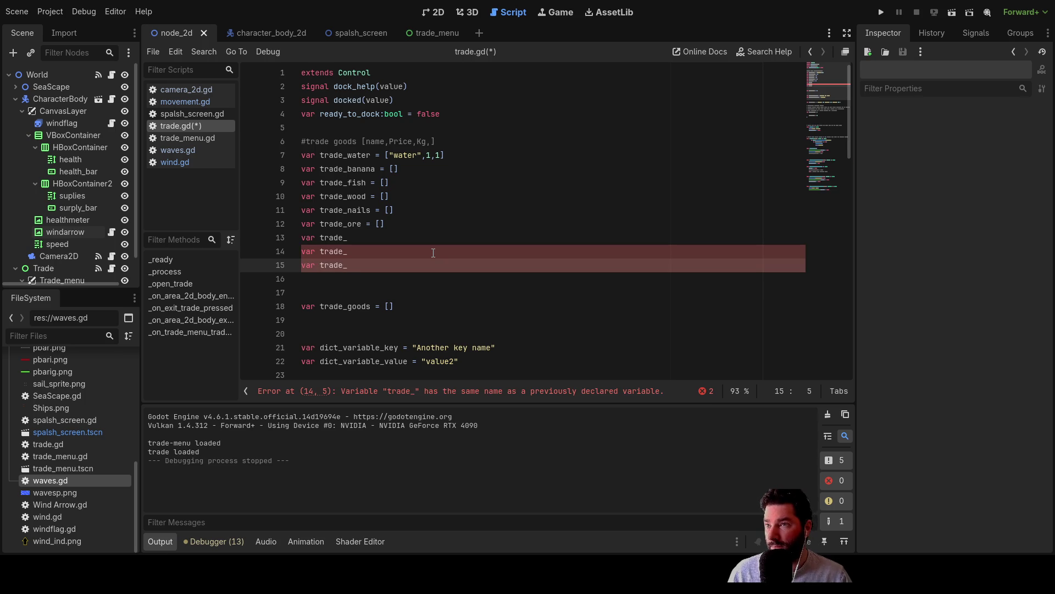
key(Down)
text(ar )
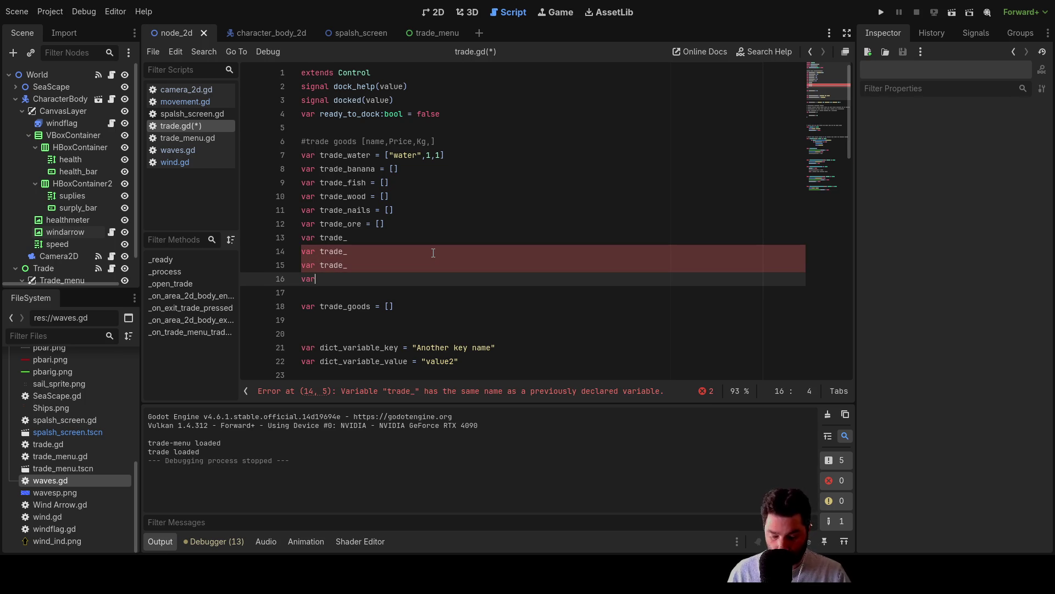
text(trade_)
Assign '= []' to each of the four unfinished trade_ placeholder lines.
key(Up)
key(Up)
key(Up)
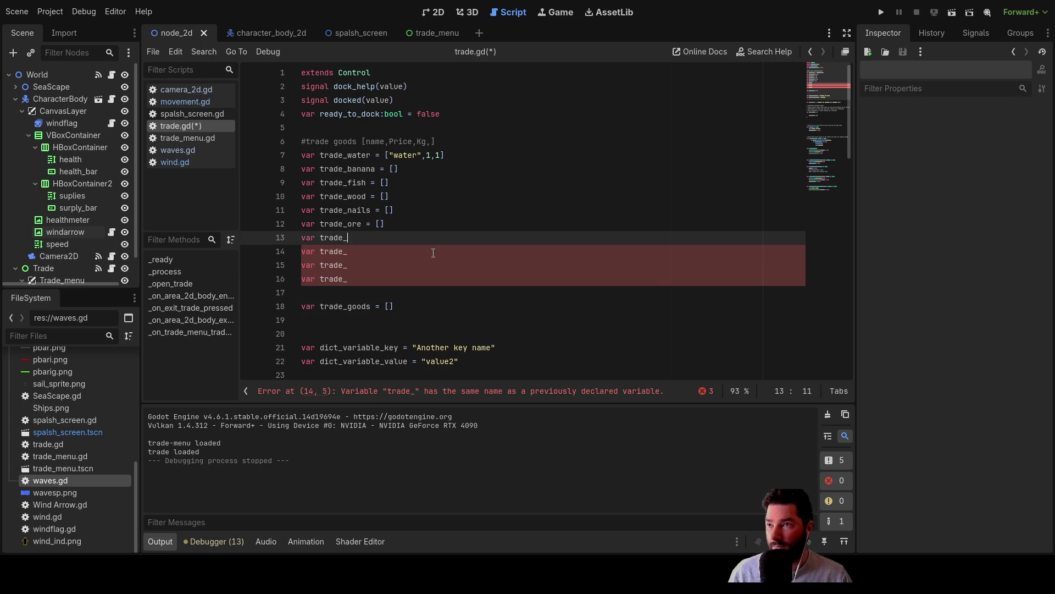
text( = [])
key(Down)
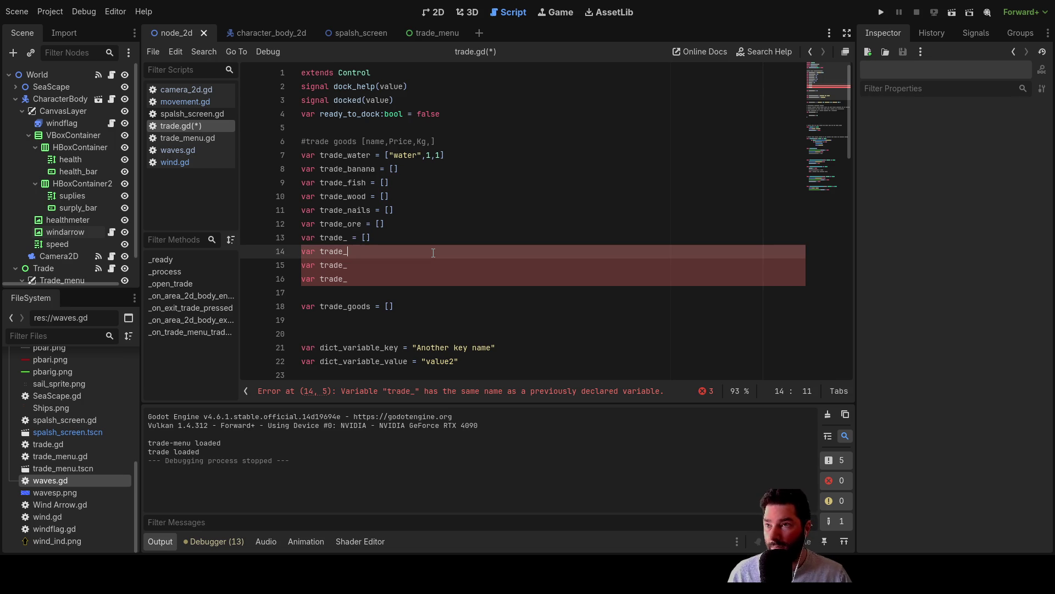
text([])
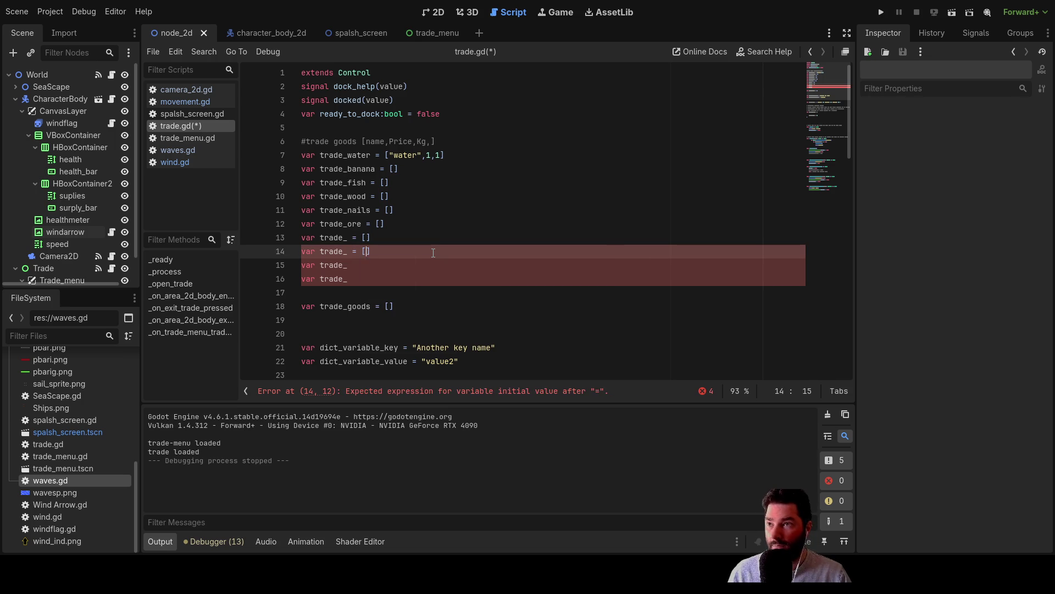
key(Down)
text([])
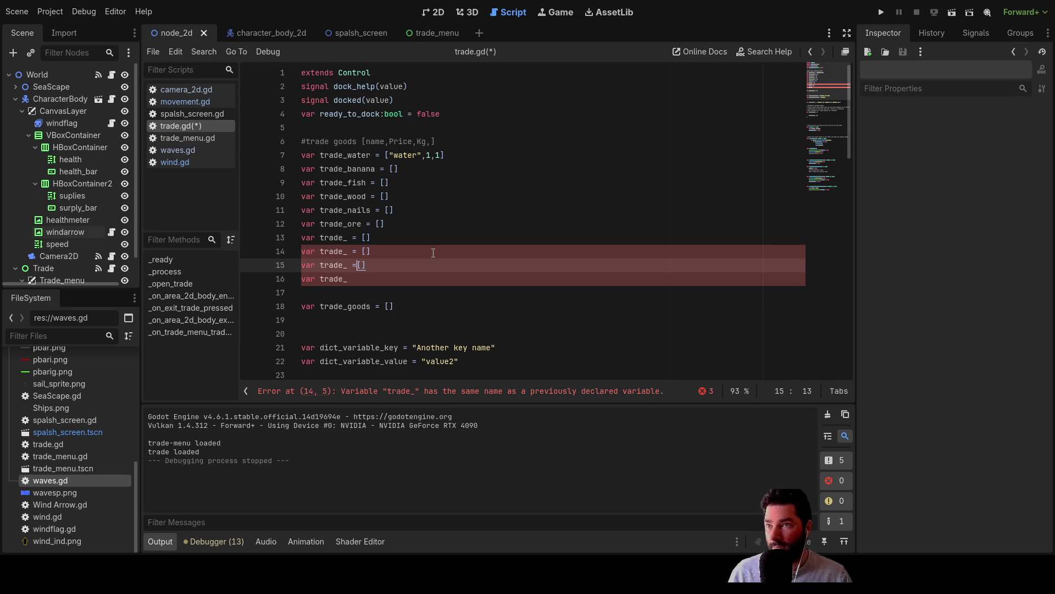
key(Down)
text(=)
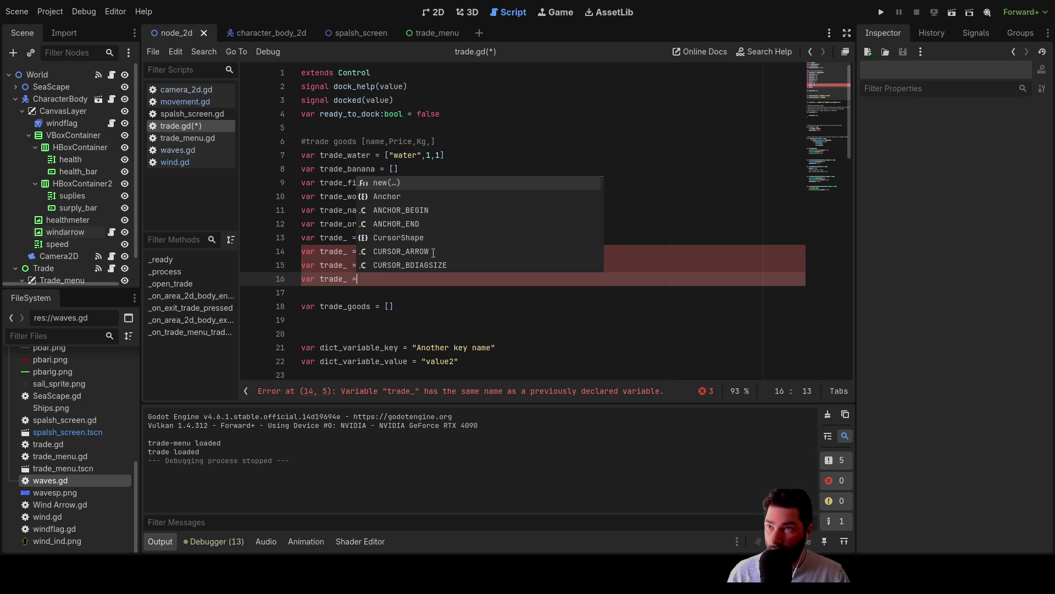
text( [)
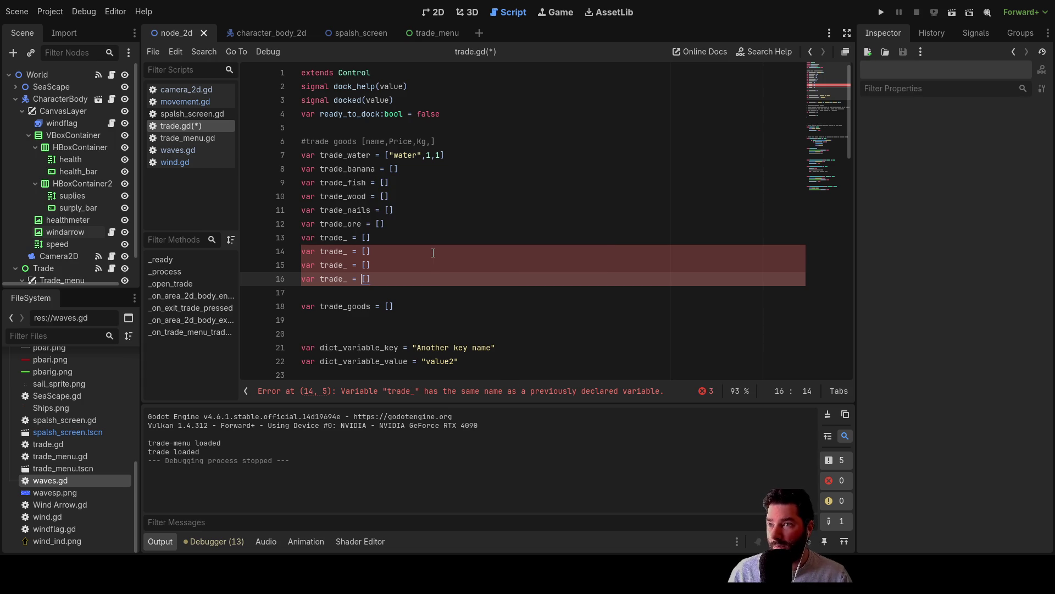
key(Up)
key(Up)
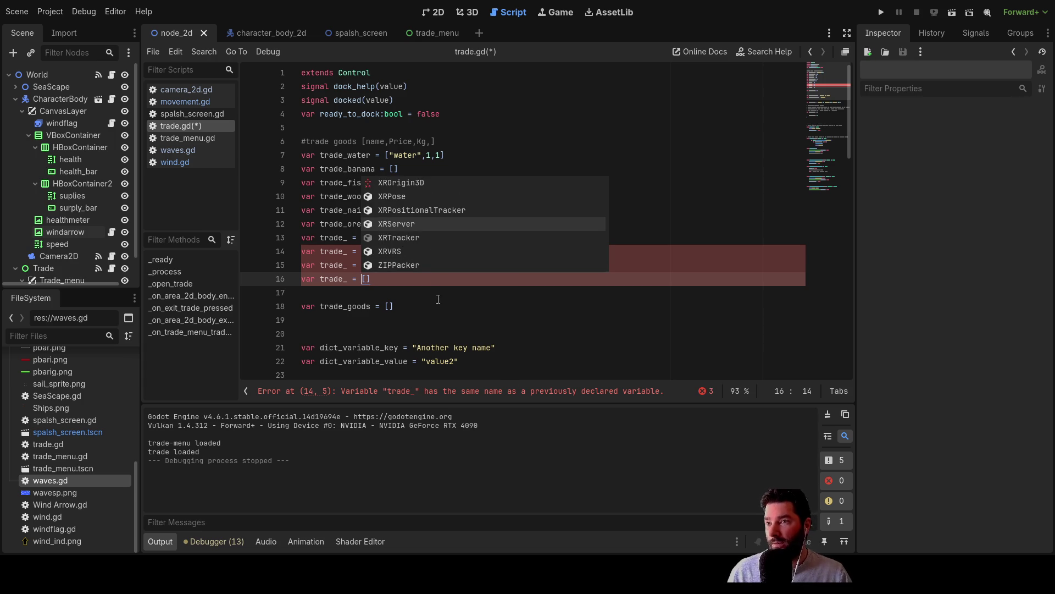
click(433, 311)
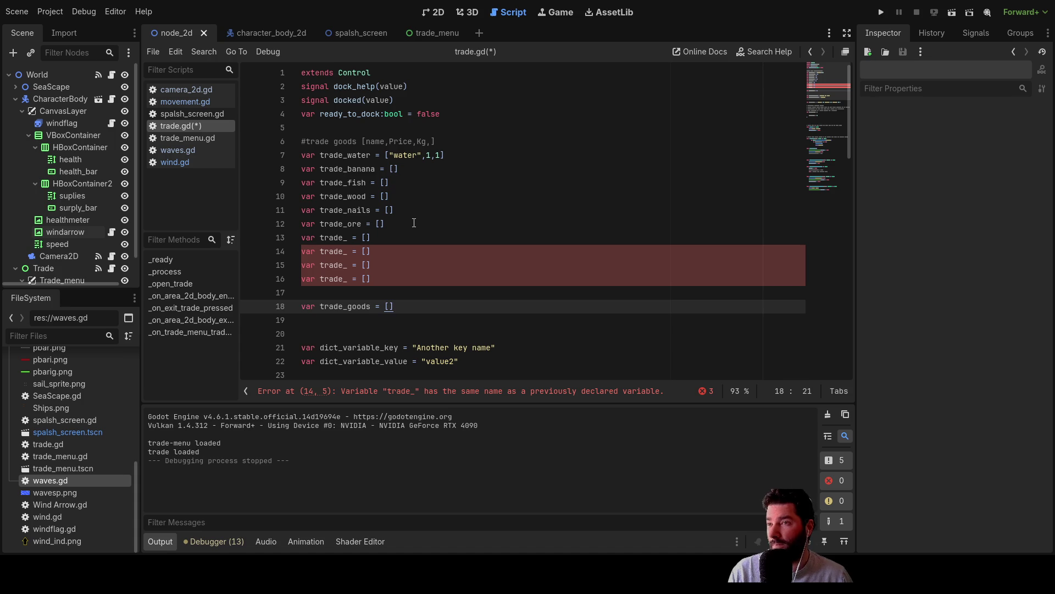
Name the first blank goods variable on line 13 trade_metal.
key(Up)
key(Up)
key(Up)
key(Down)
key(Down)
key(Left)
key(Left)
key(Left)
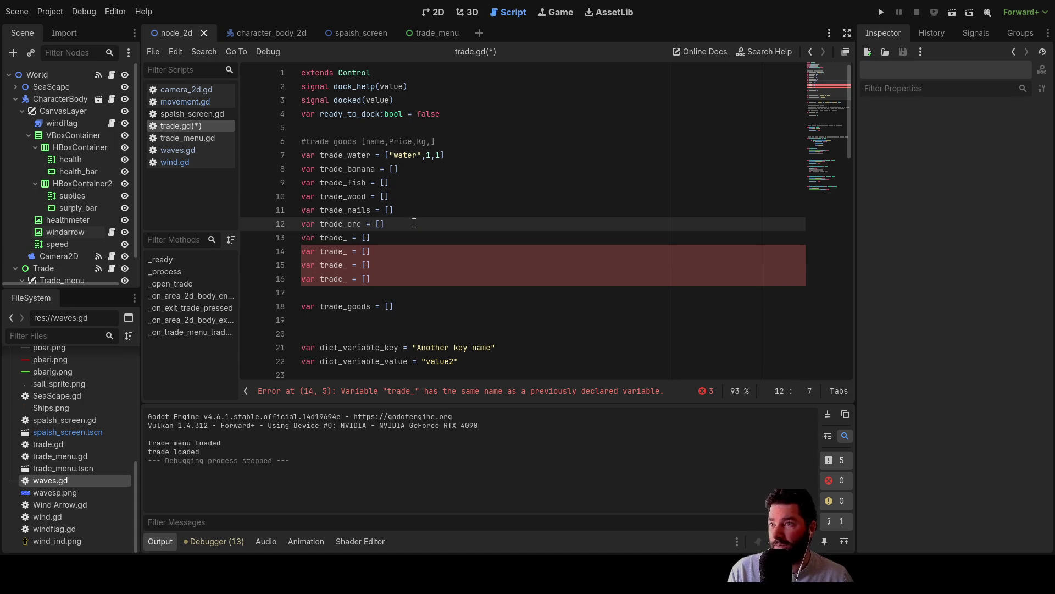
key(Right)
key(Right)
key(Right)
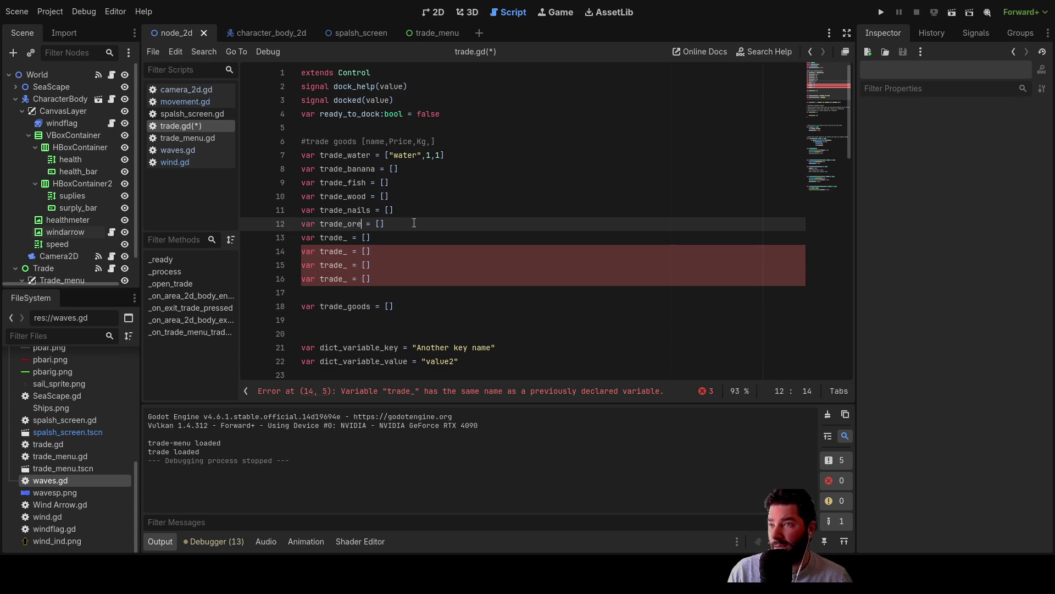
key(Down)
key(Left)
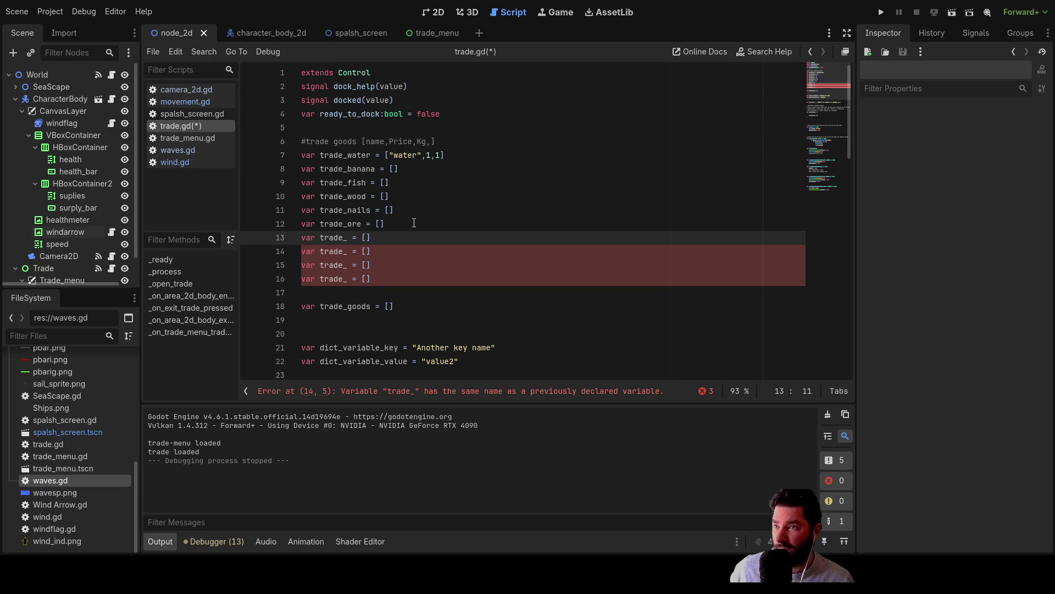
text(metal)
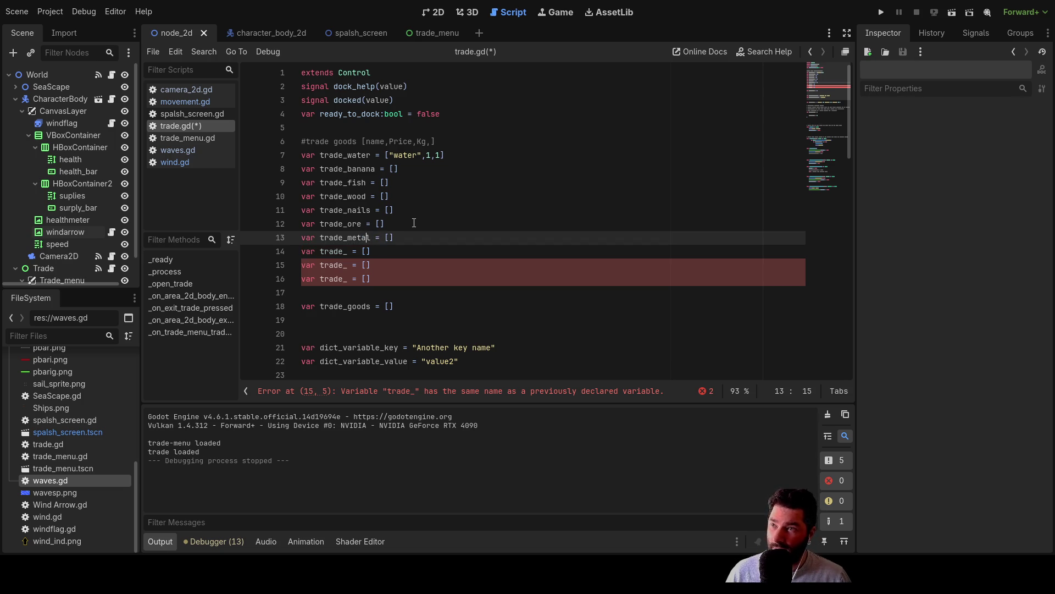
Review the goods declarations from trade_banana to trade_metal, then switch to the 2D scene view.
key(Down)
key(Left)
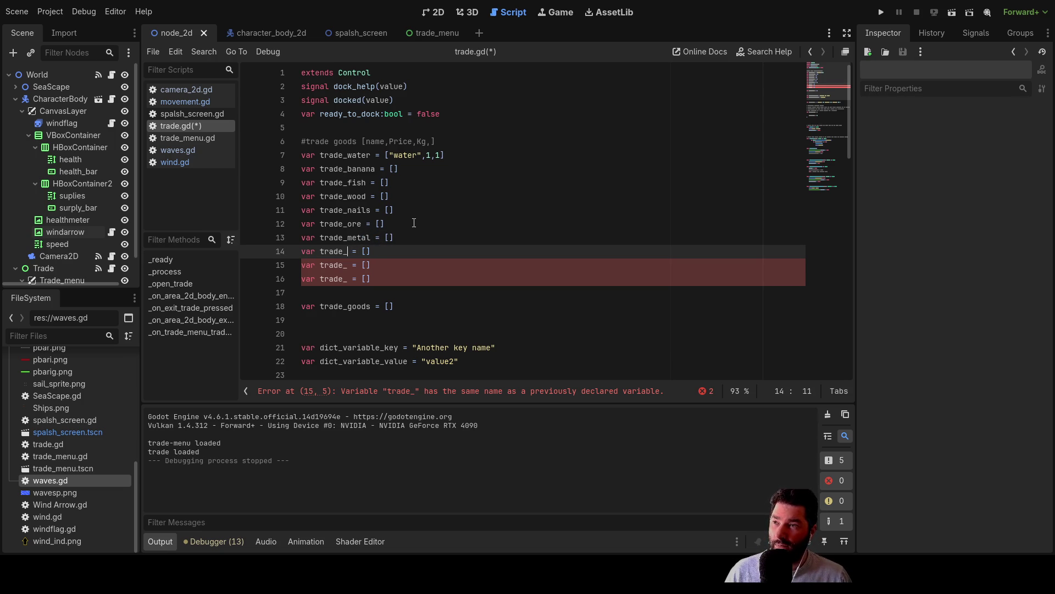
key(Up)
key(Up)
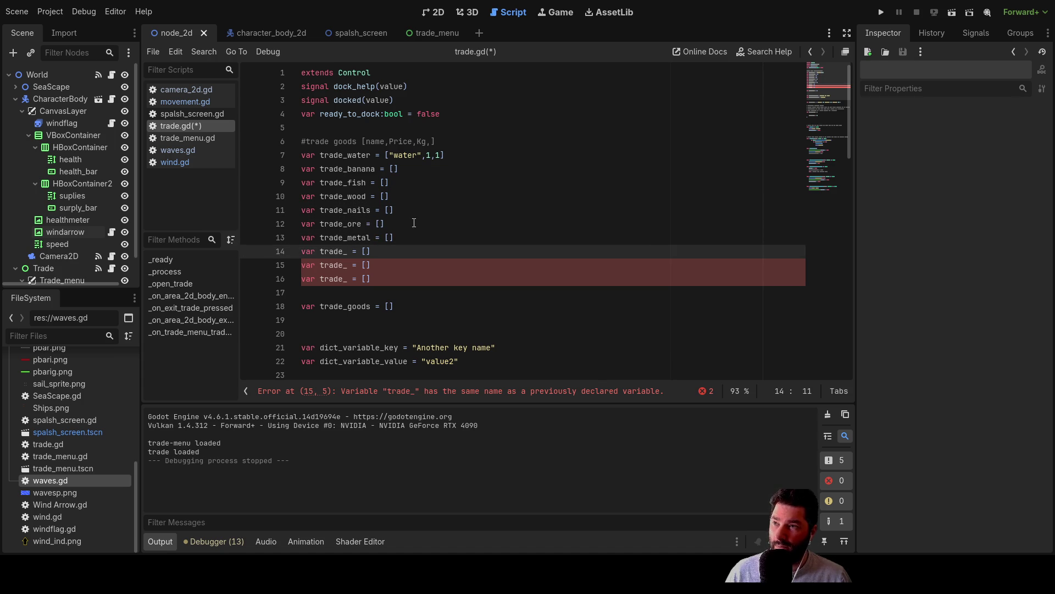
key(Up)
key(Up)
key(Up)
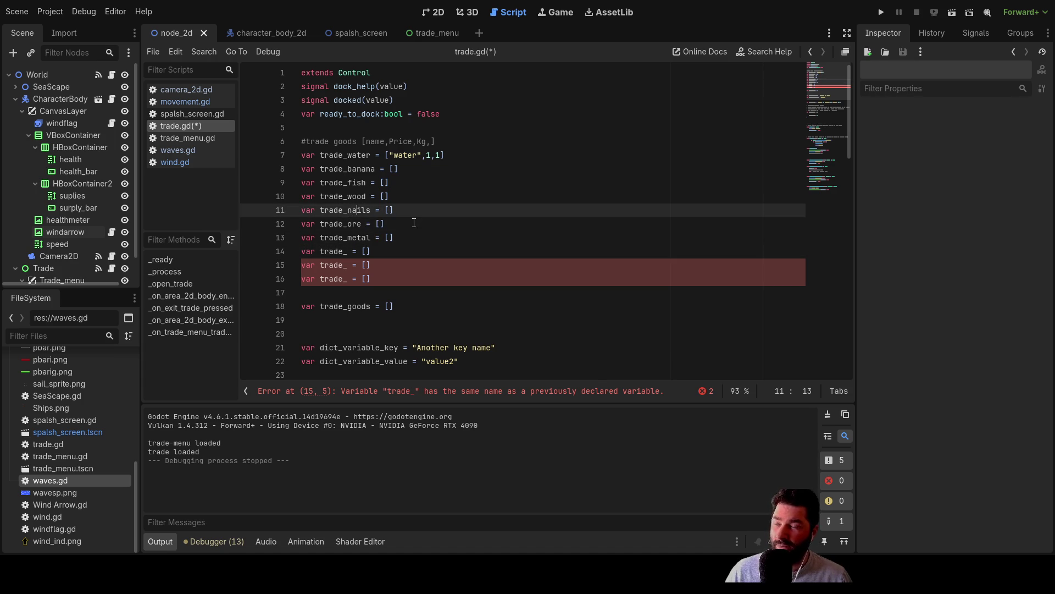
key(Down)
key(Down)
key(Down)
key(Up)
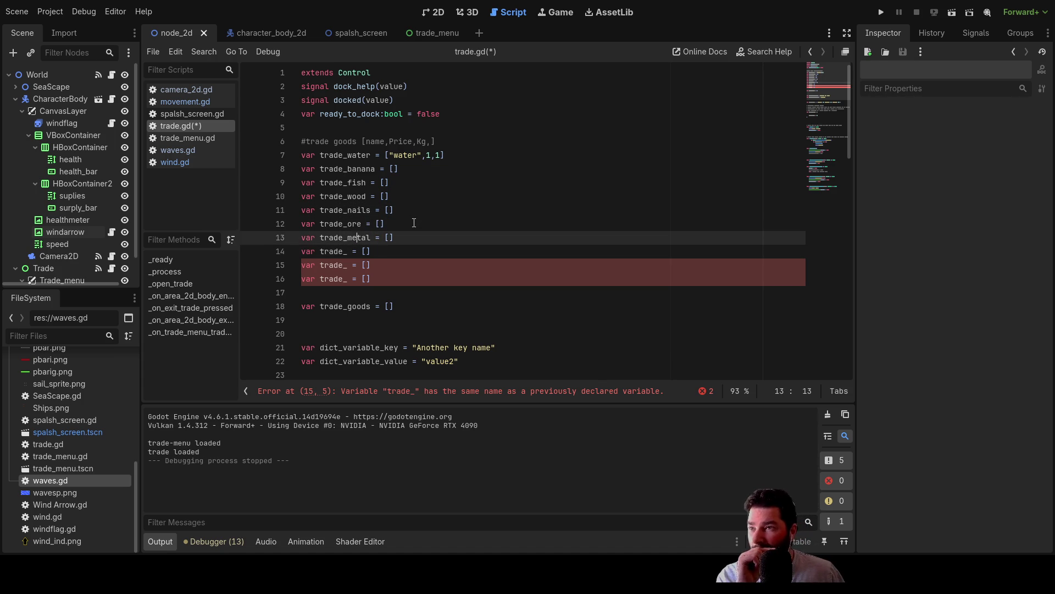
key(Up)
key(Down)
key(Up)
key(Down)
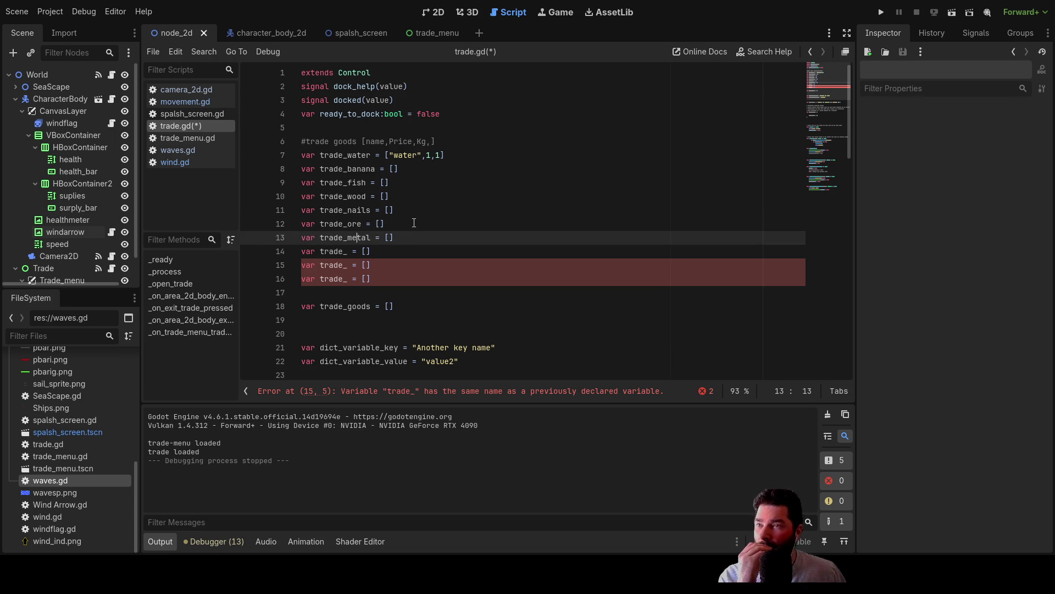
key(Up)
key(Up)
key(Up)
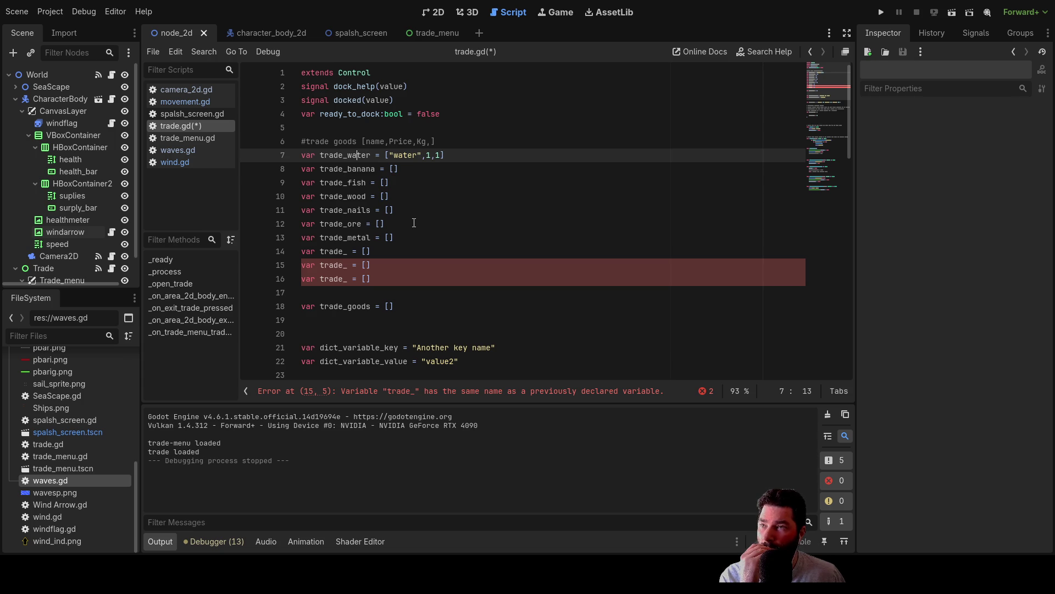
key(Down)
key(Down)
key(Down)
key(Up)
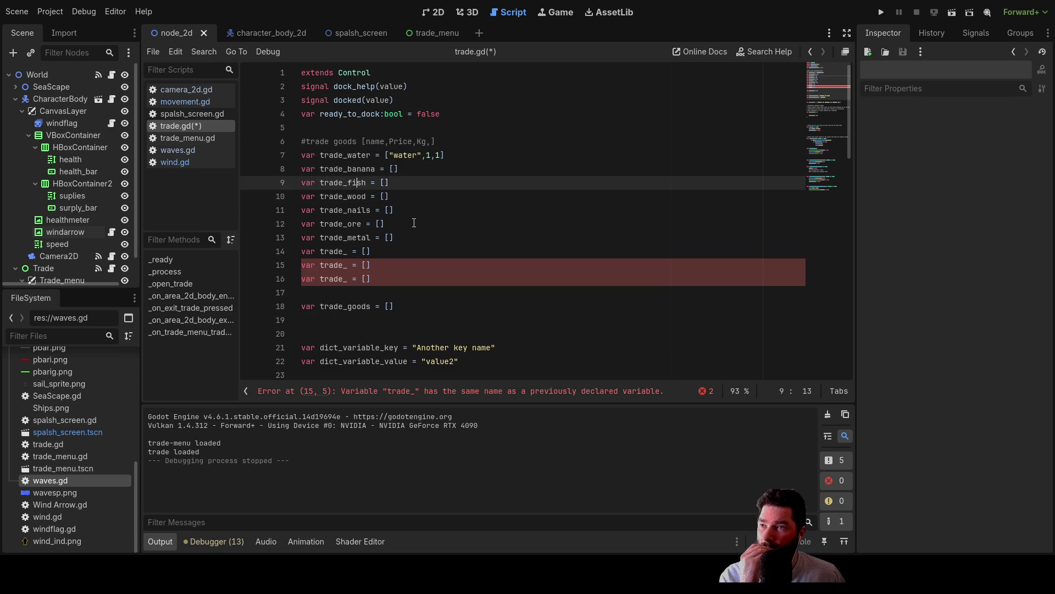
key(Up)
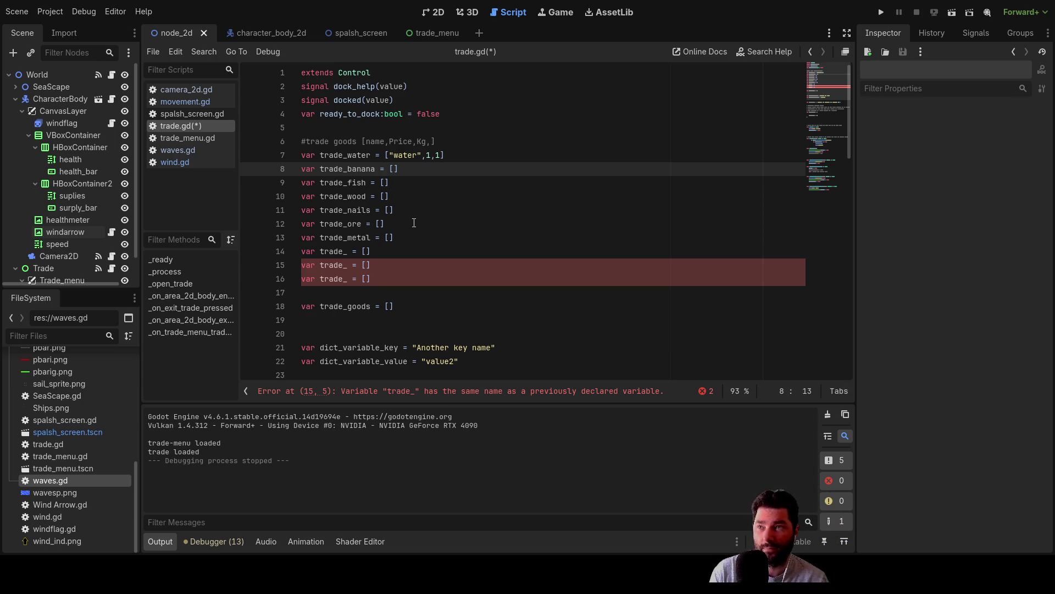
click(439, 12)
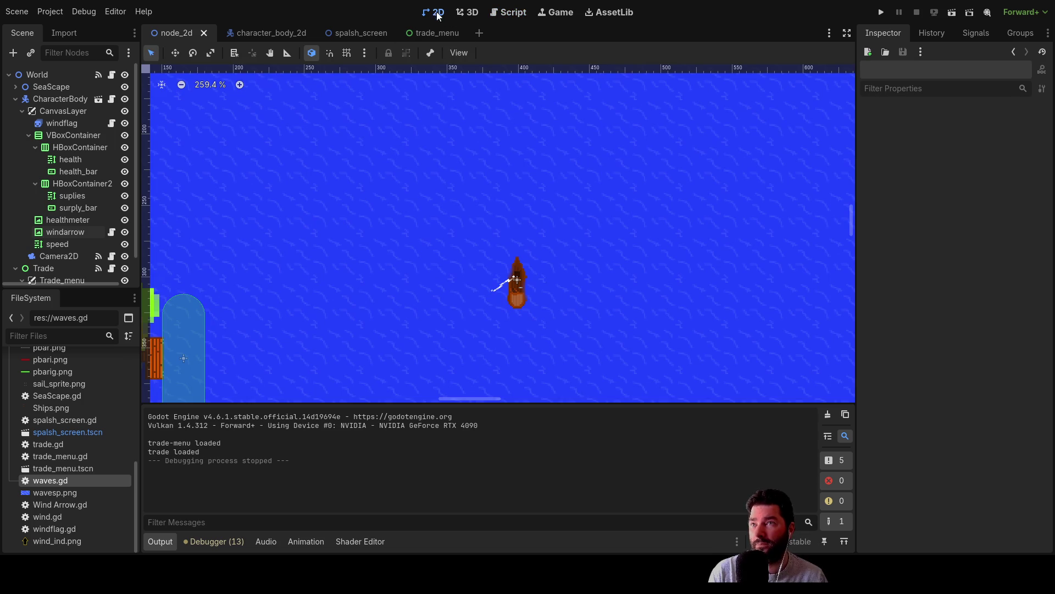
drag(408, 216, 577, 170)
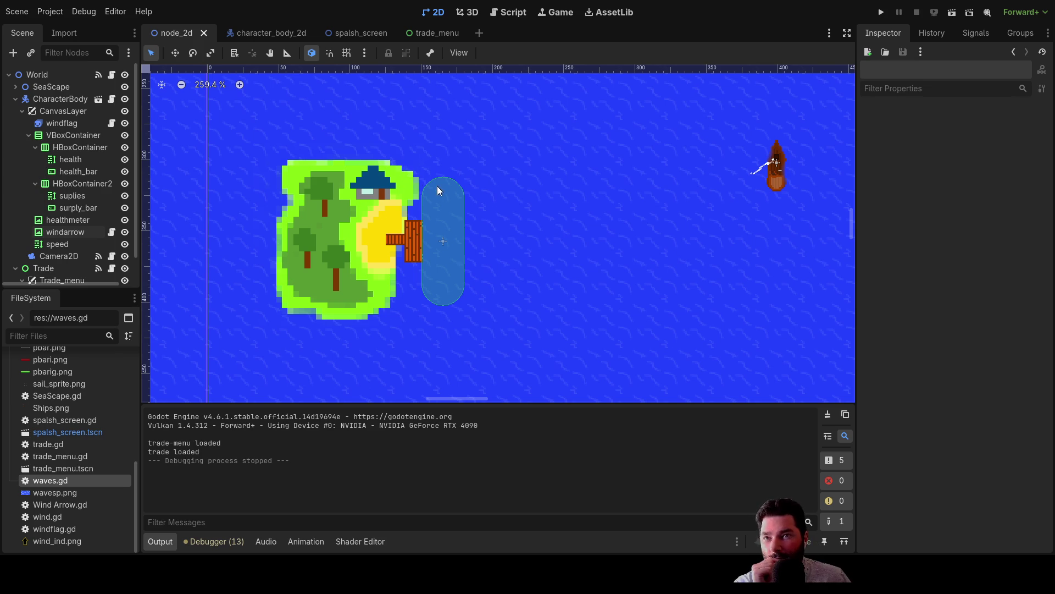
scroll(503, 181, down, 1)
scroll(550, 200, up, 1)
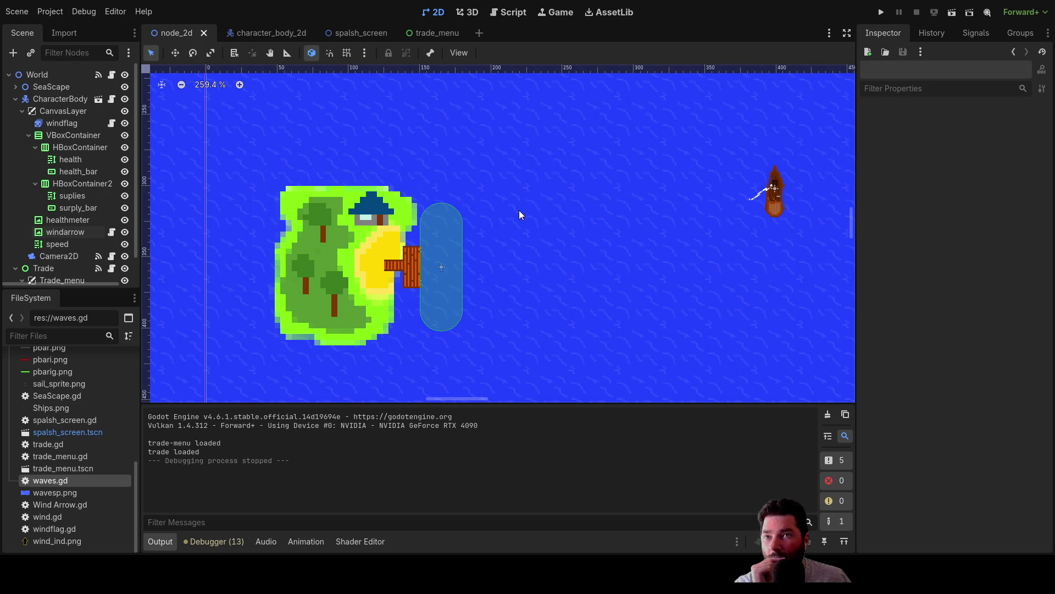
mouse_move(523, 172)
mouse_down()
mouse_move(528, 223)
mouse_move(629, 181)
mouse_move(647, 186)
mouse_move(603, 144)
mouse_move(519, 144)
mouse_up()
scroll(546, 239, down, 6)
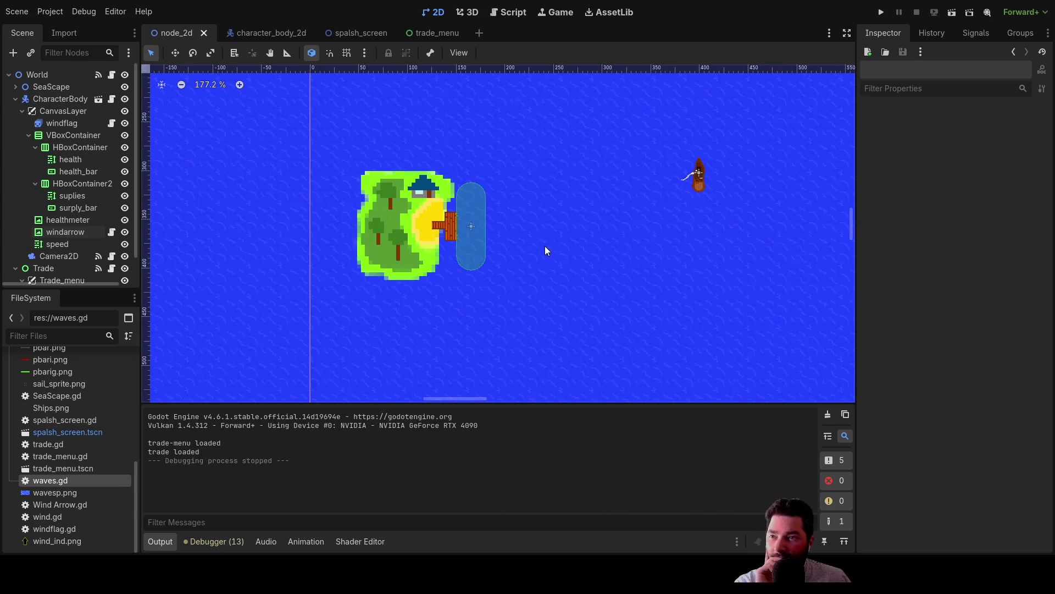
scroll(548, 249, down, 10)
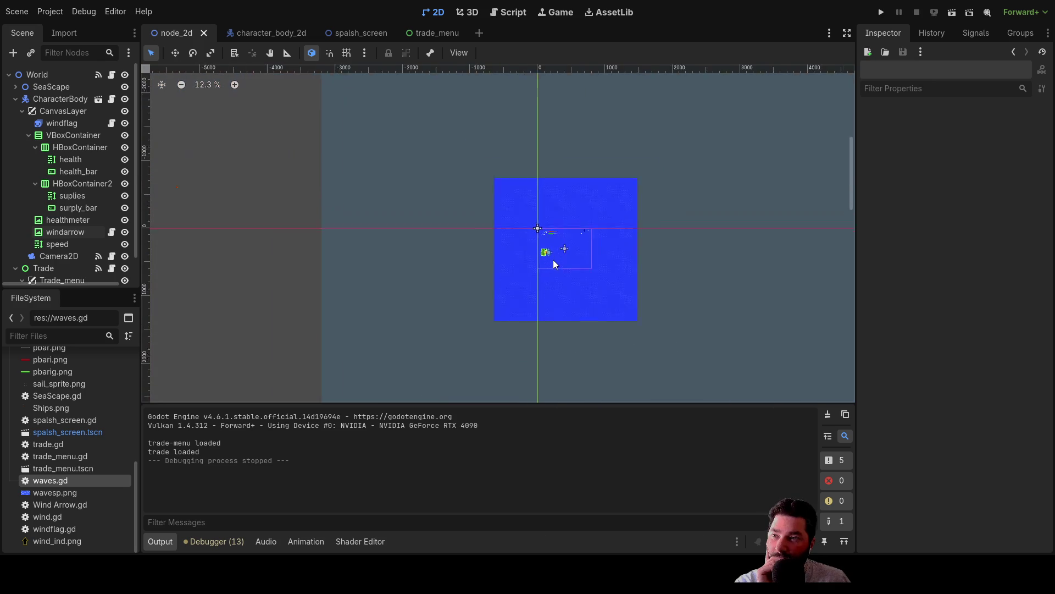
scroll(550, 271, down, 6)
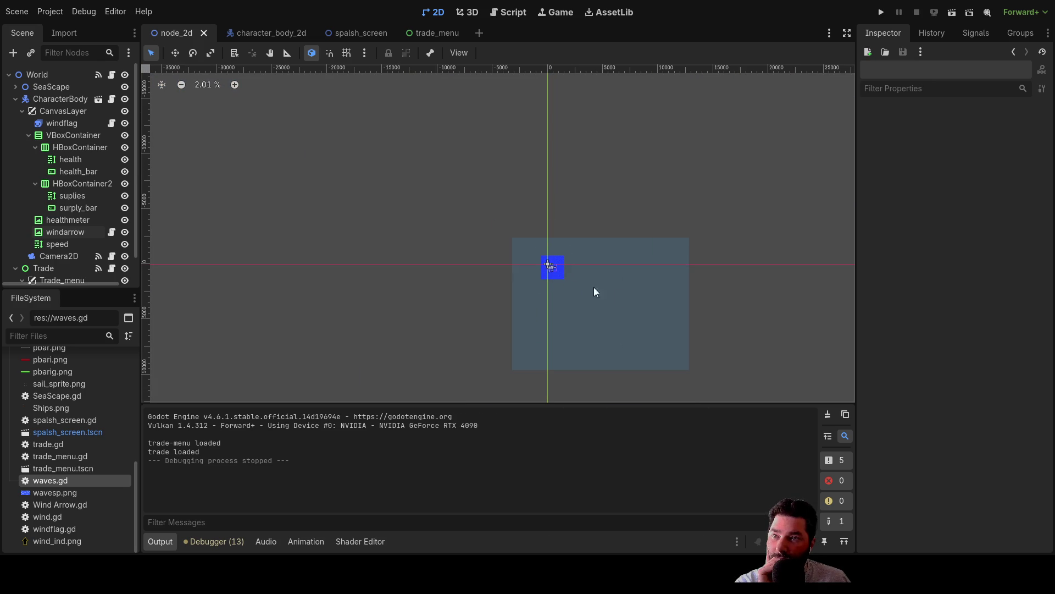
mouse_move(667, 297)
mouse_down()
mouse_move(608, 193)
mouse_move(597, 301)
mouse_move(613, 350)
mouse_up()
scroll(597, 255, up, 6)
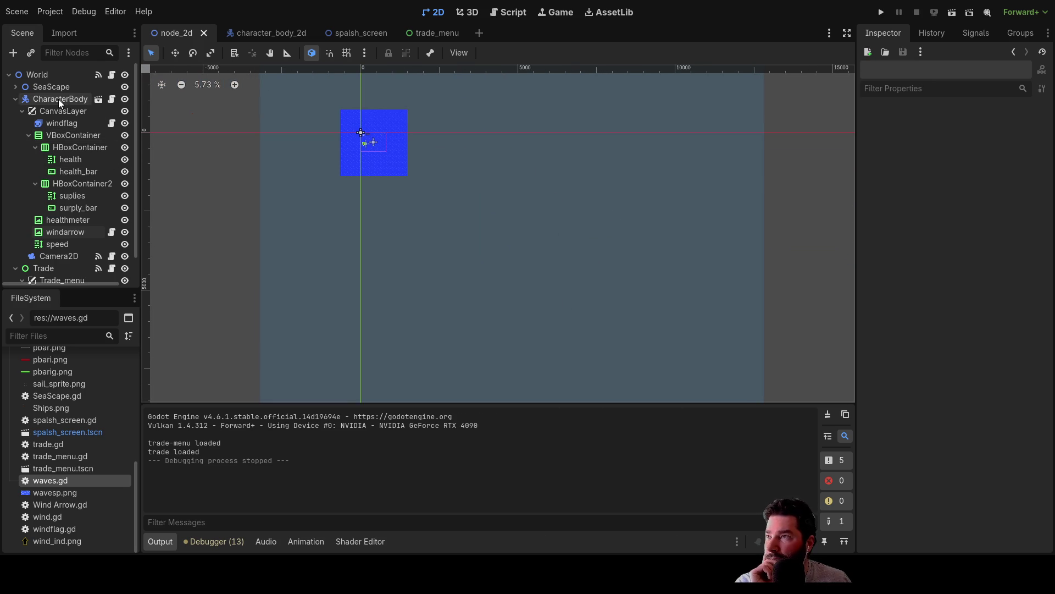
scroll(22, 96, down, 1)
scroll(22, 97, up, 1)
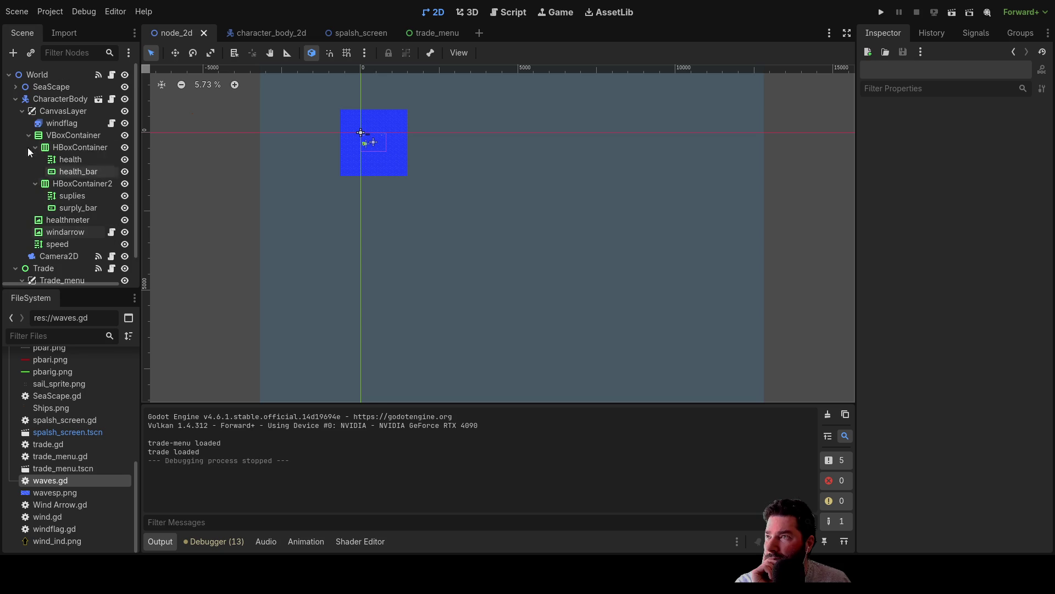
Revert cloud_layer_1's shader material under SeaScape so the clouds render plainly, and save the scene.
click(16, 87)
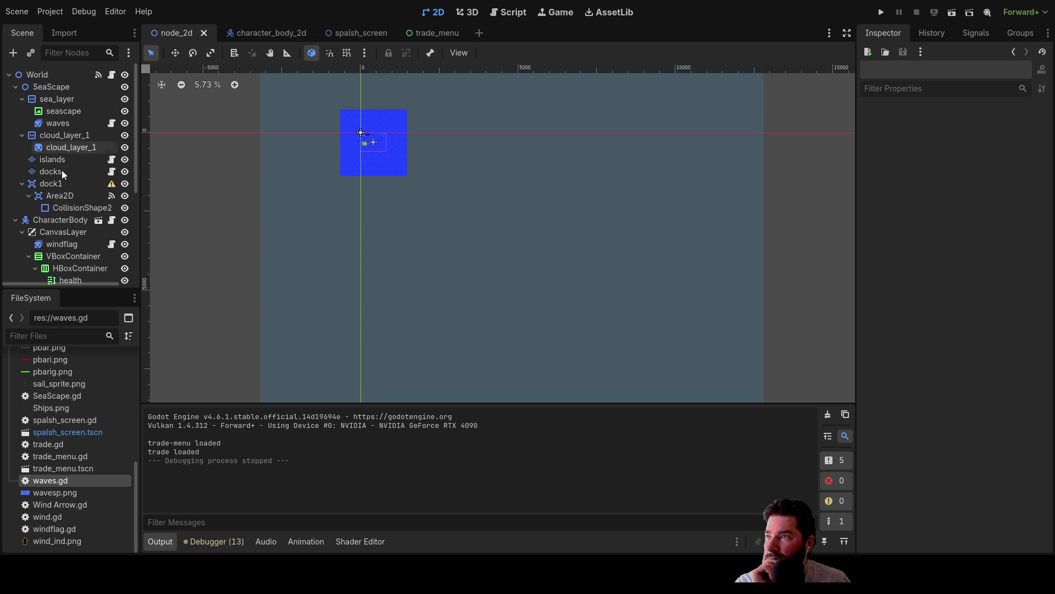
click(66, 146)
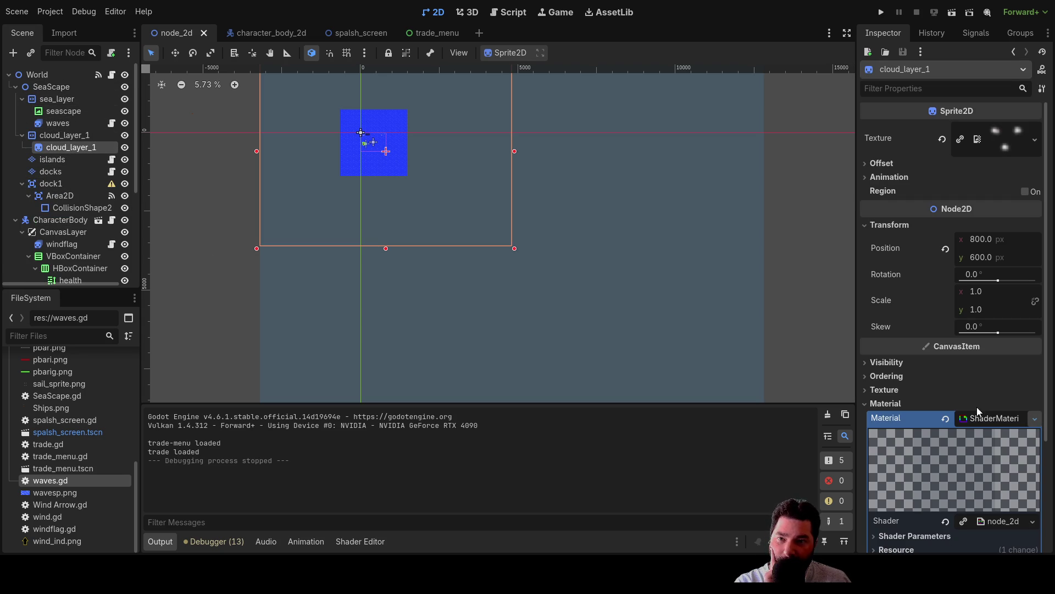
click(946, 419)
scroll(533, 279, down, 3)
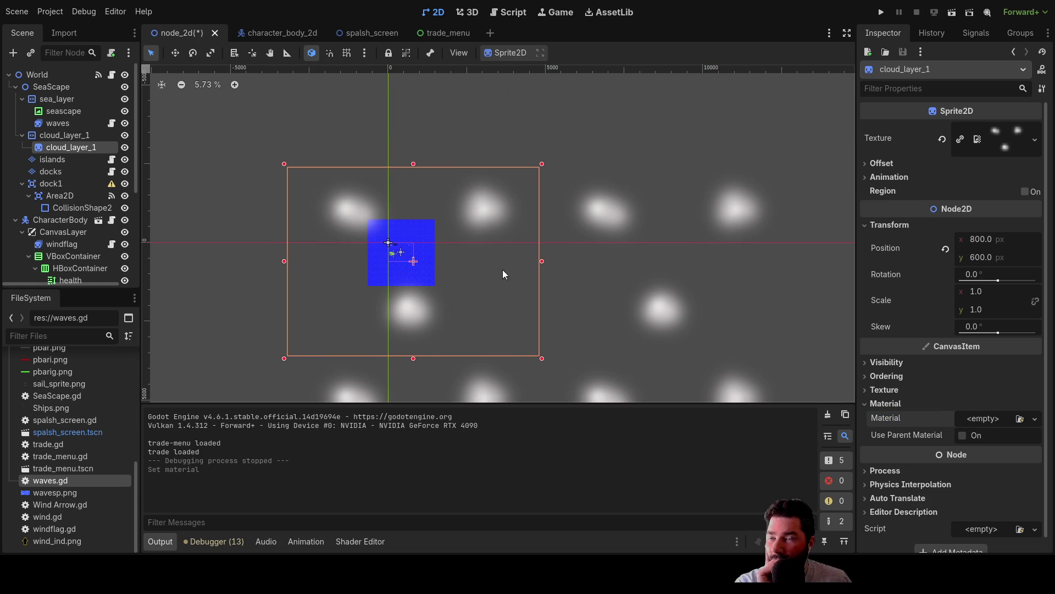
drag(575, 205, 553, 212)
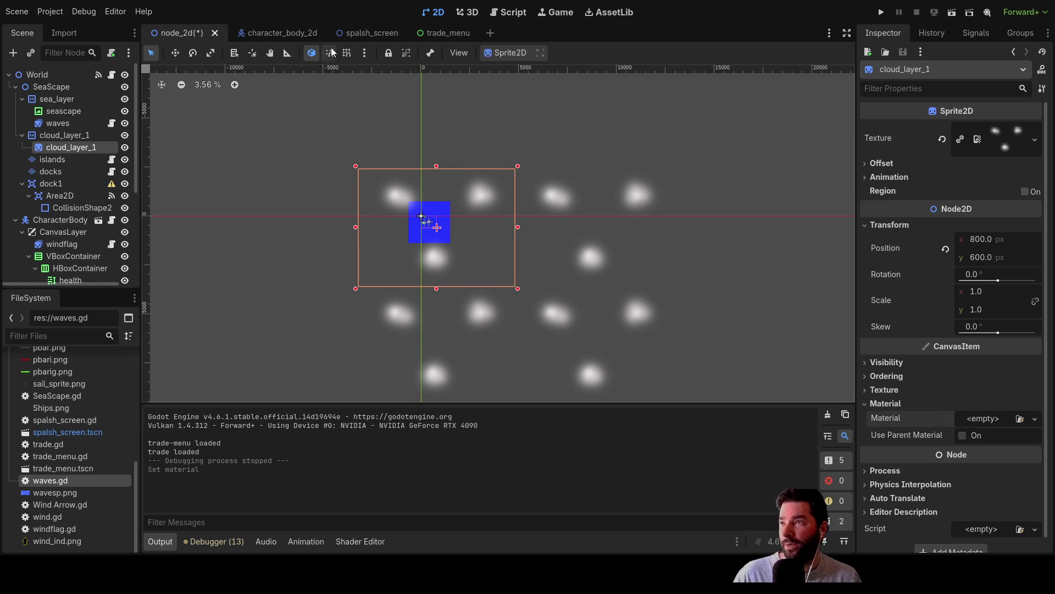
key(ctrl+s)
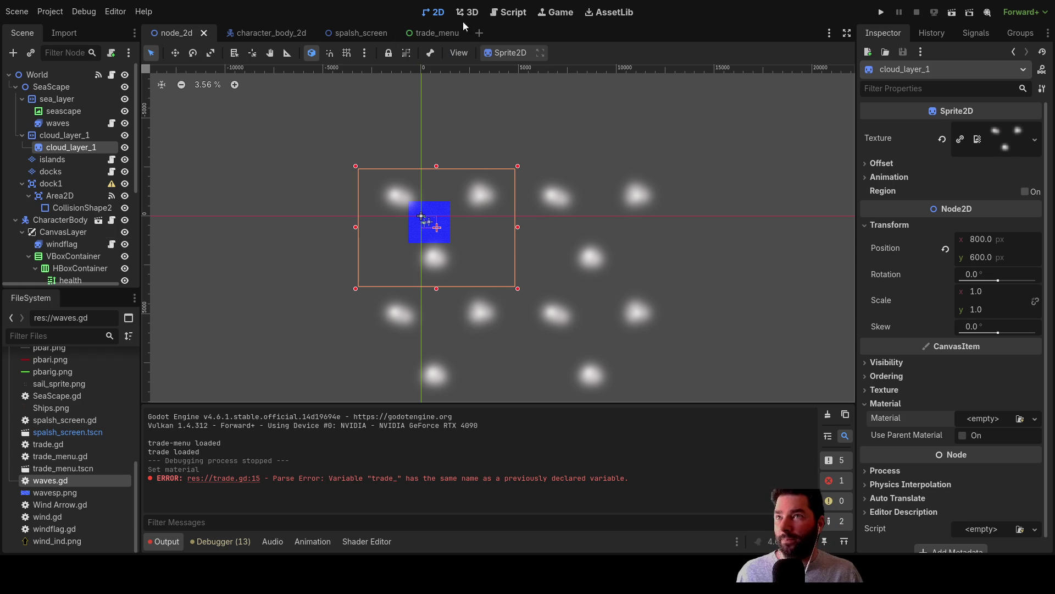
click(517, 15)
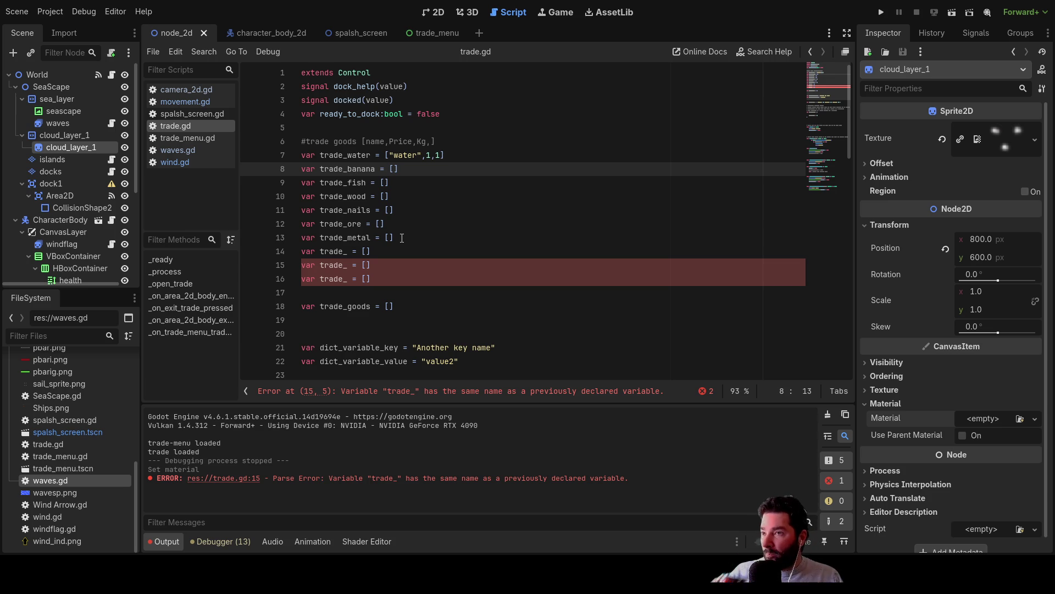
Insert a blank line in trade.gd between trade_nails and trade_ore.
double_click(355, 196)
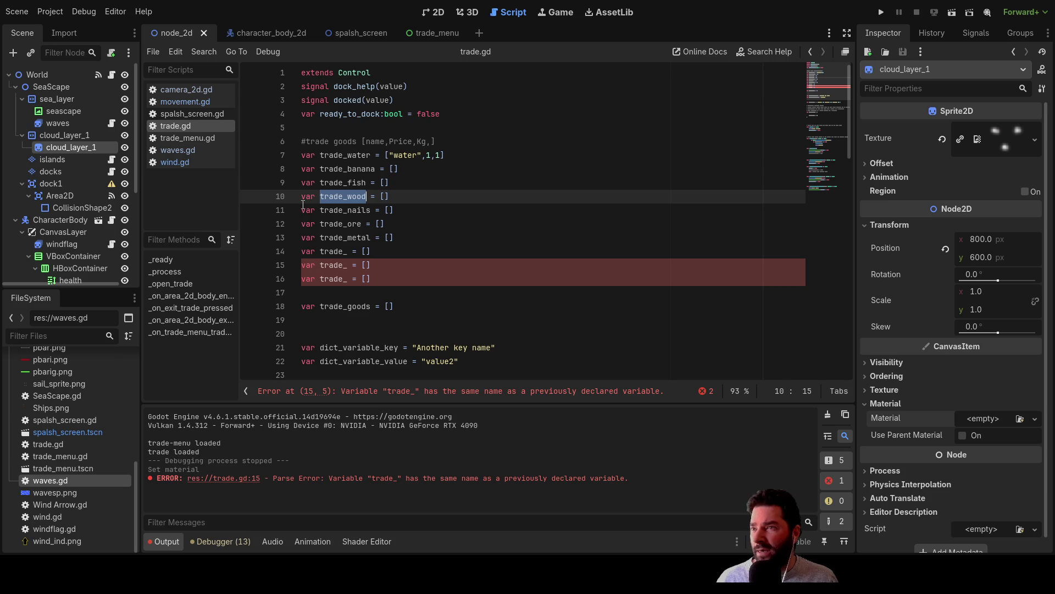
click(339, 155)
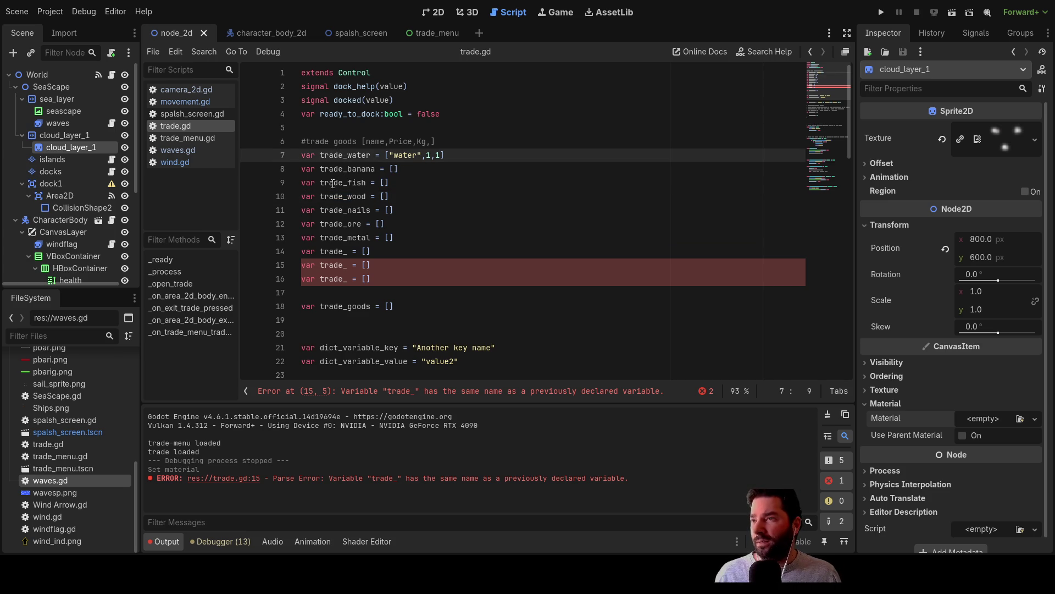
click(326, 182)
click(330, 196)
click(333, 210)
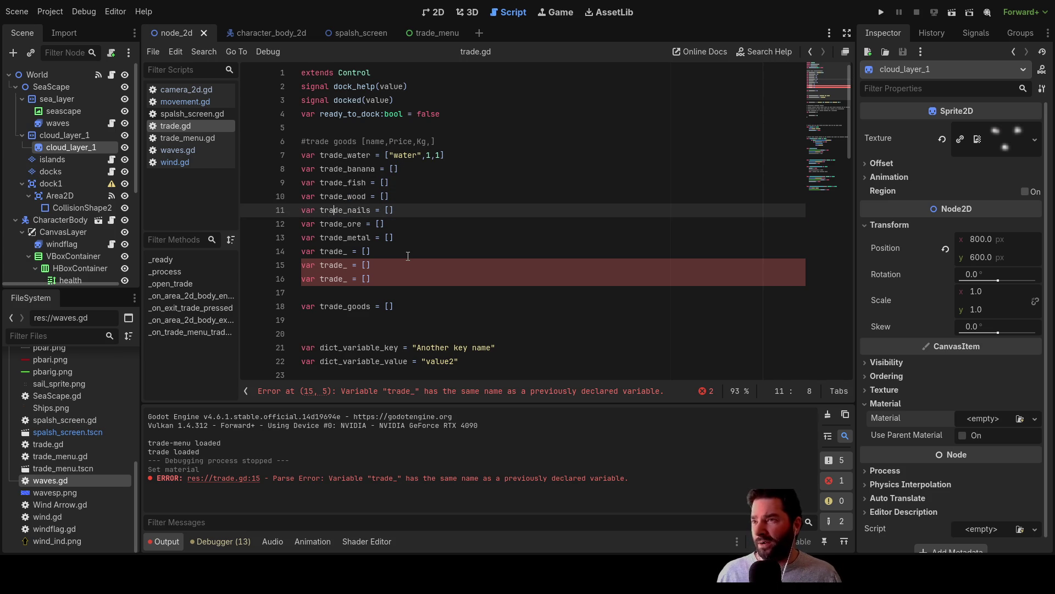
key(Up)
key(Up)
key(Up)
key(Down)
key(Down)
key(Down)
key(Down)
key(Down)
key(Left)
key(Left)
key(Left)
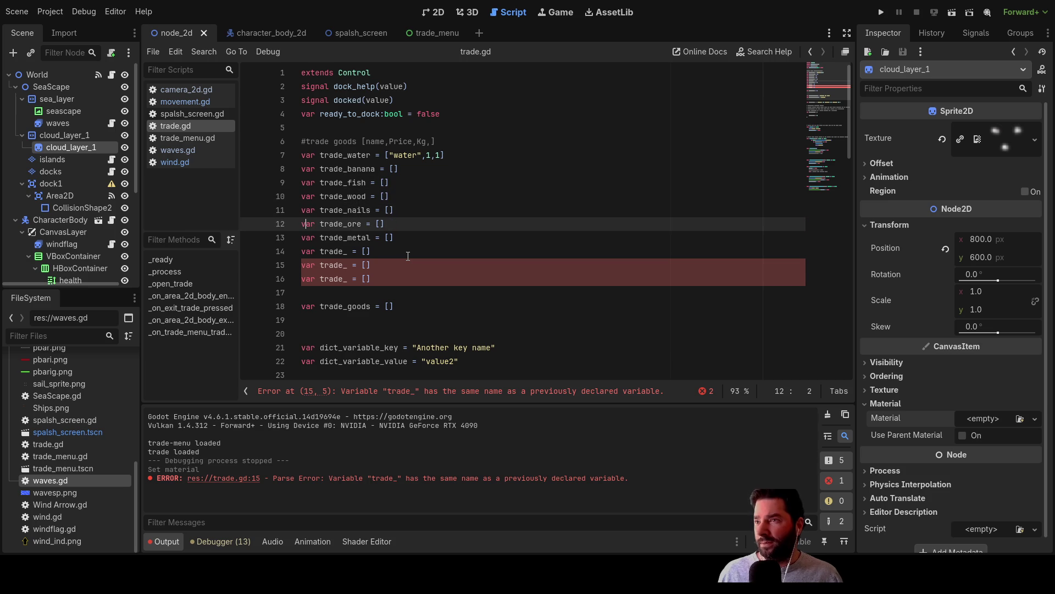
key(Return)
key(Up)
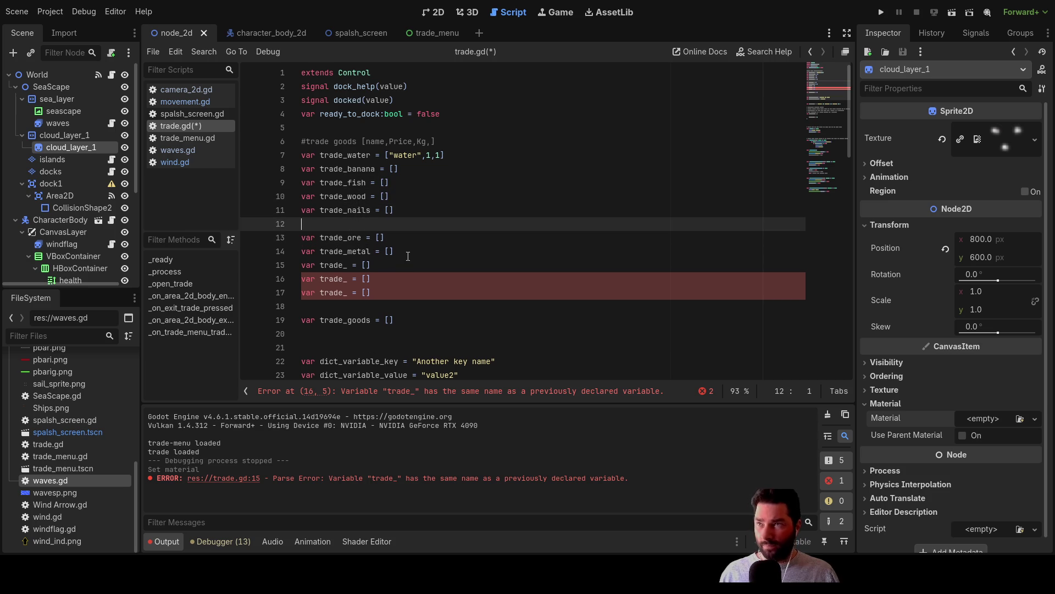
Add '#advance trades' above trade_ore and '#basic trades' above trade_water.
text(#ad)
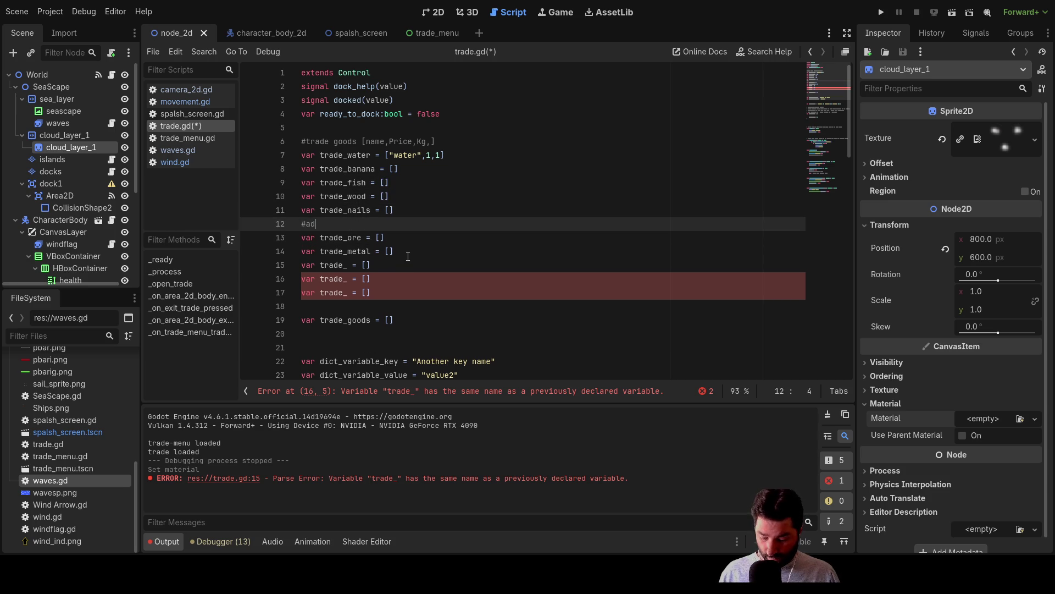
text(vance trades)
key(Up)
key(Up)
key(Up)
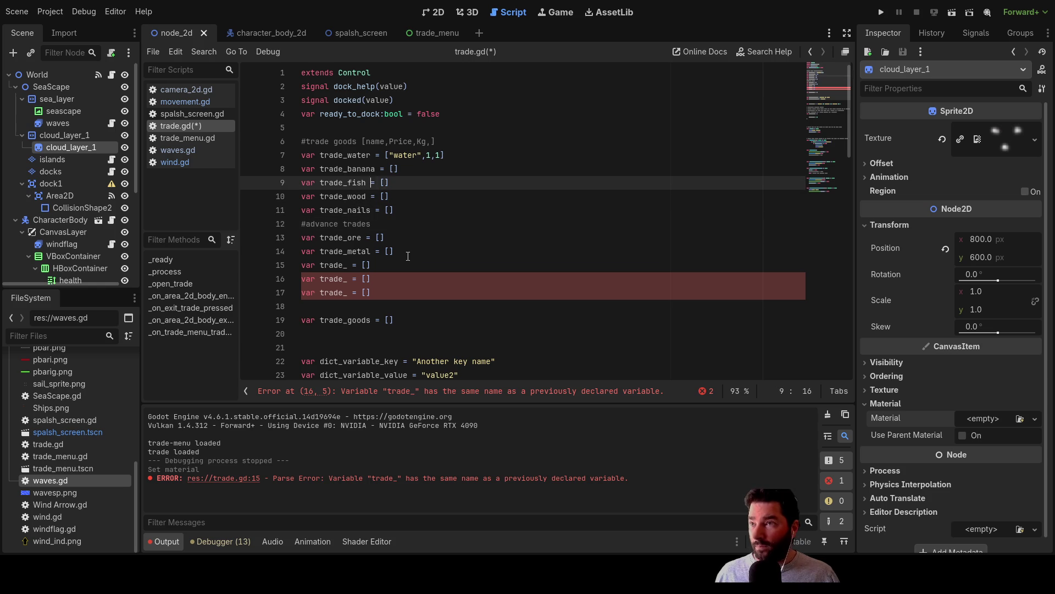
key(Up)
key(Up)
key(Left)
key(Left)
key(Left)
key(Left)
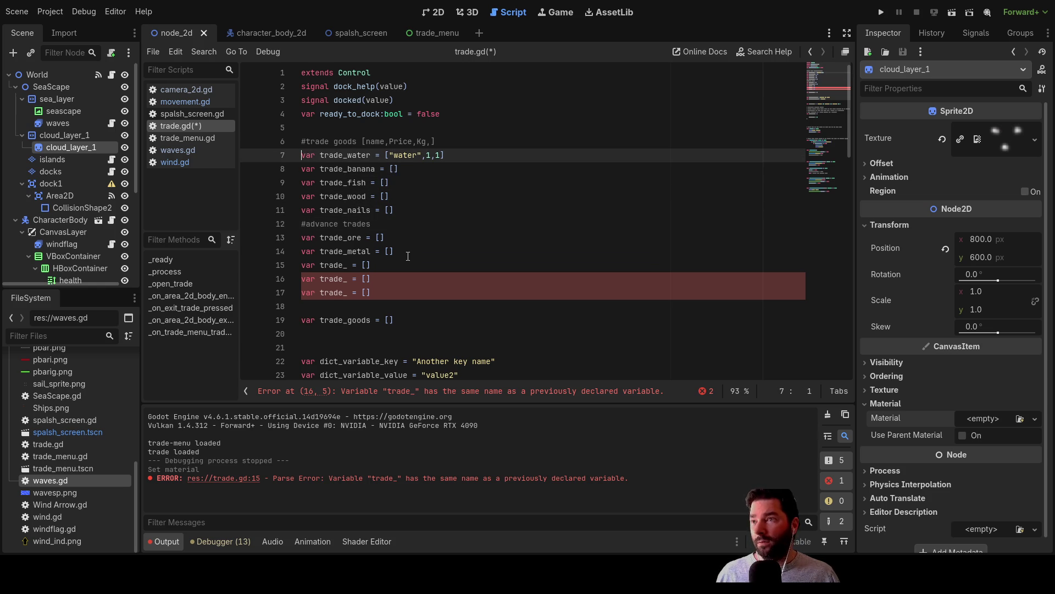
key(Return)
key(Up)
text(#)
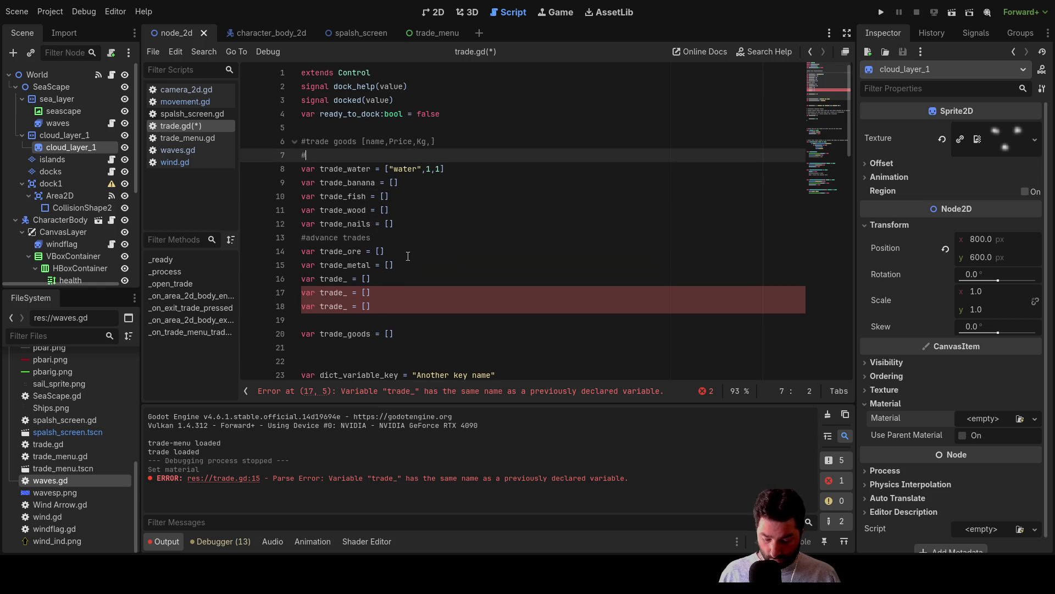
text(basic trades)
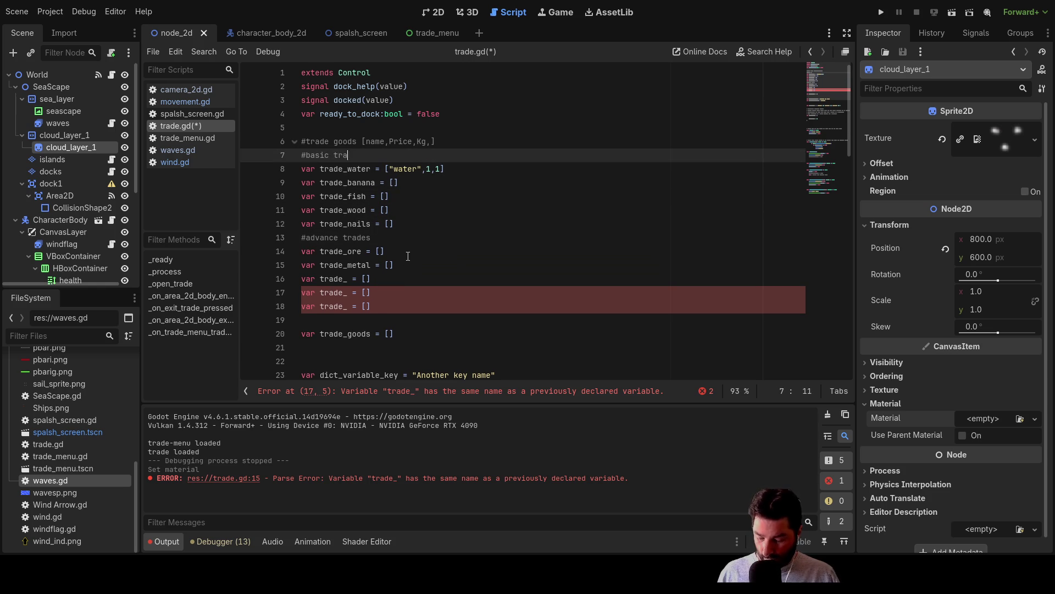
key(Down)
key(Down)
key(Down)
key(Down)
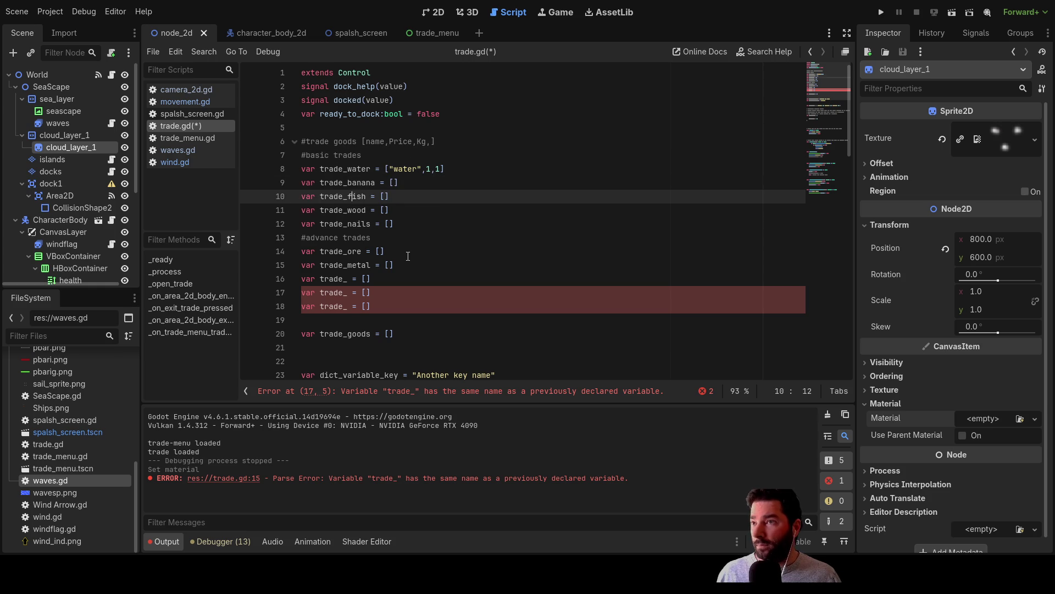
Move 'var trade_wood = []' from the basic group under the #advance trades heading.
key(Home)
key(shift+Right)
key(shift+Right)
key(shift+Right)
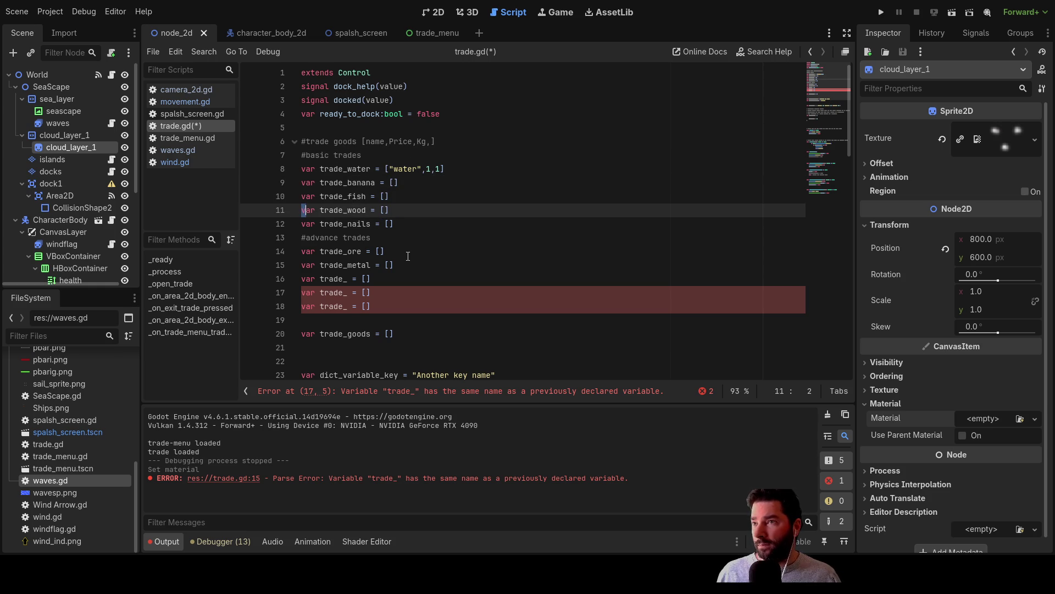
key(shift+Right)
key(shift+Right)
key(shift+Right)
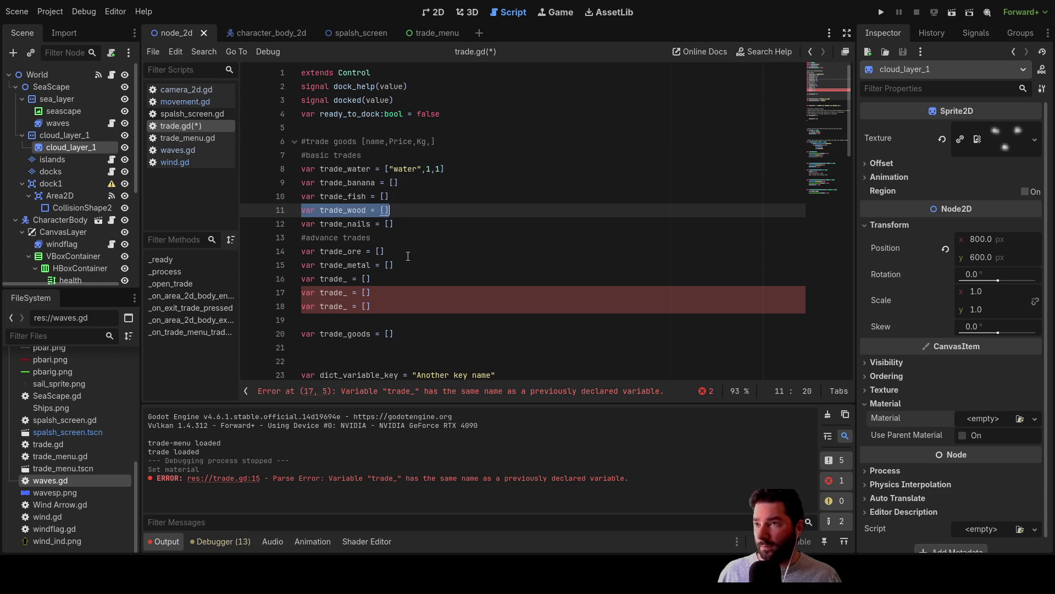
key(BackSpace)
key(Down)
key(Down)
key(Down)
key(Up)
key(Down)
key(Up)
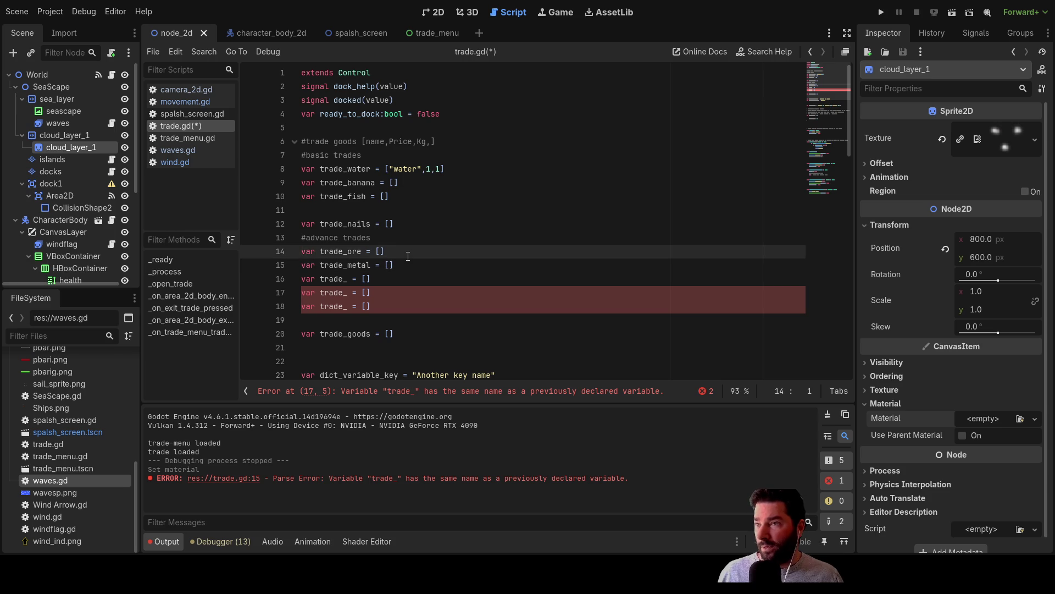
key(Down)
key(Down)
key(Up)
key(Up)
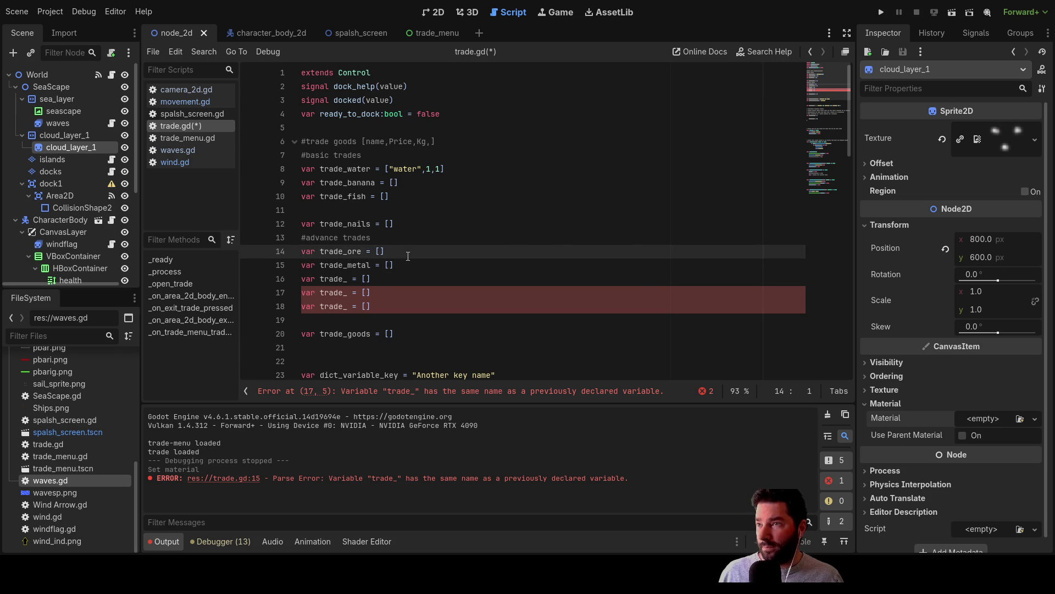
key(Return)
key(Up)
text(var trade_wood = [])
key(Up)
key(Up)
key(Up)
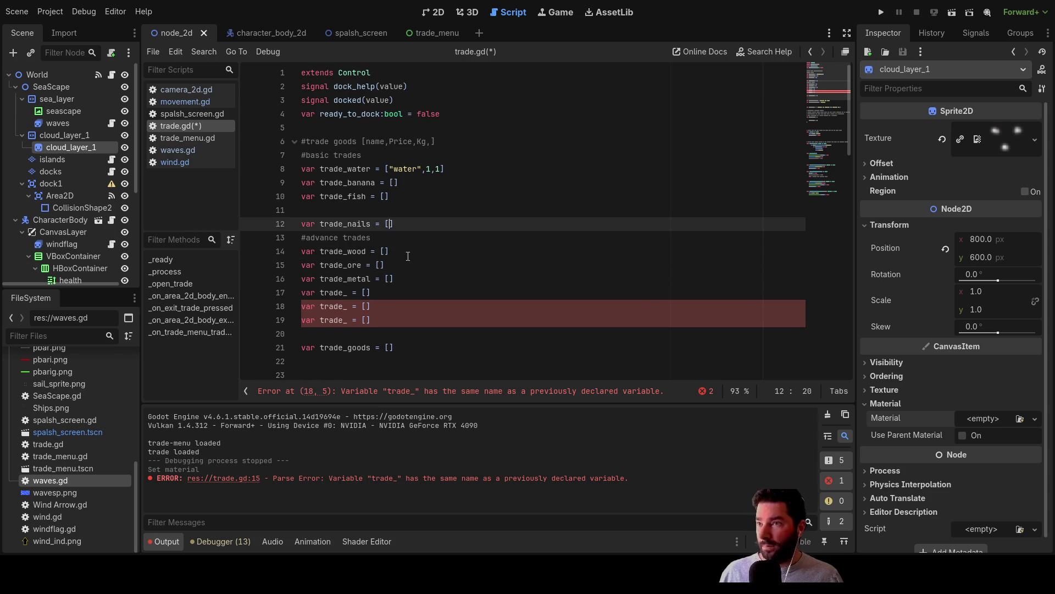
key(Down)
key(Down)
key(Down)
key(Down)
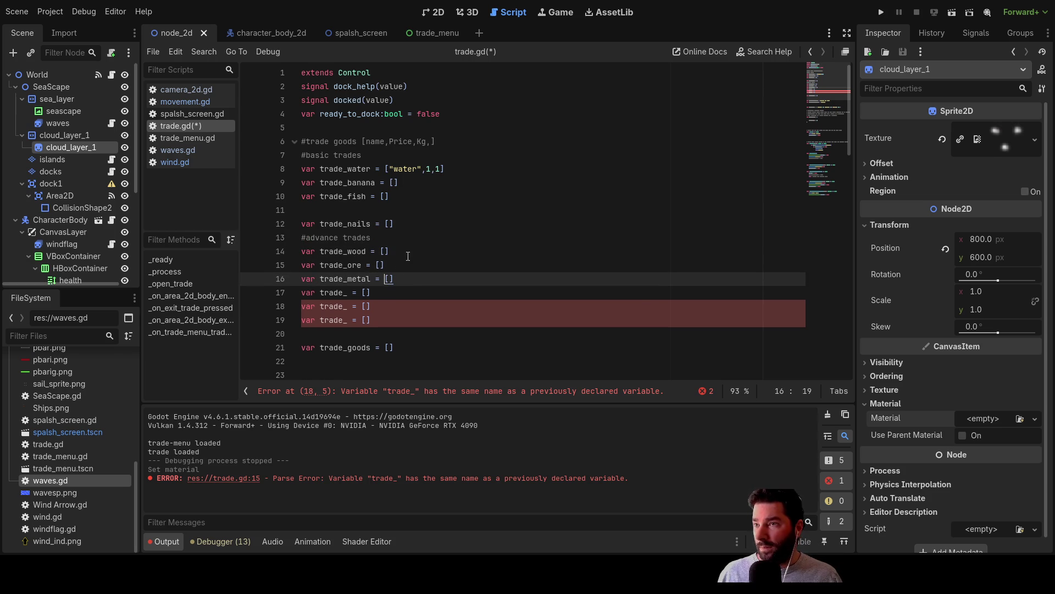
key(Up)
key(Up)
key(Up)
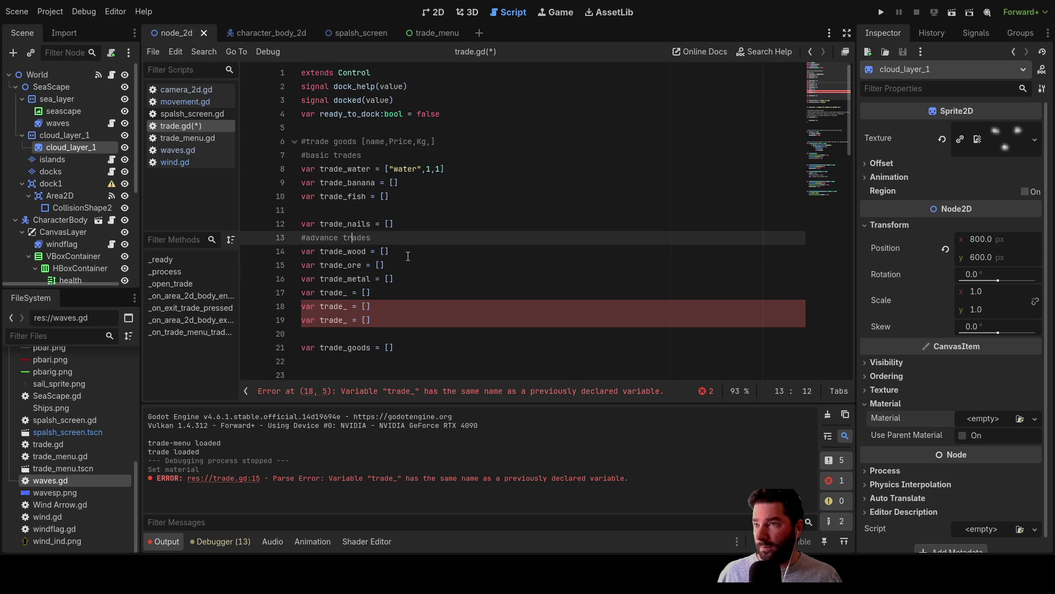
Move the trade_nails declaration into the advanced group after trade_metal.
key(Up)
key(Up)
key(Down)
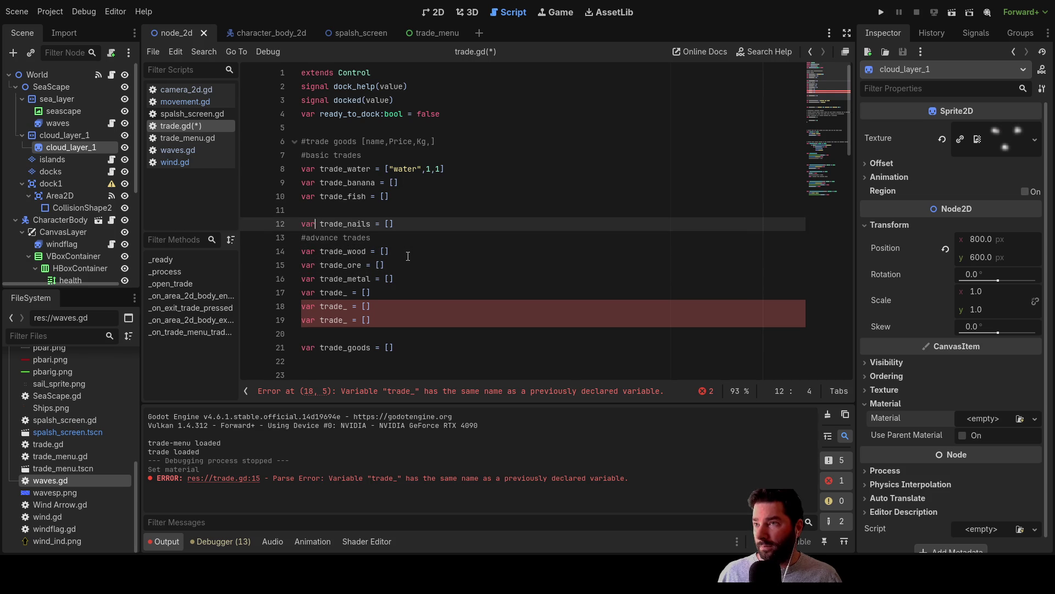
key(shift+Right)
key(shift+Right)
key(shift+Right)
key(ctrl+c)
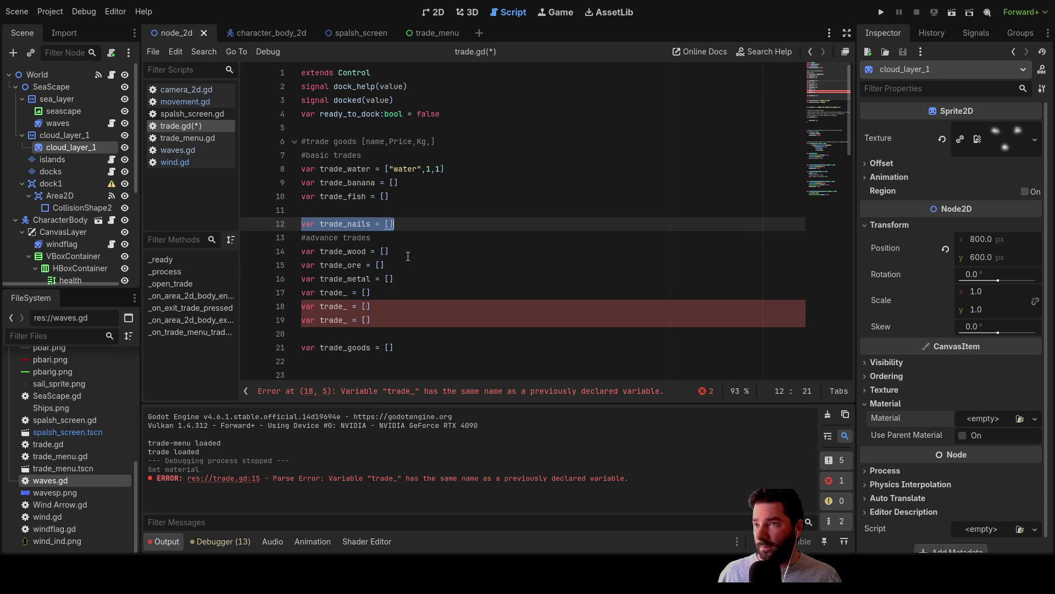
key(BackSpace)
key(Down)
key(Down)
key(Down)
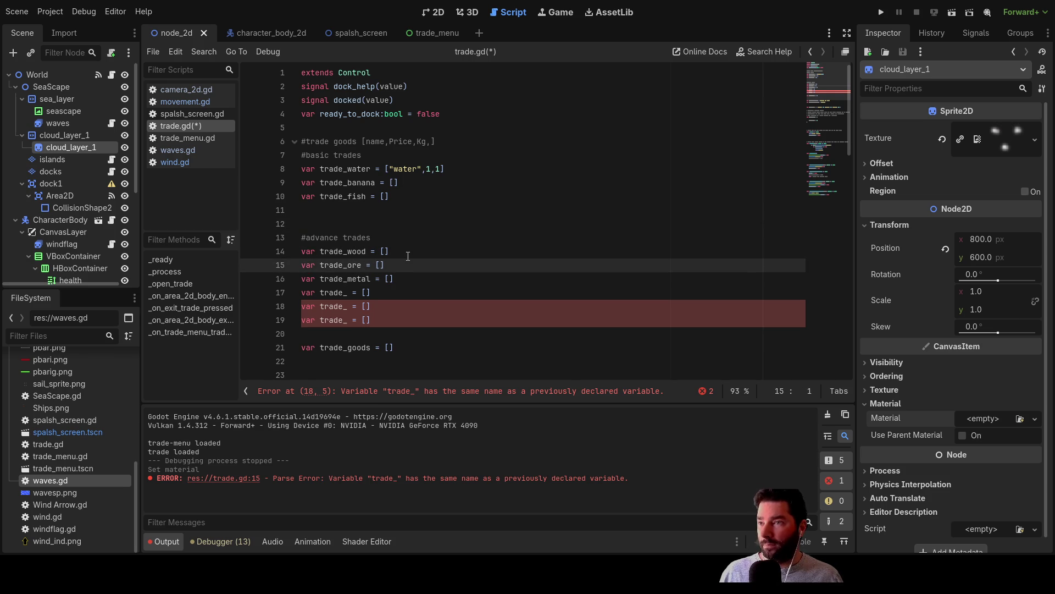
key(Down)
key(Down)
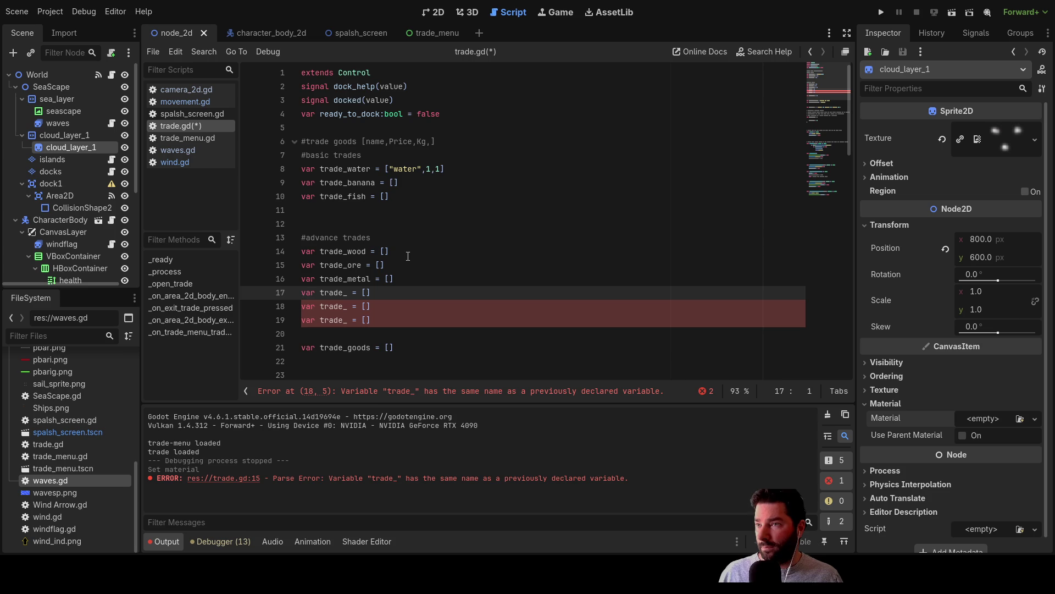
key(Return)
key(Up)
key(ctrl+v)
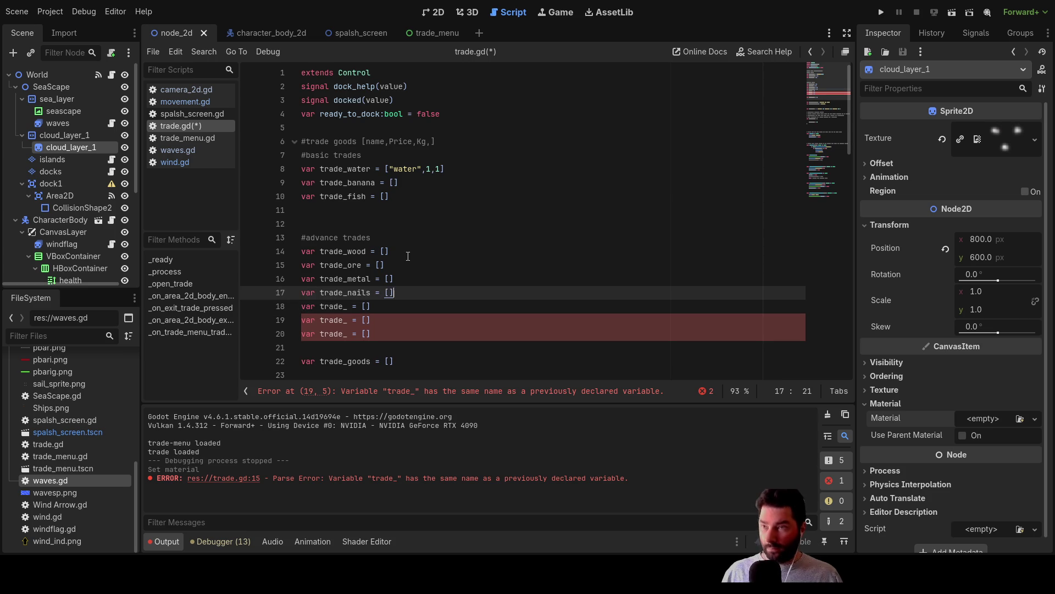
key(Up)
key(Up)
key(Up)
key(Left)
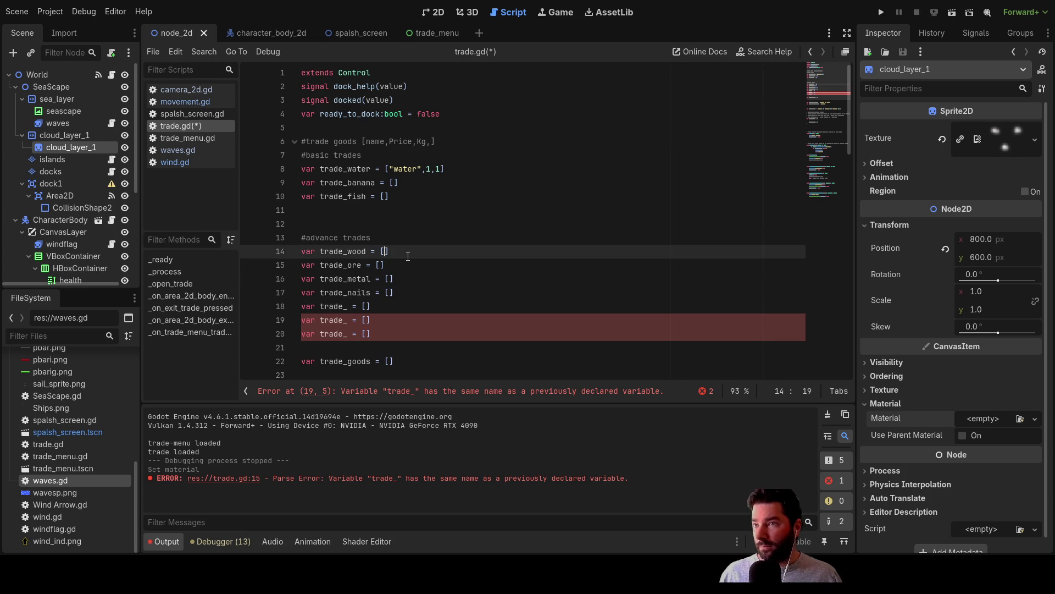
Move a 'var trade_ = []' placeholder from the advanced group to below trade_fish.
key(Down)
key(Down)
key(Up)
key(Up)
key(Up)
key(Up)
key(Up)
key(Up)
key(ctrl+Left)
key(Up)
key(Up)
key(Down)
key(Down)
key(Down)
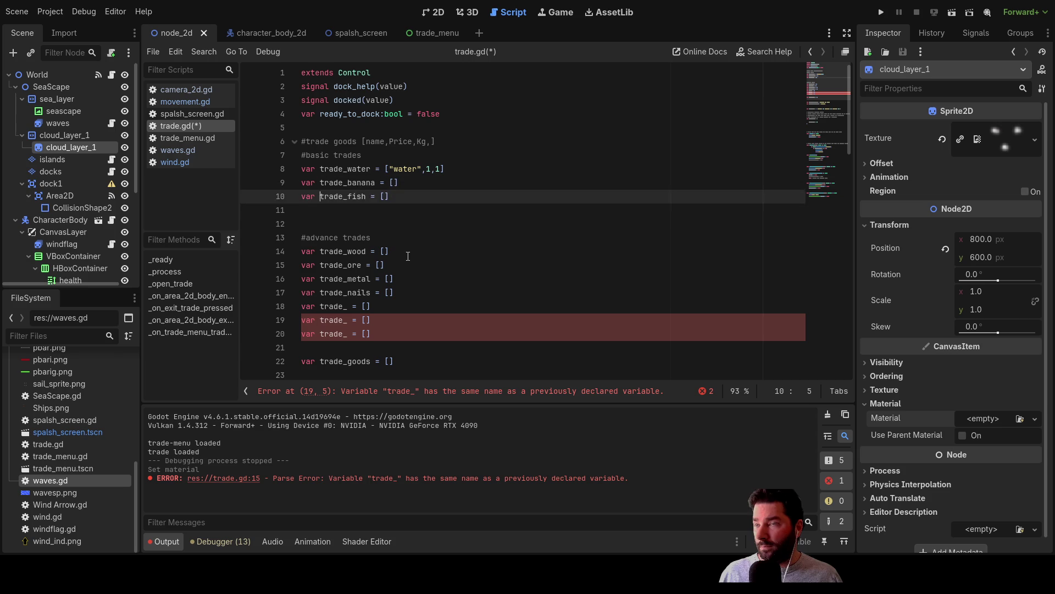
key(Down)
key(Down)
key(Down)
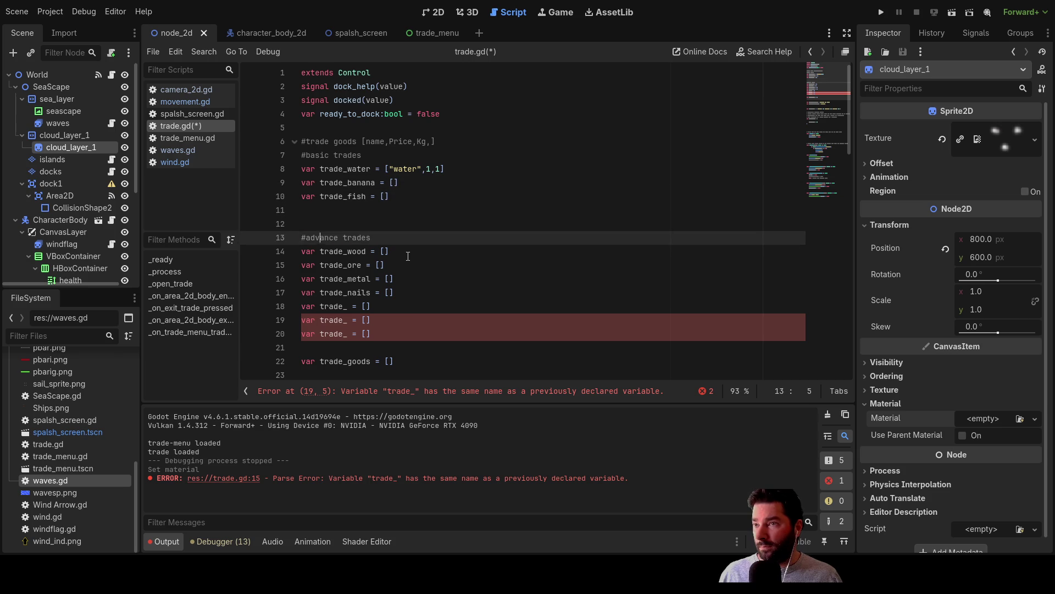
key(ctrl+Right)
key(ctrl+shift+Right)
key(ctrl+shift+Right)
key(ctrl+shift+Right)
key(shift+End)
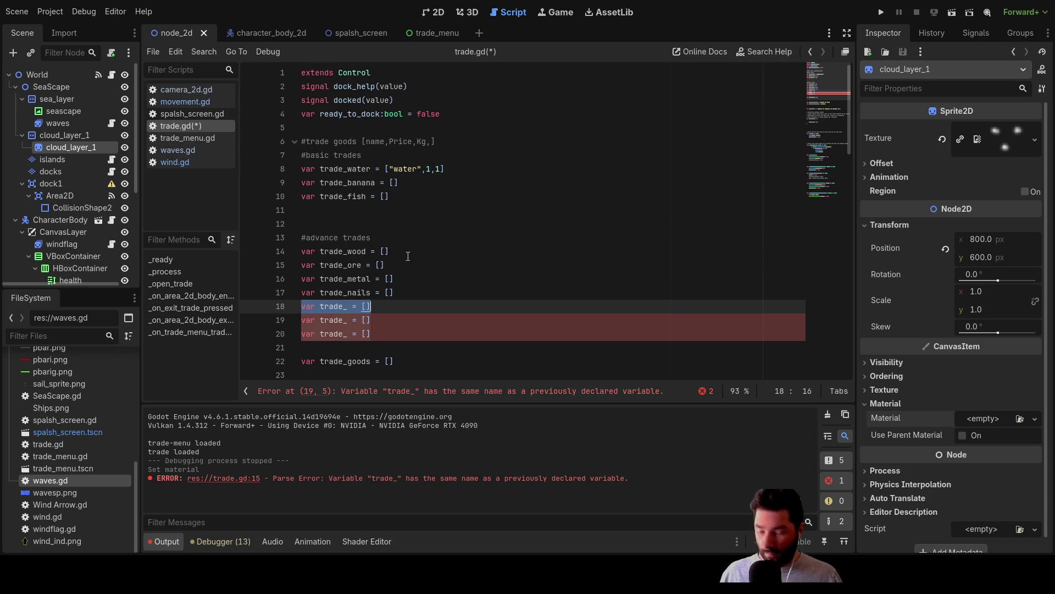
key(BackSpace)
key(Up)
key(Up)
key(Up)
key(Up)
key(Up)
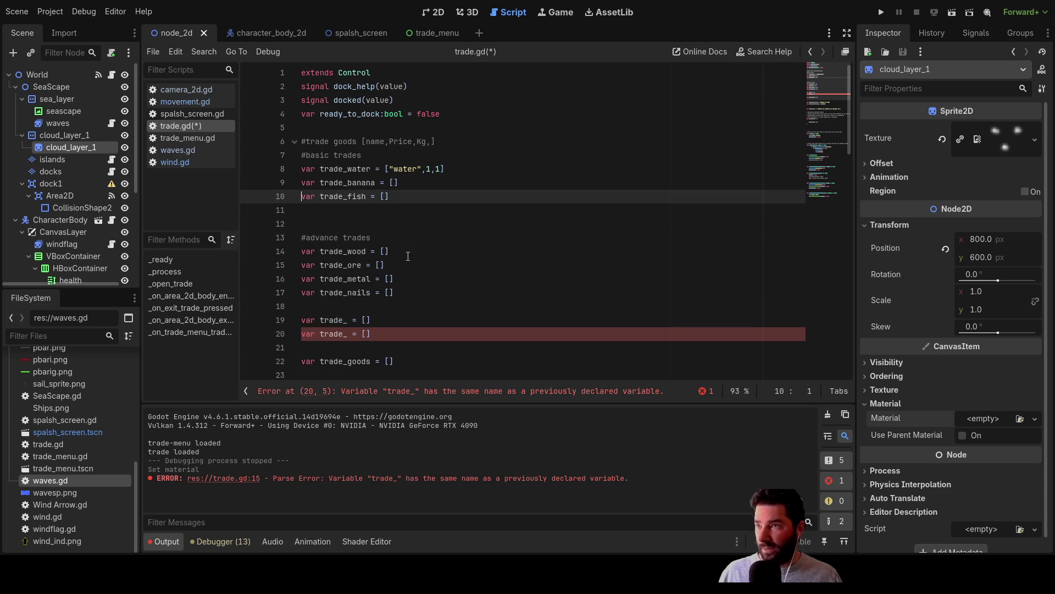
key(Down)
text(var trade_ = [])
Remove the empty line after trade_nails.
key(Down)
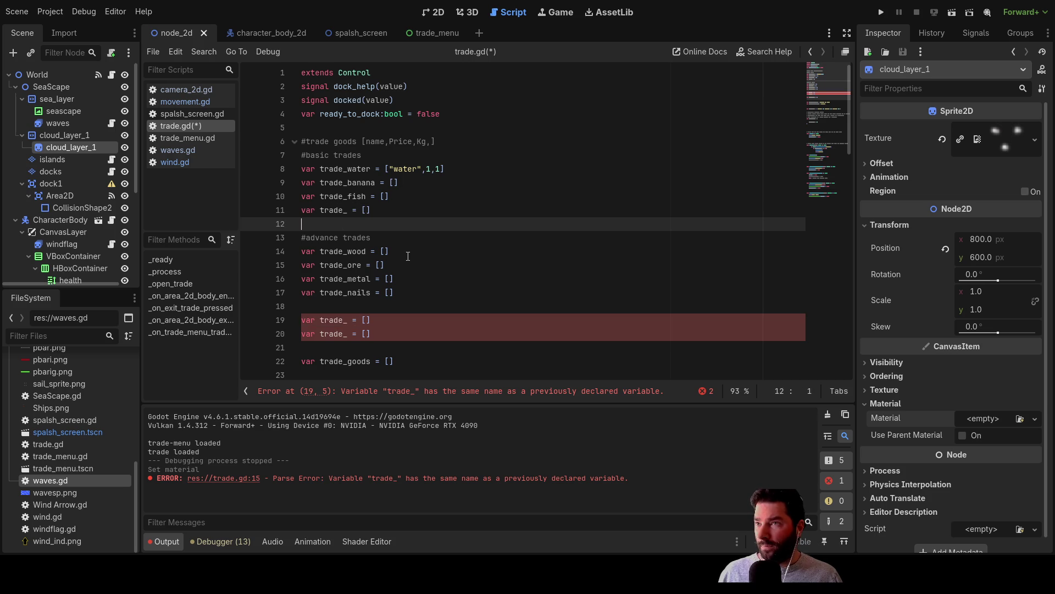
key(Up)
key(Up)
key(Up)
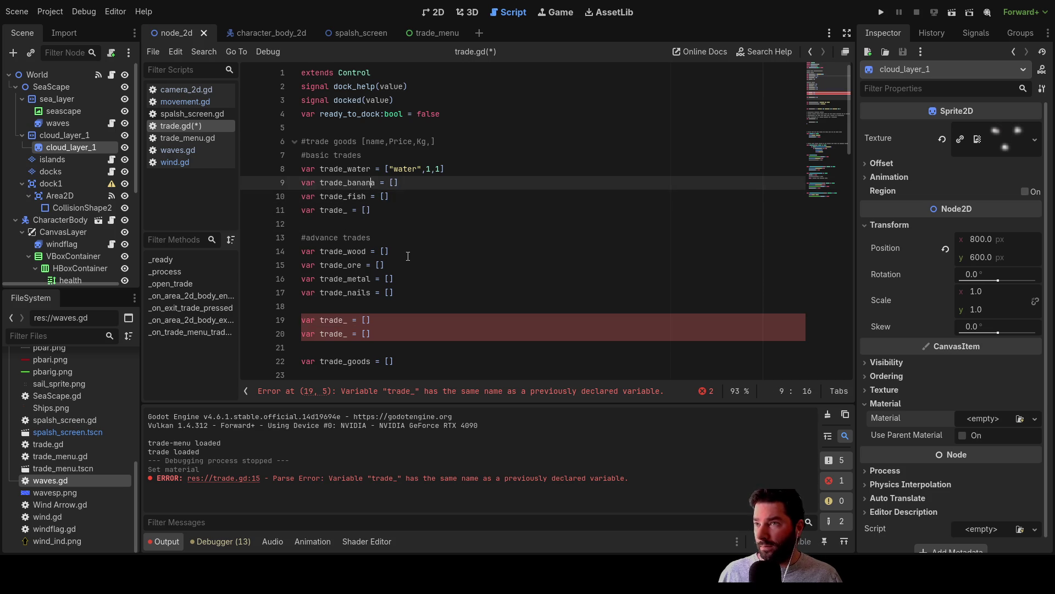
key(Down)
key(Down)
key(Down)
key(Down)
key(Down)
key(Down)
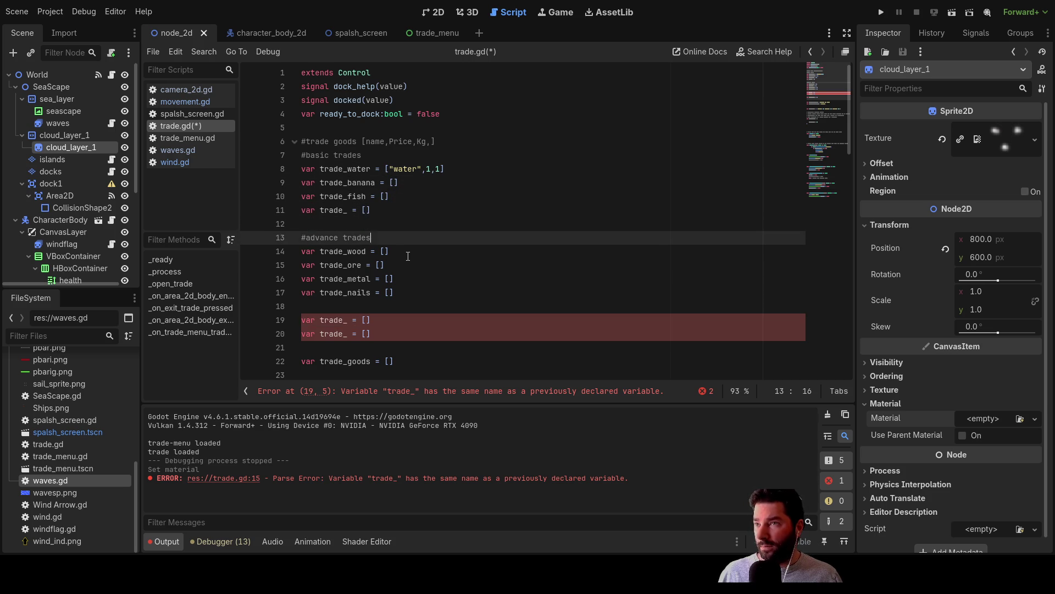
key(Down)
key(Down)
key(Down)
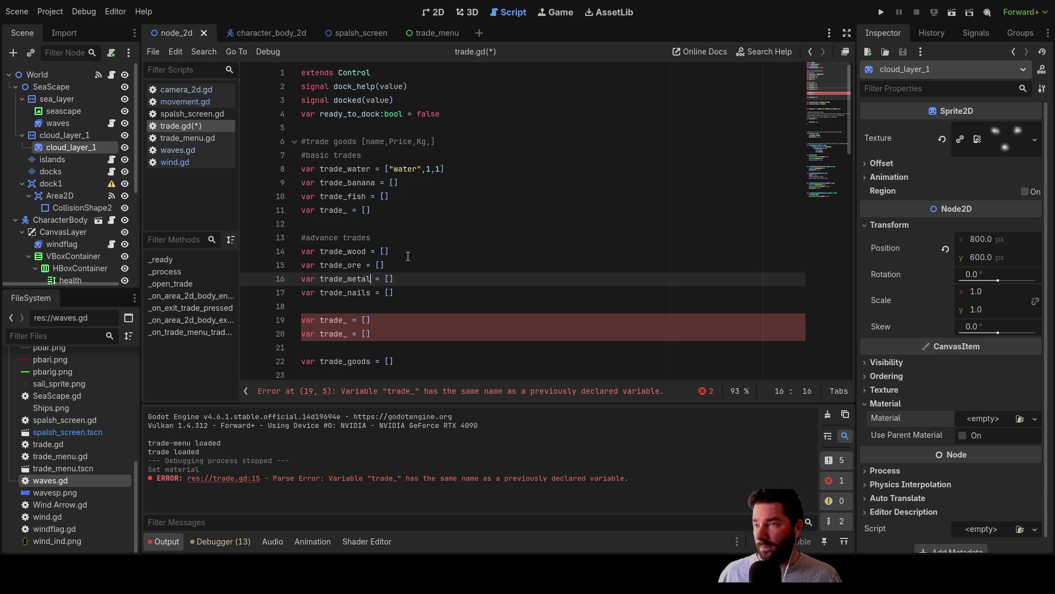
key(End)
key(Down)
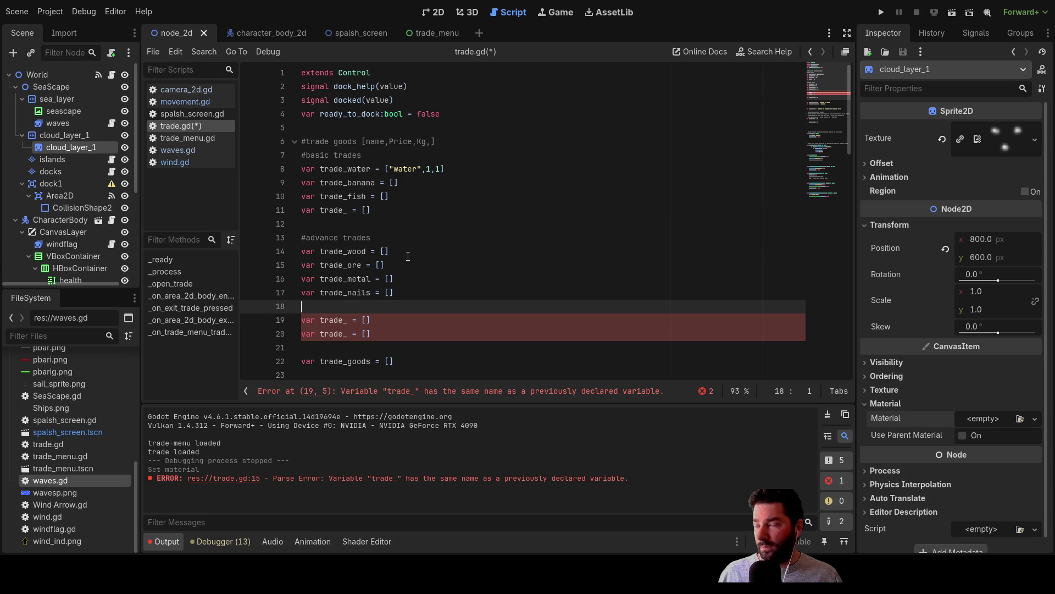
key(Delete)
key(Up)
key(Down)
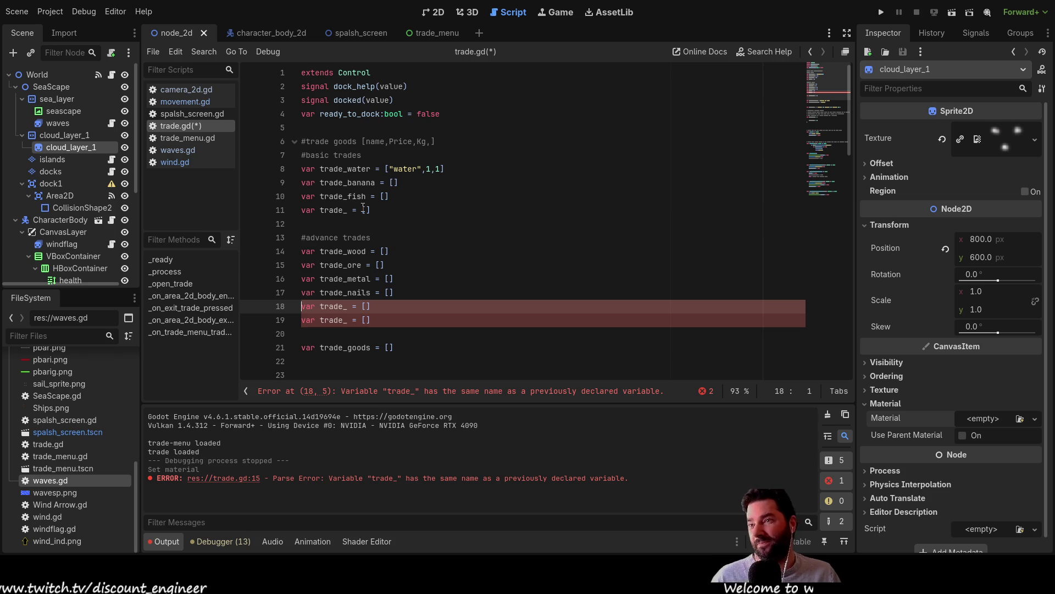
Delete blank line 12 between the basic goods and the #advance trades heading.
click(349, 225)
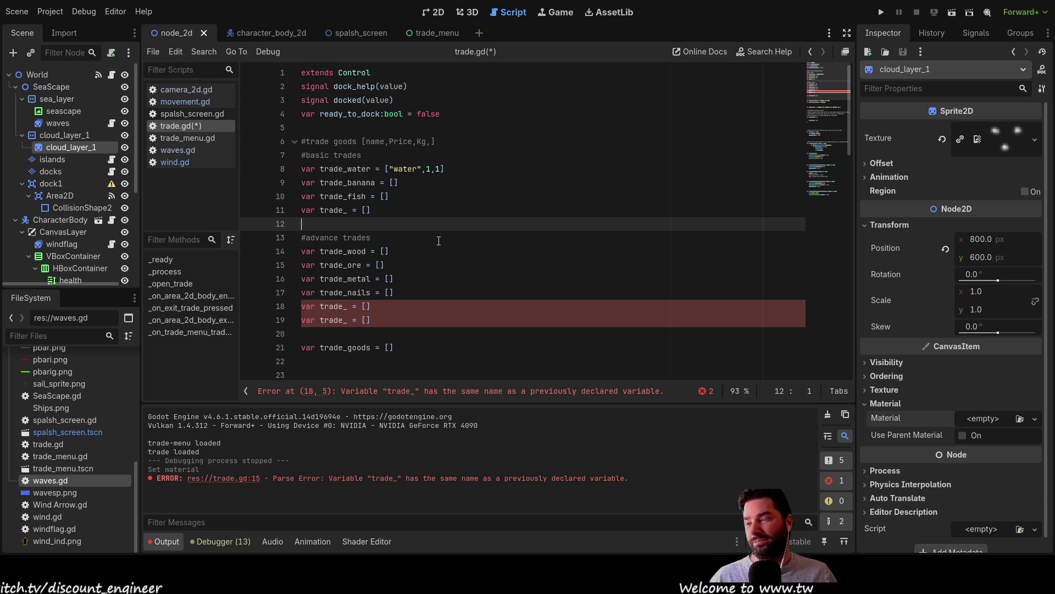
key(Up)
key(Down)
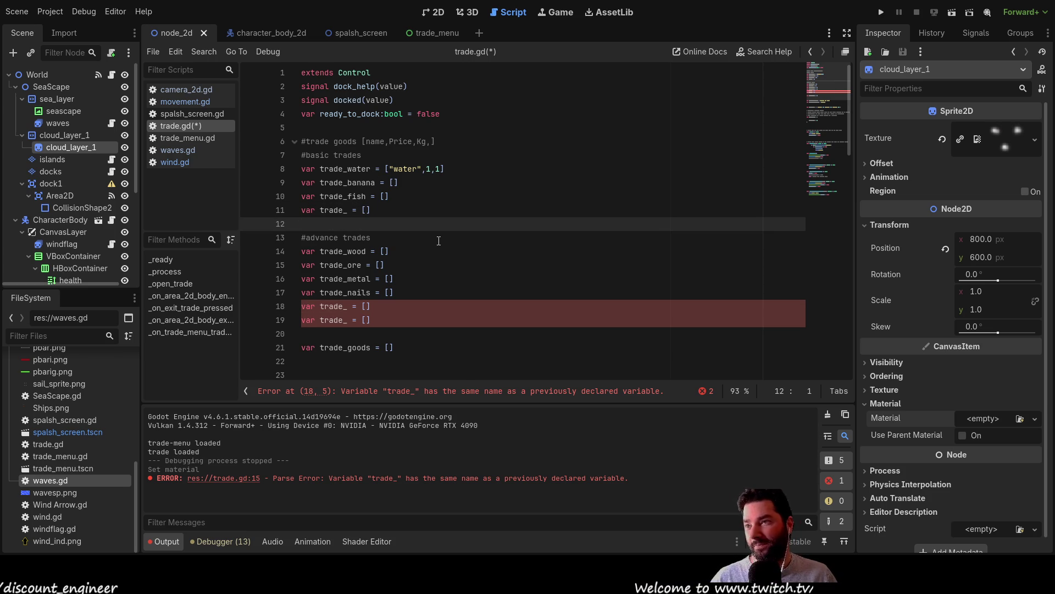
key(BackSpace)
key(Down)
Re-insert and then remove again the blank line above the #advance trades heading.
key(ctrl+Left)
key(ctrl+Left)
key(Return)
key(Up)
key(Up)
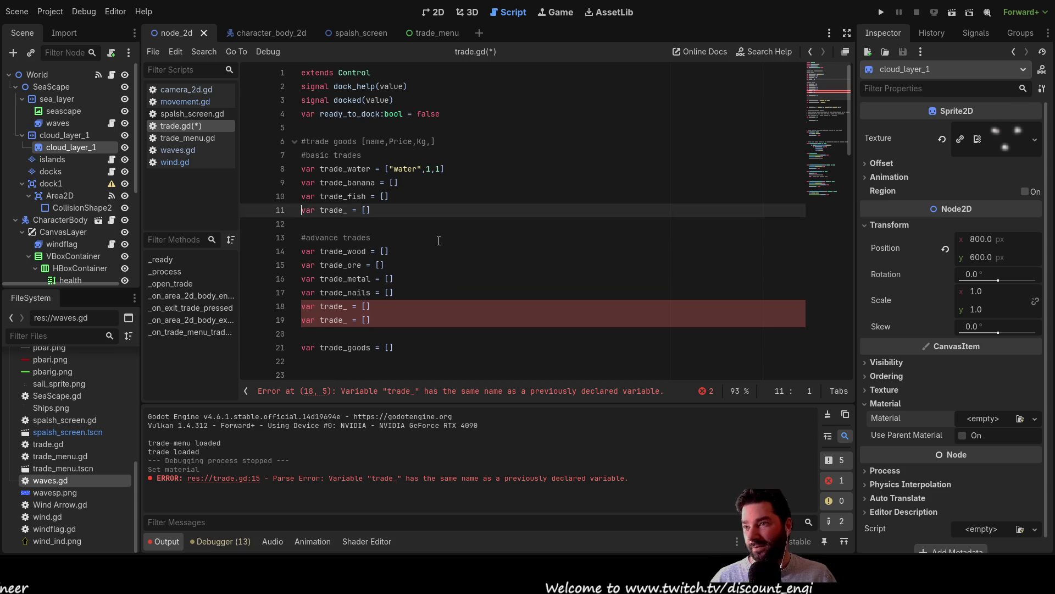
key(Down)
key(BackSpace)
key(Up)
key(Up)
key(Up)
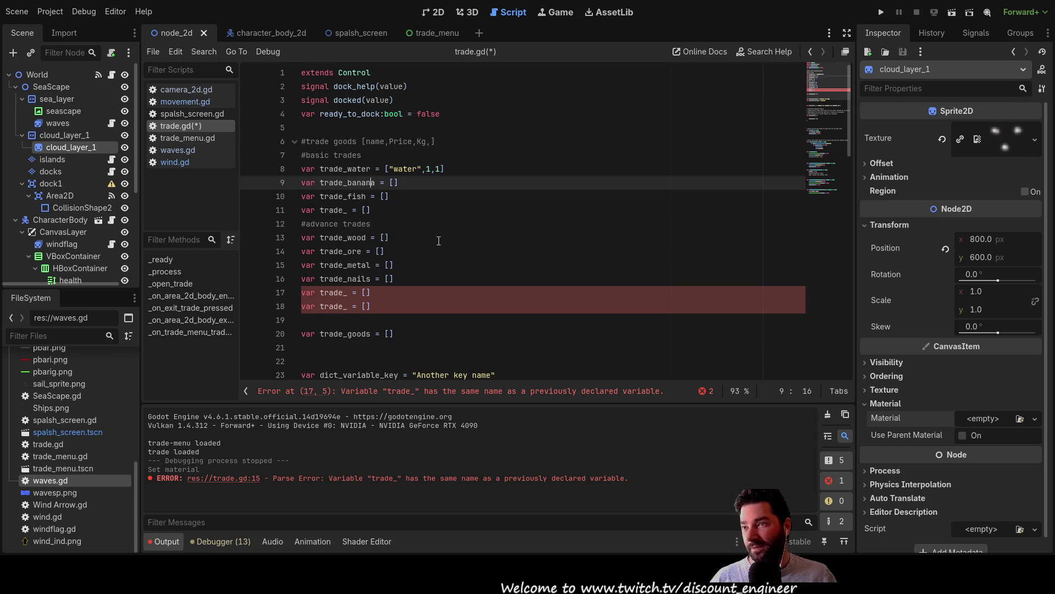
key(Down)
Review the goods lines and place the caret at the end of the trade_ore declaration.
key(Up)
key(Up)
key(Down)
key(Down)
key(Down)
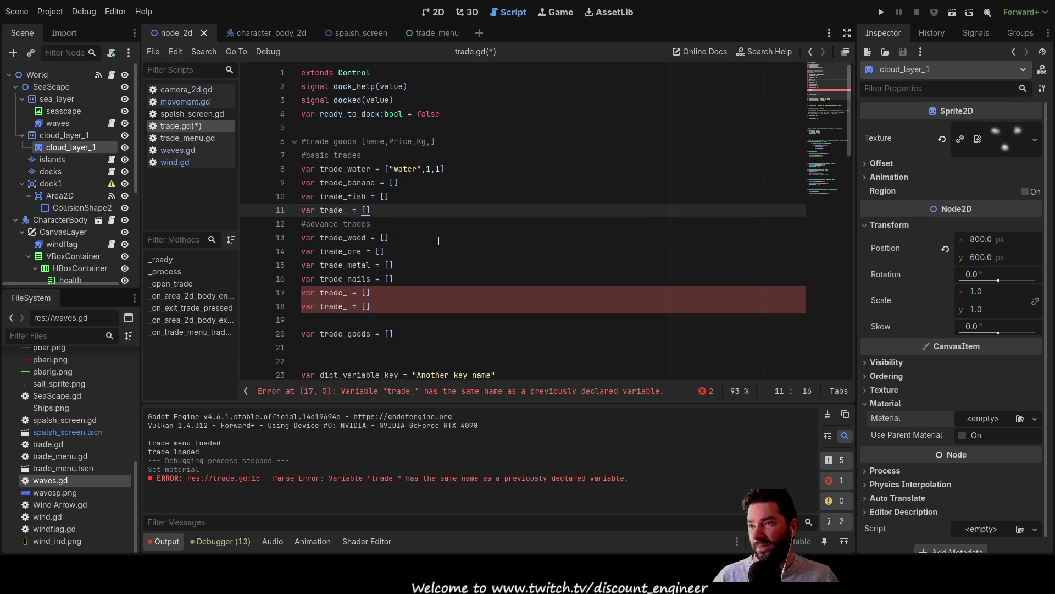
key(Up)
key(Up)
key(Up)
key(Down)
key(Down)
key(Down)
key(Up)
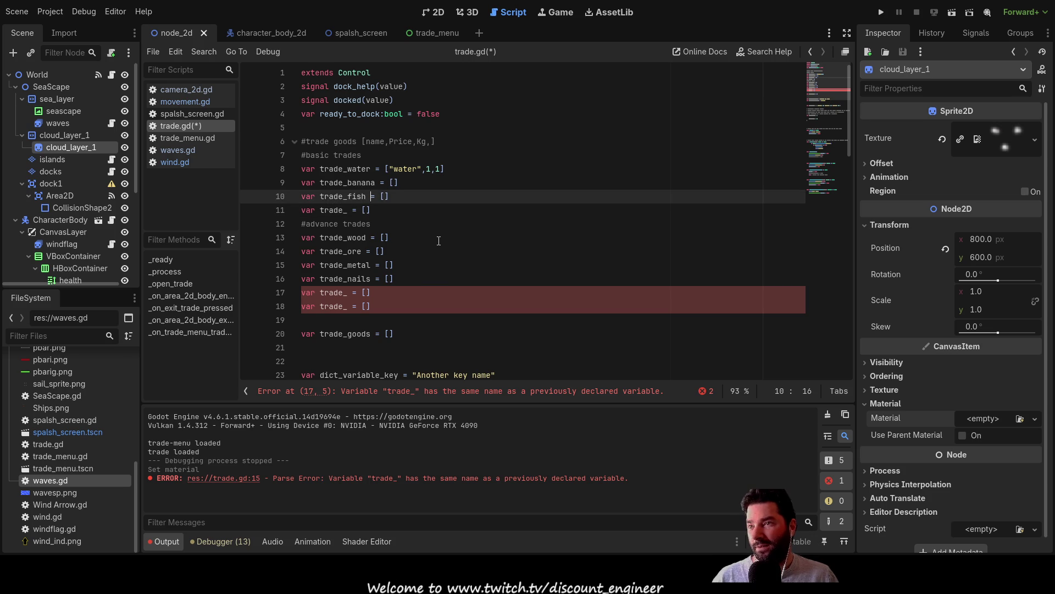
key(Down)
key(Down)
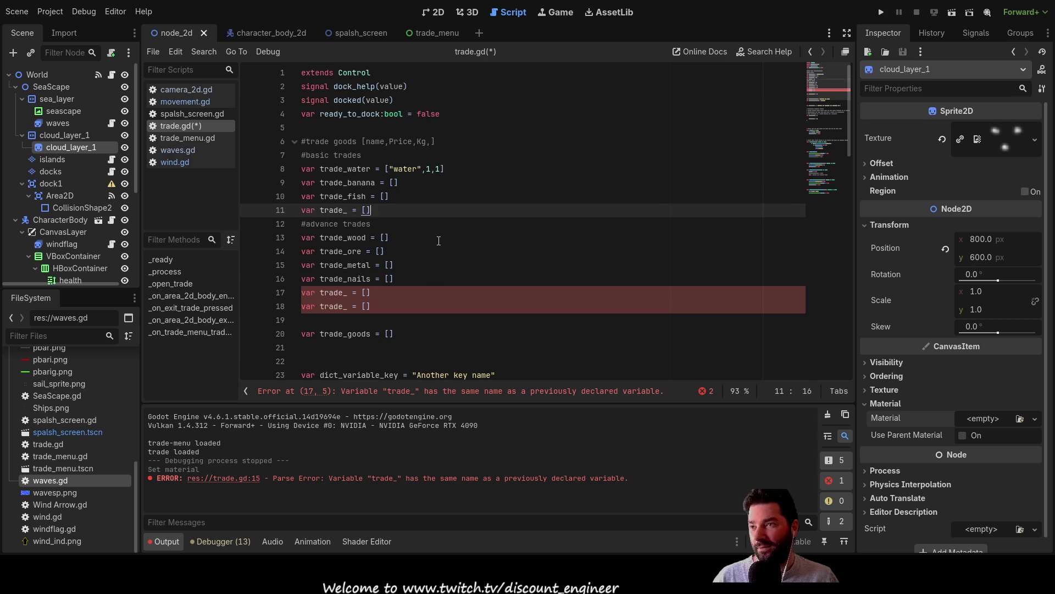
key(Down)
key(Down)
key(Up)
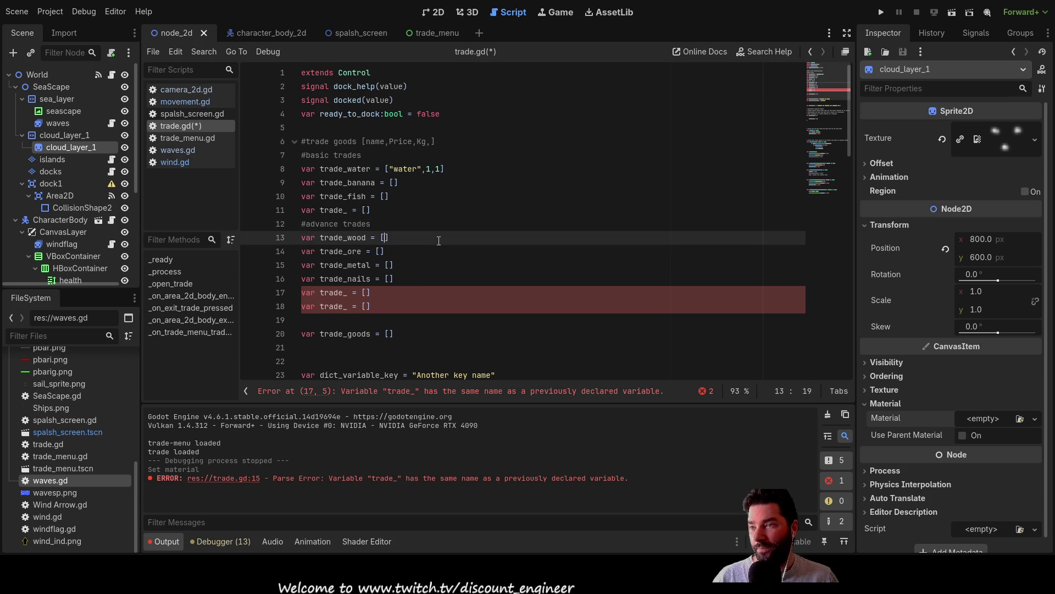
key(Left)
key(Down)
key(Up)
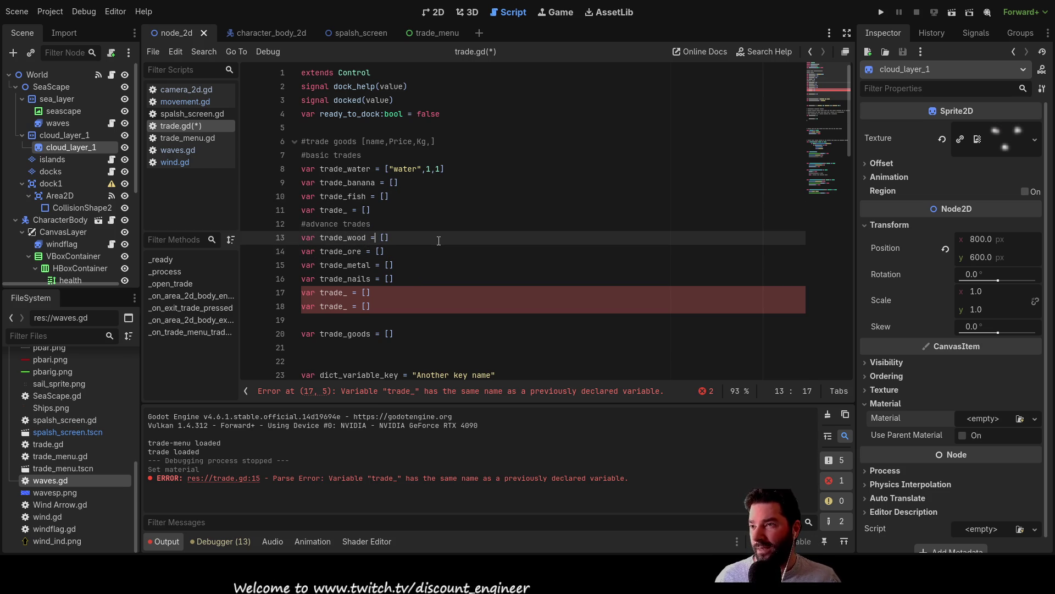
key(Down)
key(Left)
key(Left)
key(Left)
key(Down)
key(Up)
Add the comment '#ore from the mines for refinery' after the trade_ore declaration.
key(End)
text(#ore )
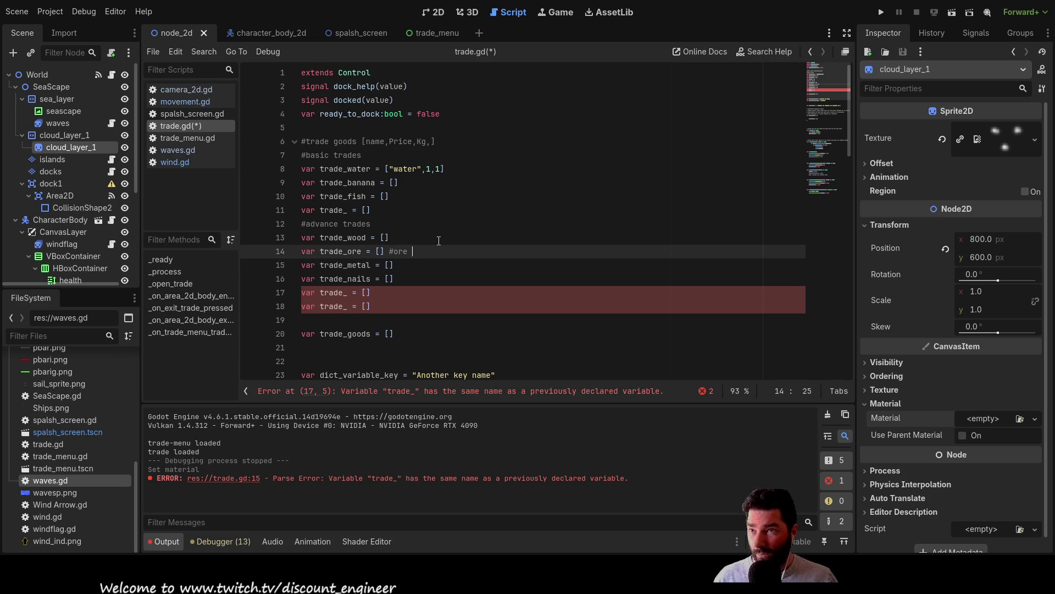
text(from the )
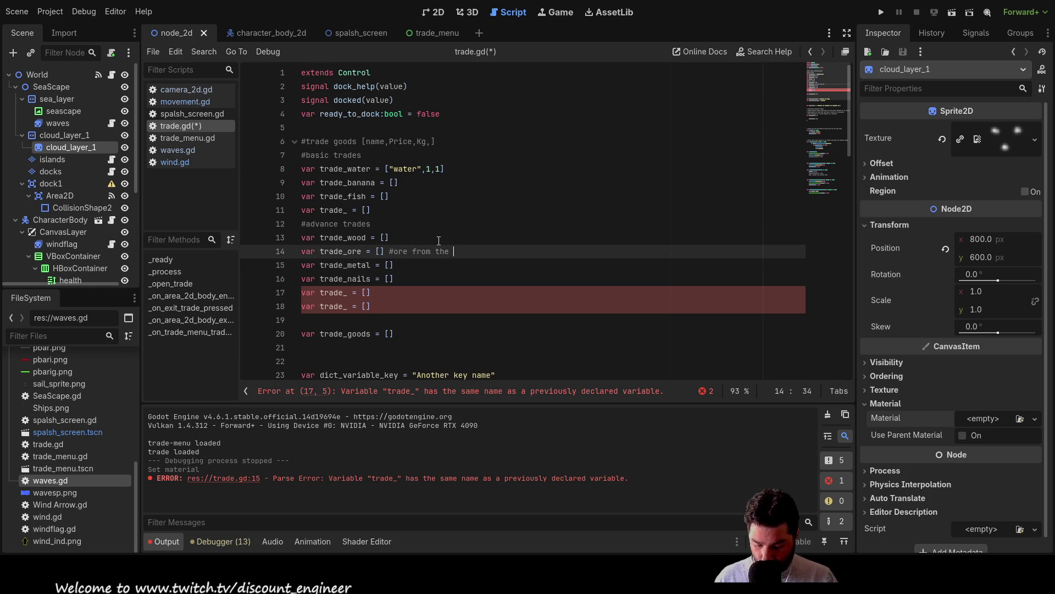
text(mines)
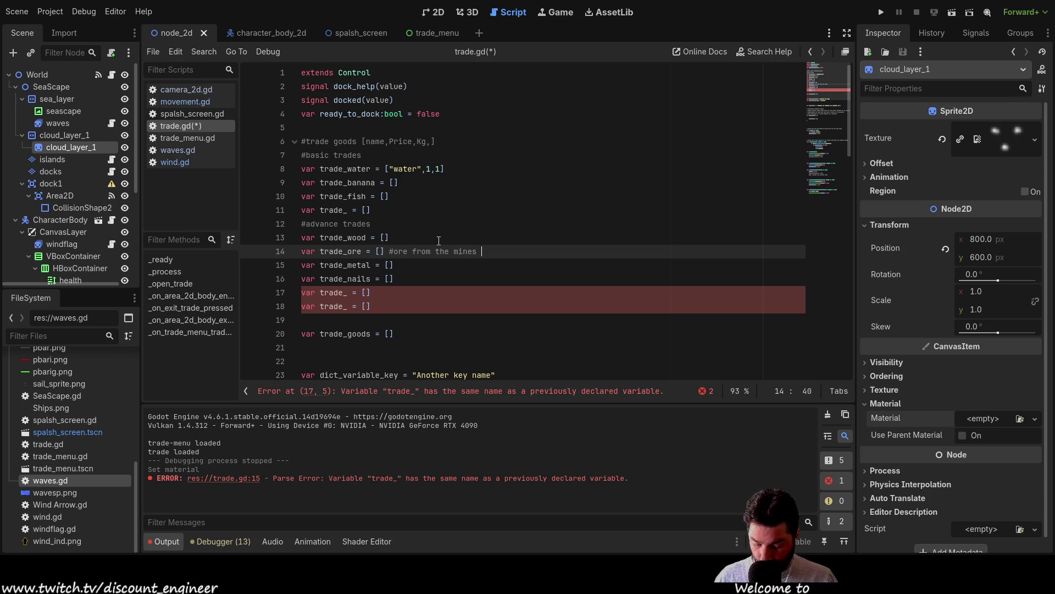
text(for )
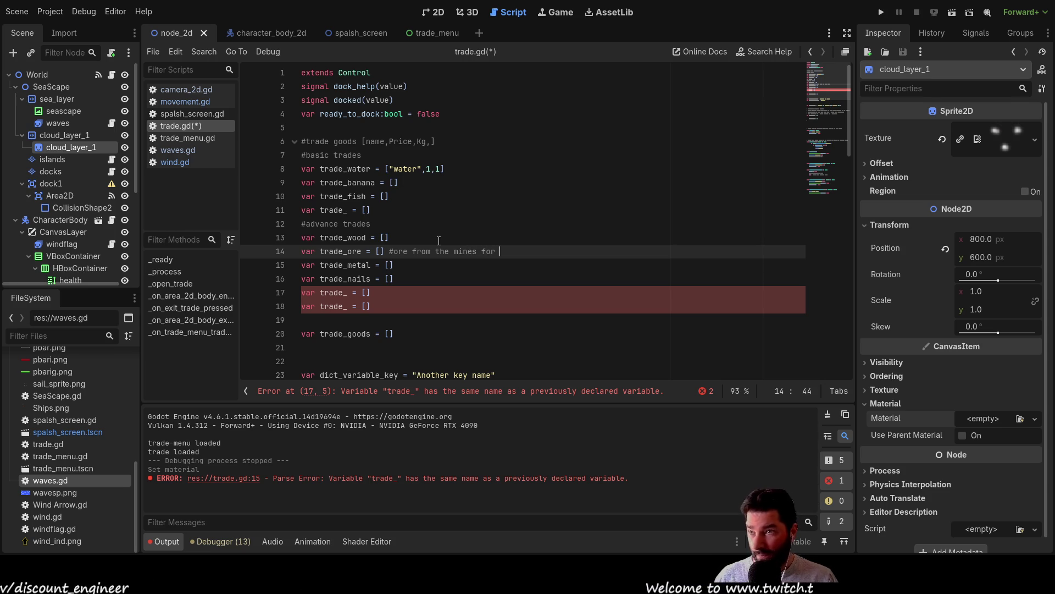
text(refin)
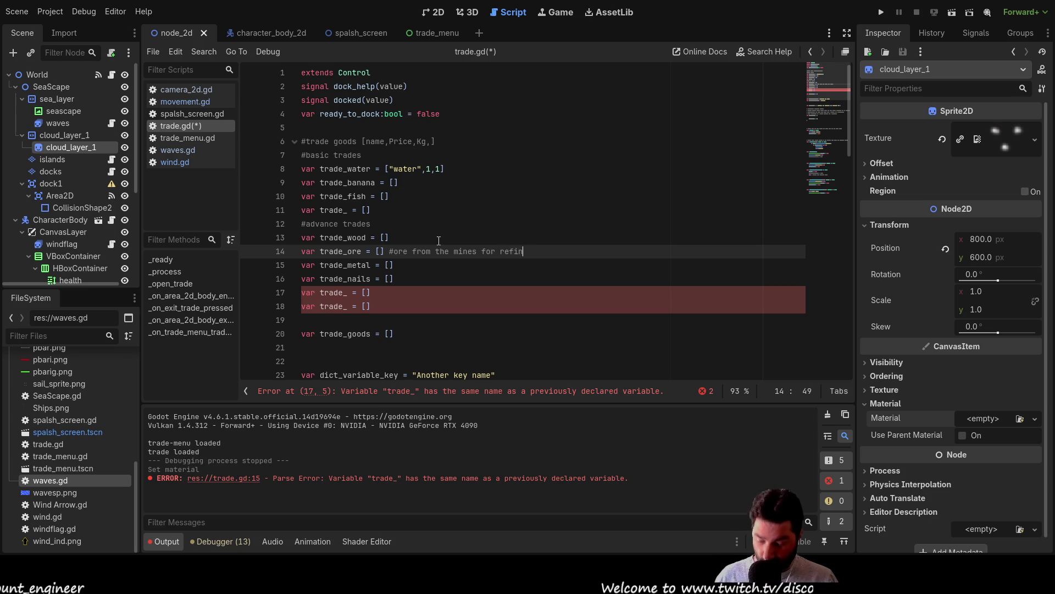
text(ery)
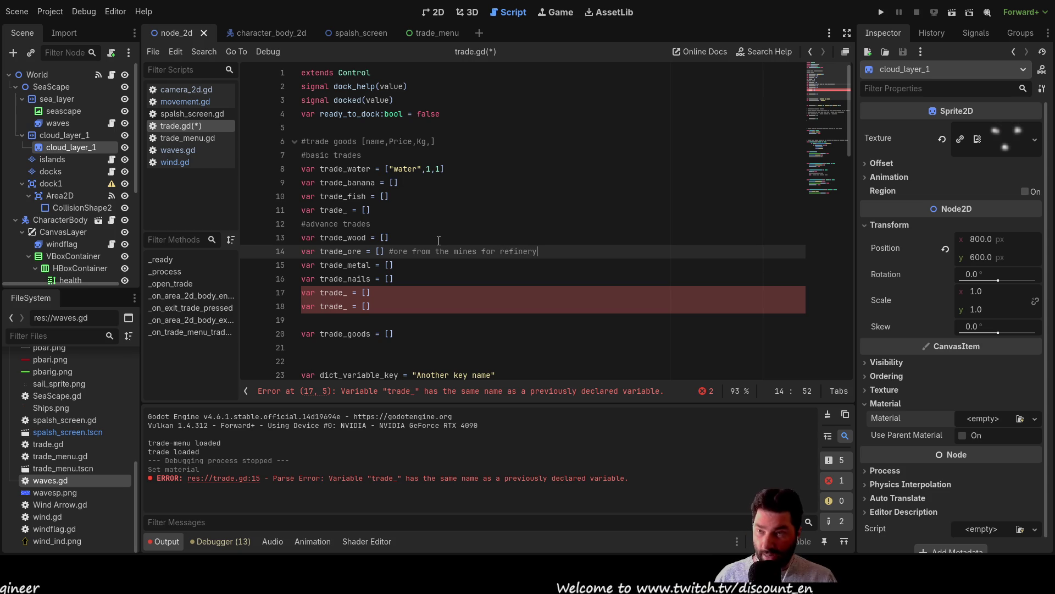
Comment trade_metal with '# refinery -> metal works', reusing the copied word refinery.
key(Down)
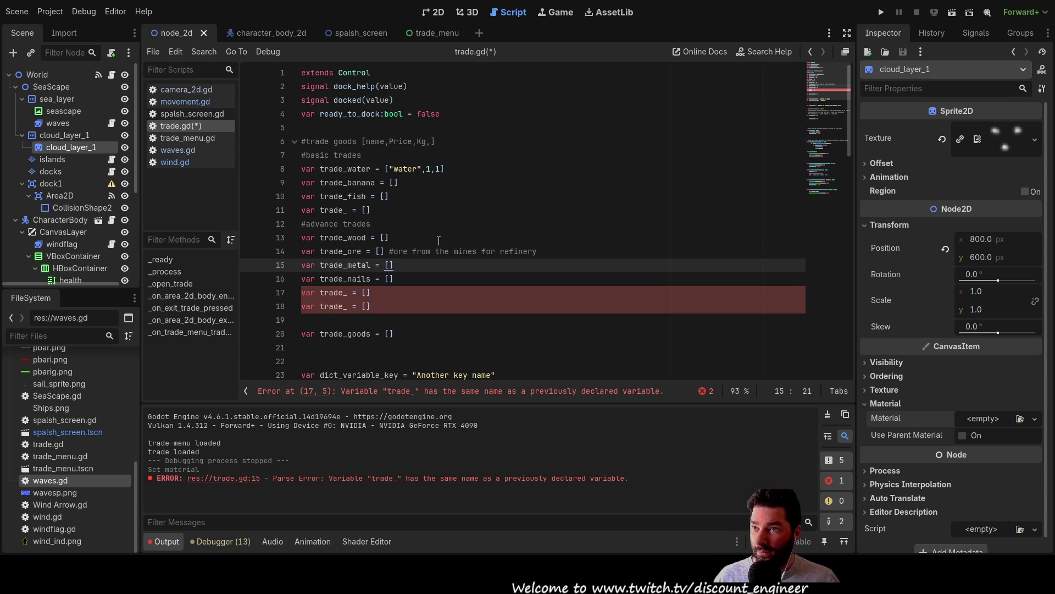
key(Up)
key(Right)
key(Right)
key(Right)
key(shift+Right)
key(shift+Right)
key(shift+Right)
key(ctrl+c)
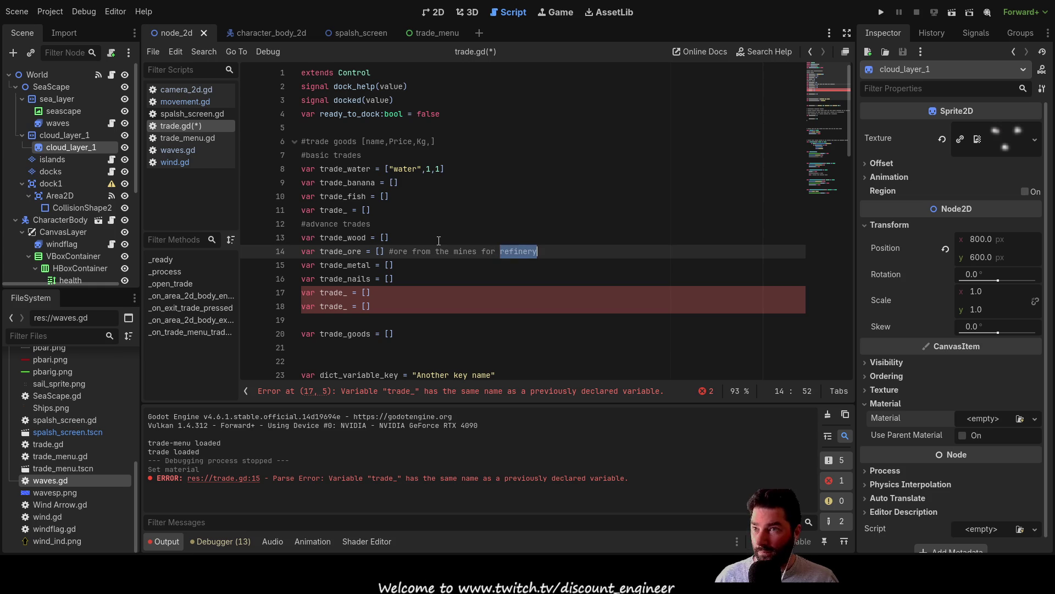
key(Down)
key(ctrl+v)
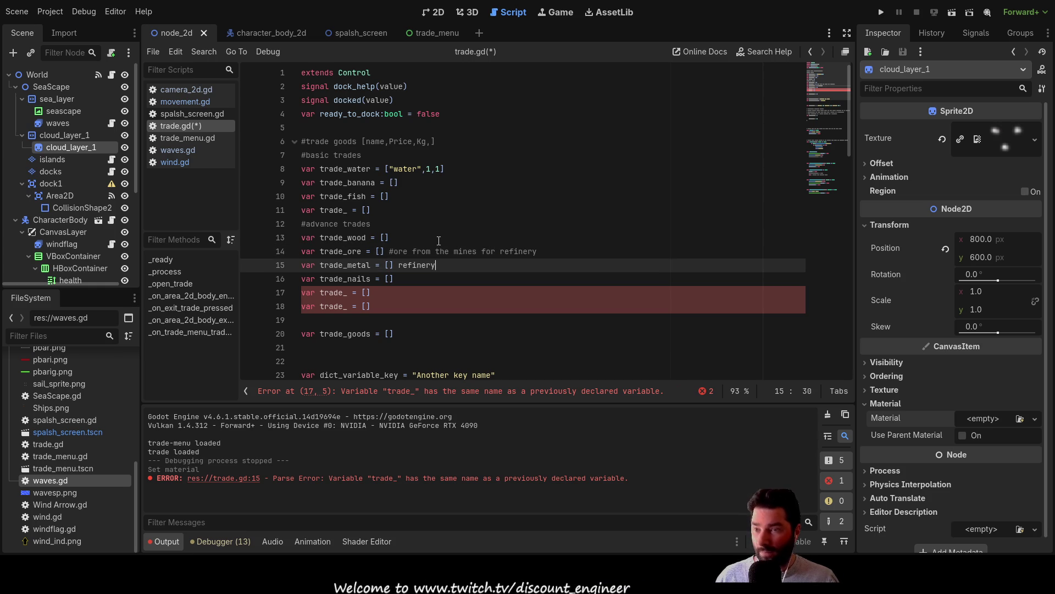
text( ->)
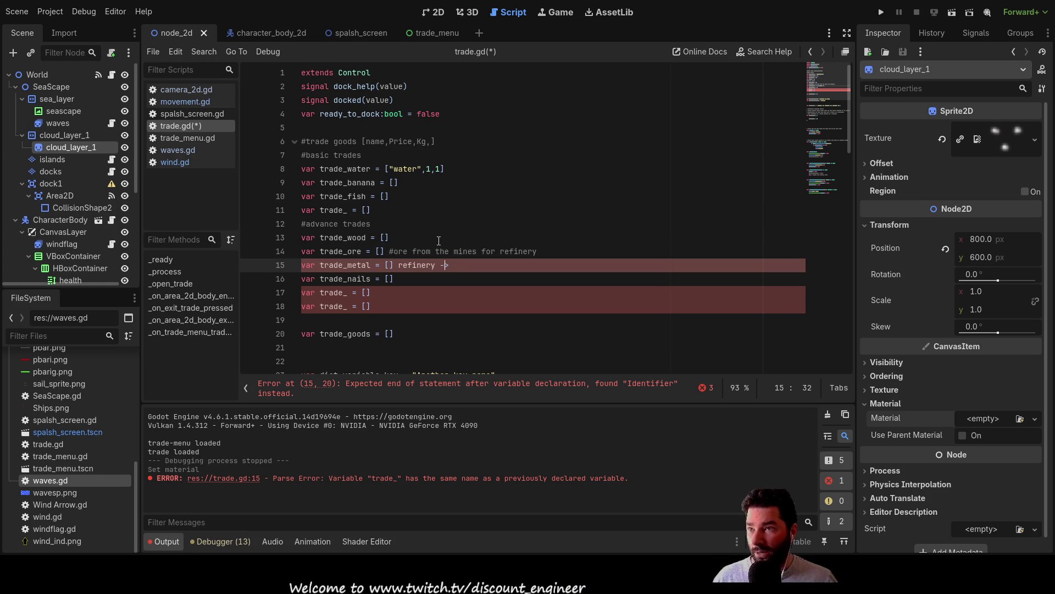
text(#)
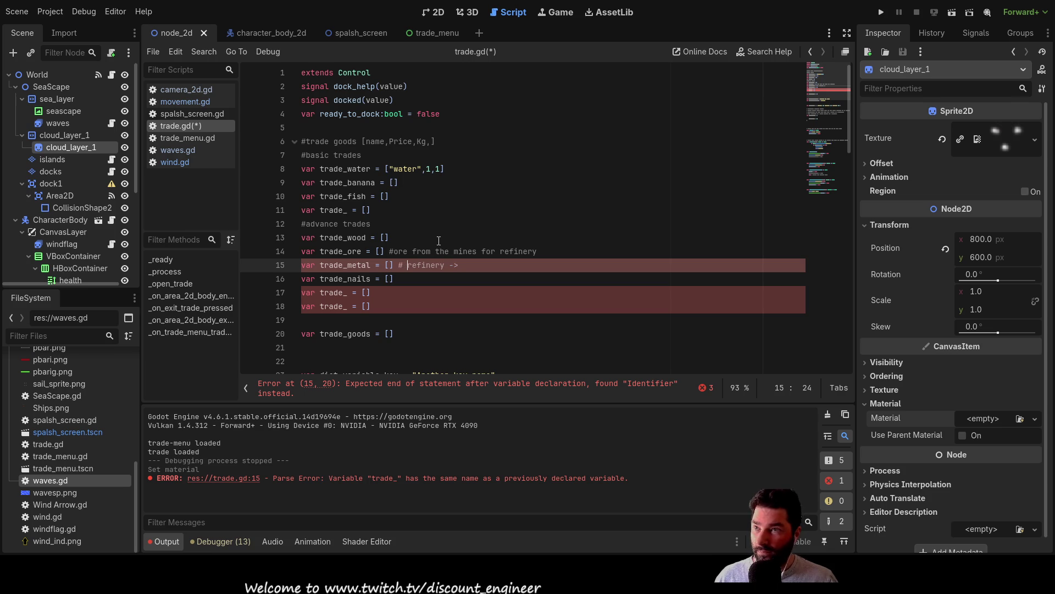
key(End)
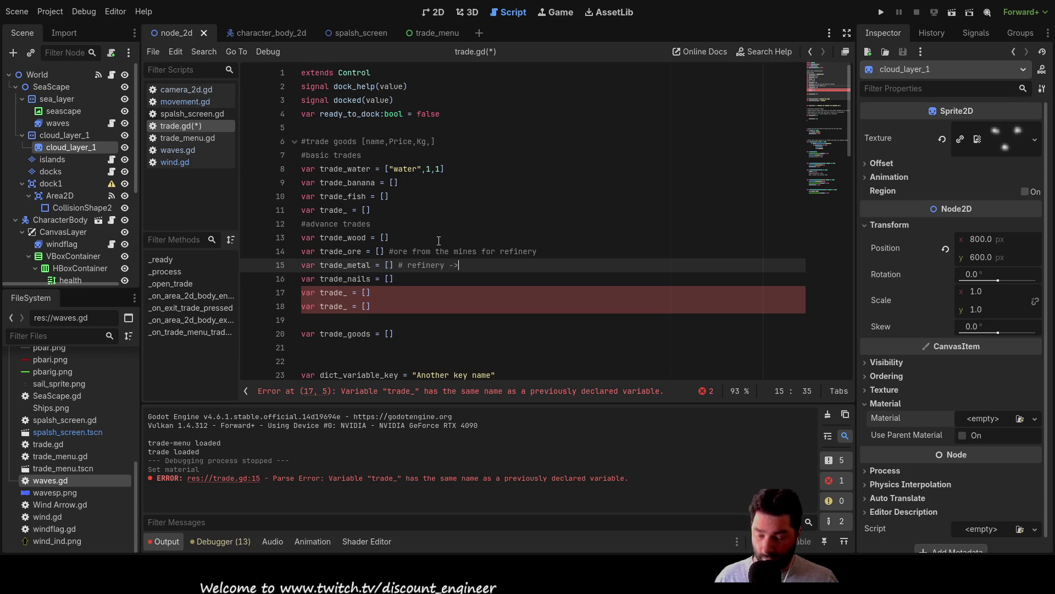
text( metal works)
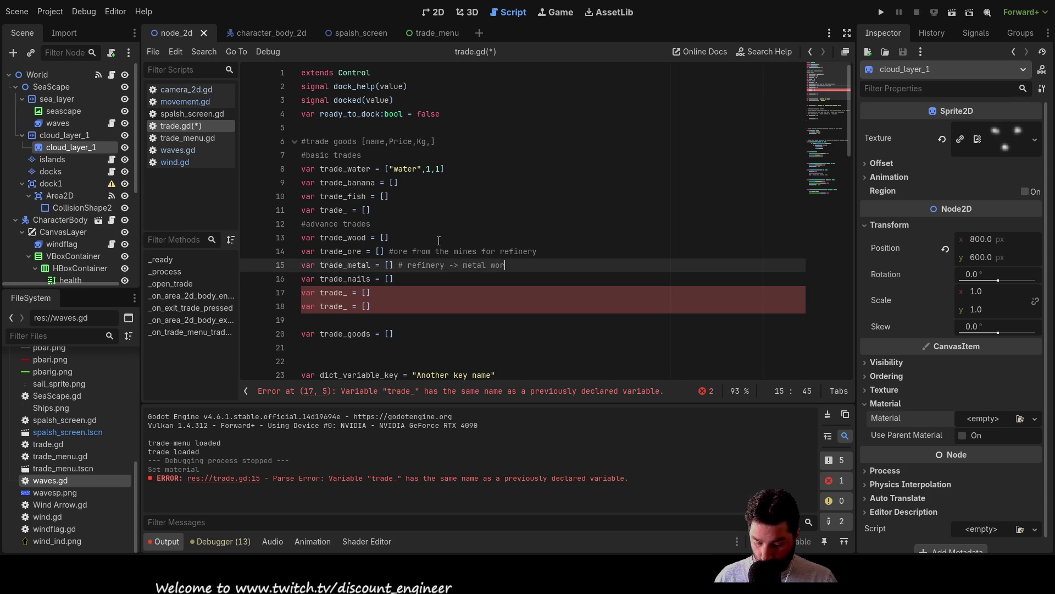
key(Up)
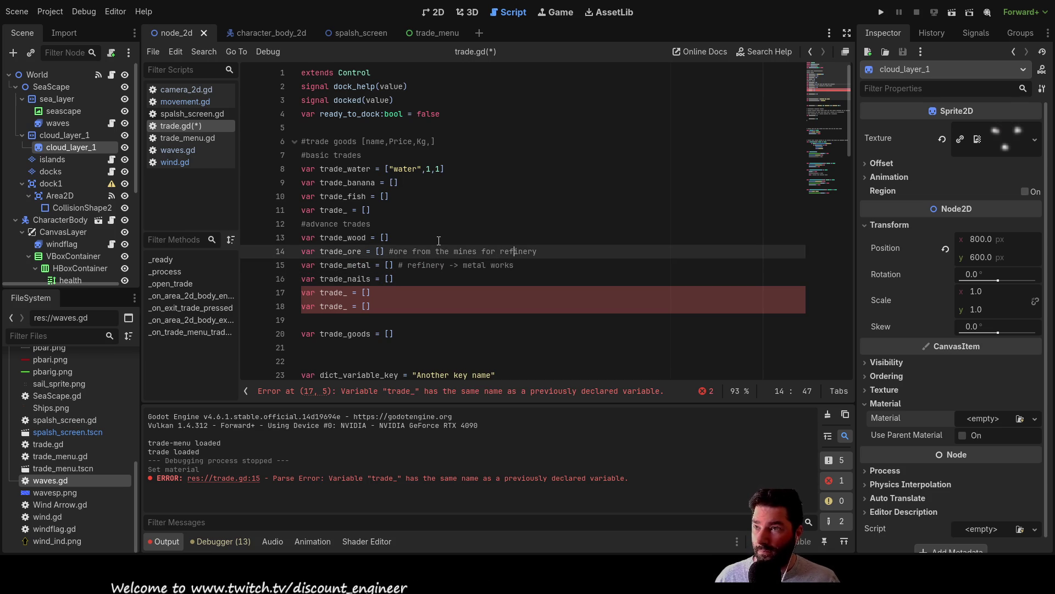
key(Down)
key(Down)
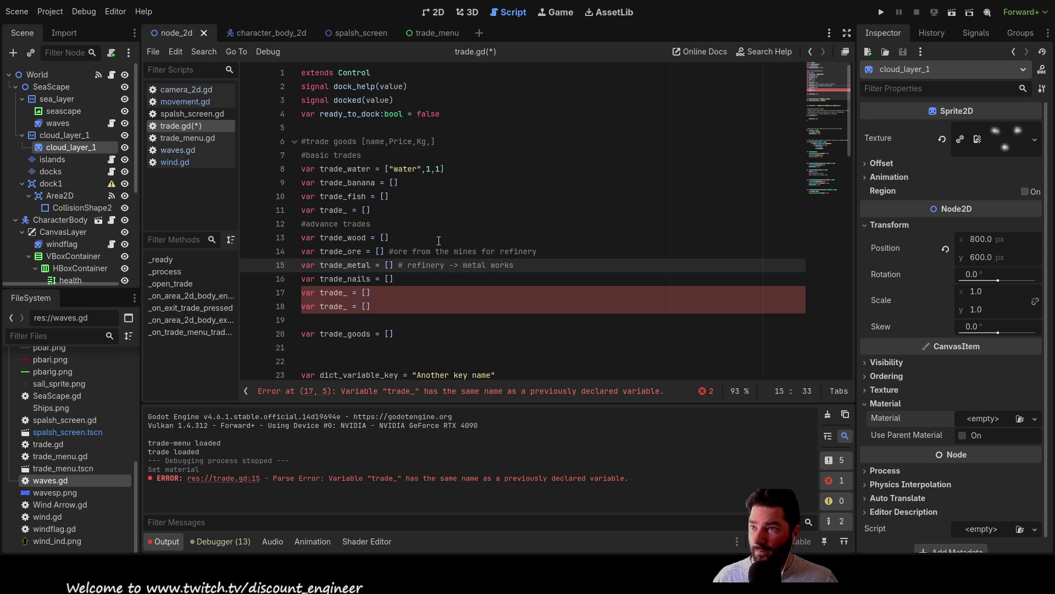
key(Left)
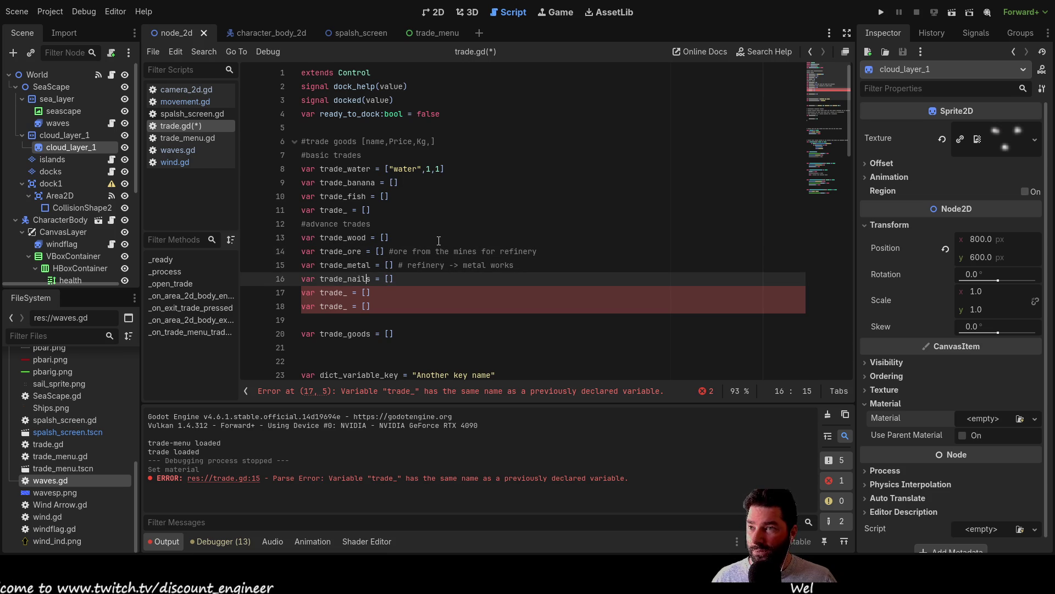
Start the trade_nails comment as '# metal works -> finished goods', copying 'metal works' from trade_metal.
key(End)
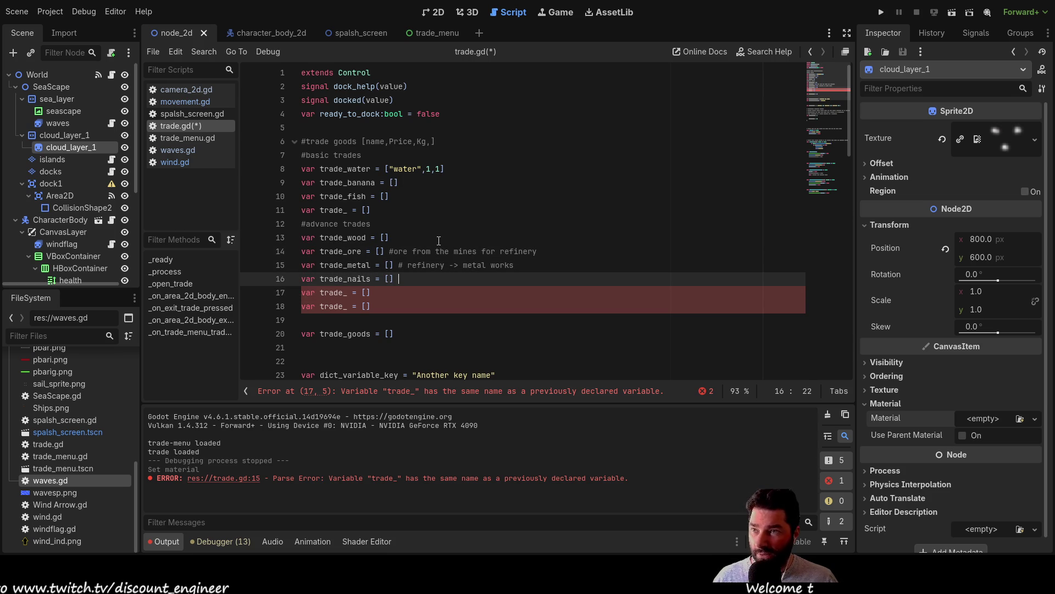
text(#)
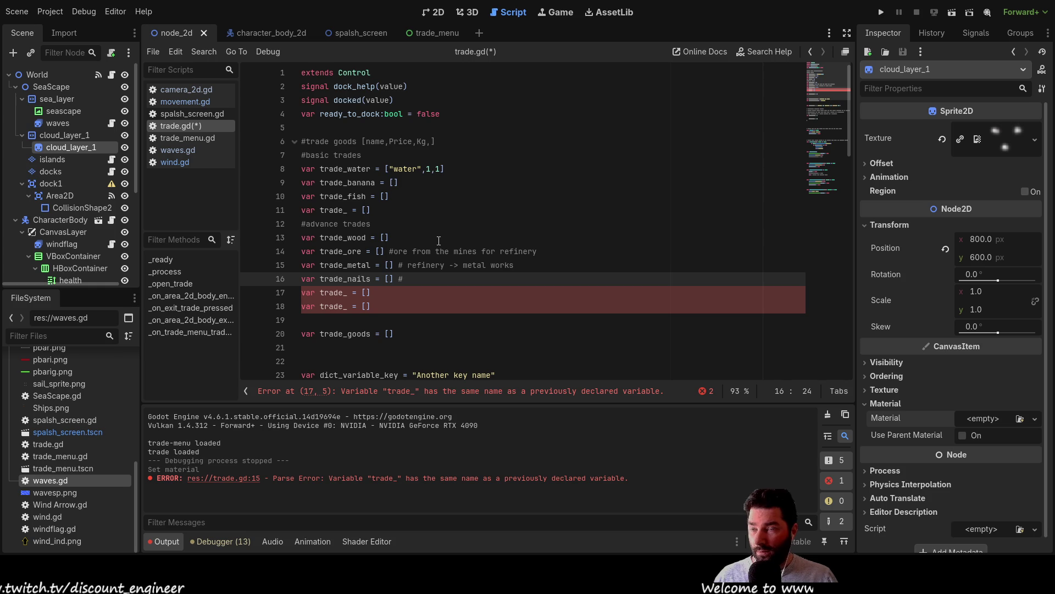
click(463, 265)
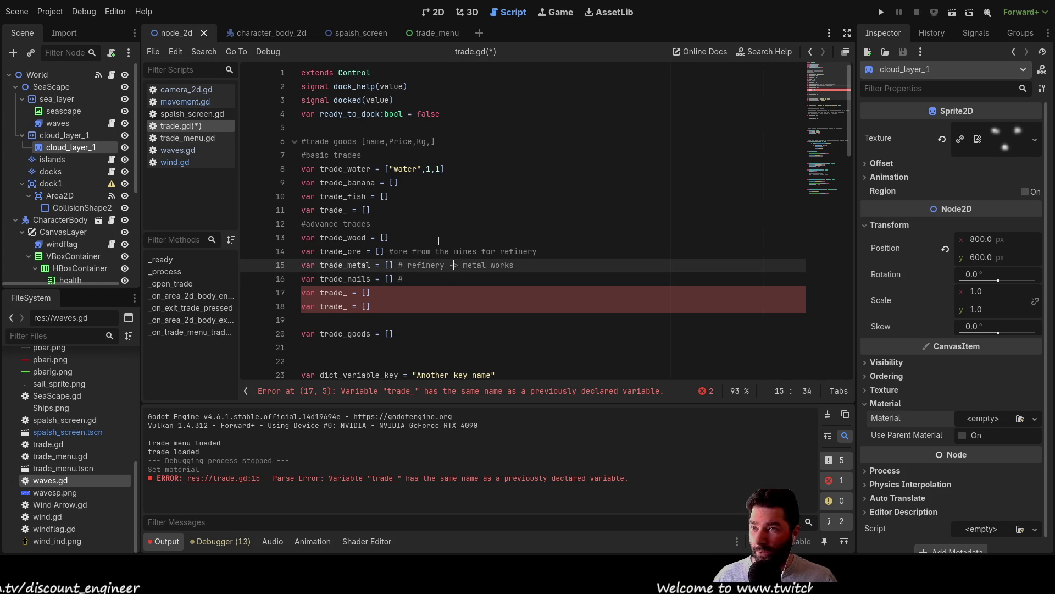
key(Left)
key(Left)
key(Left)
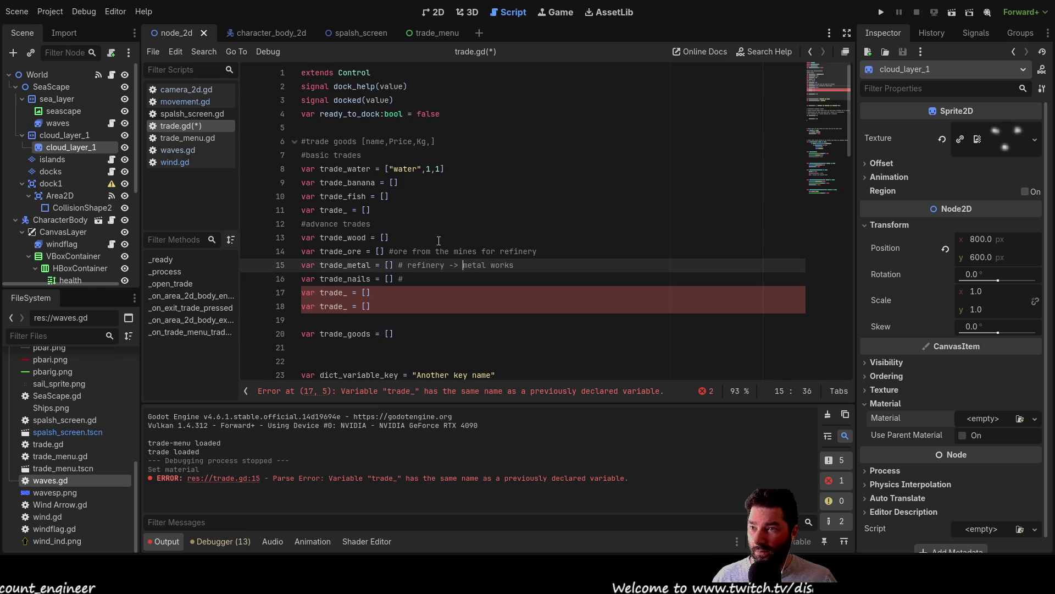
key(Right)
key(Right)
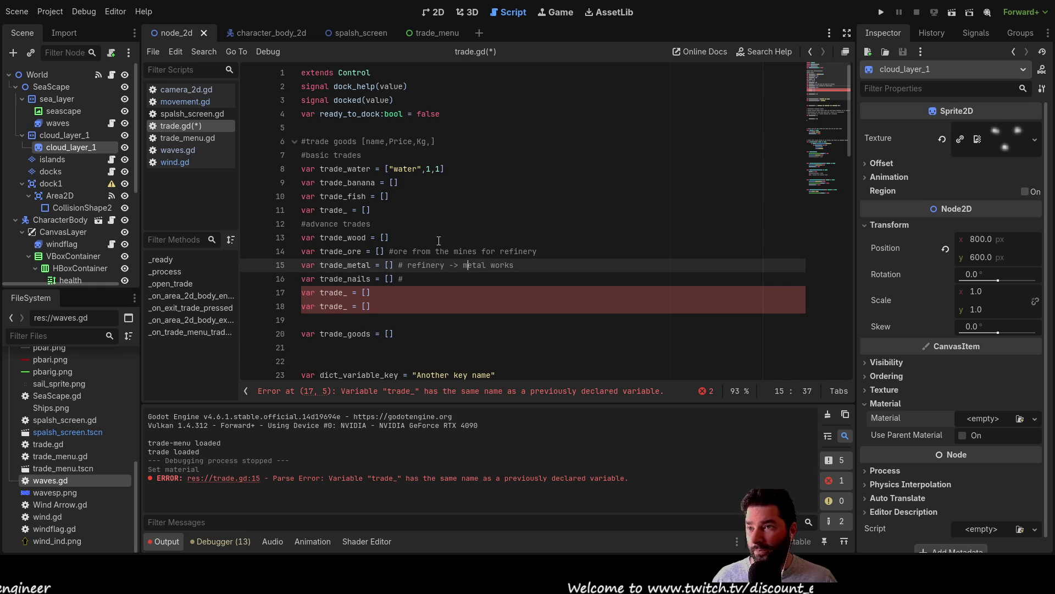
key(shift+Right)
key(shift+Right)
key(shift+Right)
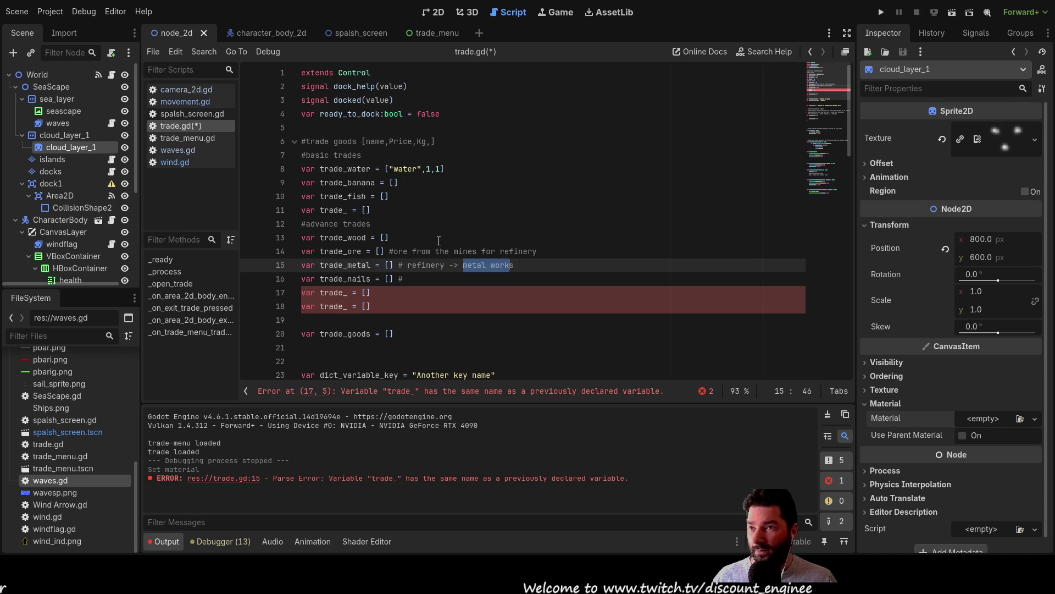
key(ctrl+c)
key(Down)
key(ctrl+v)
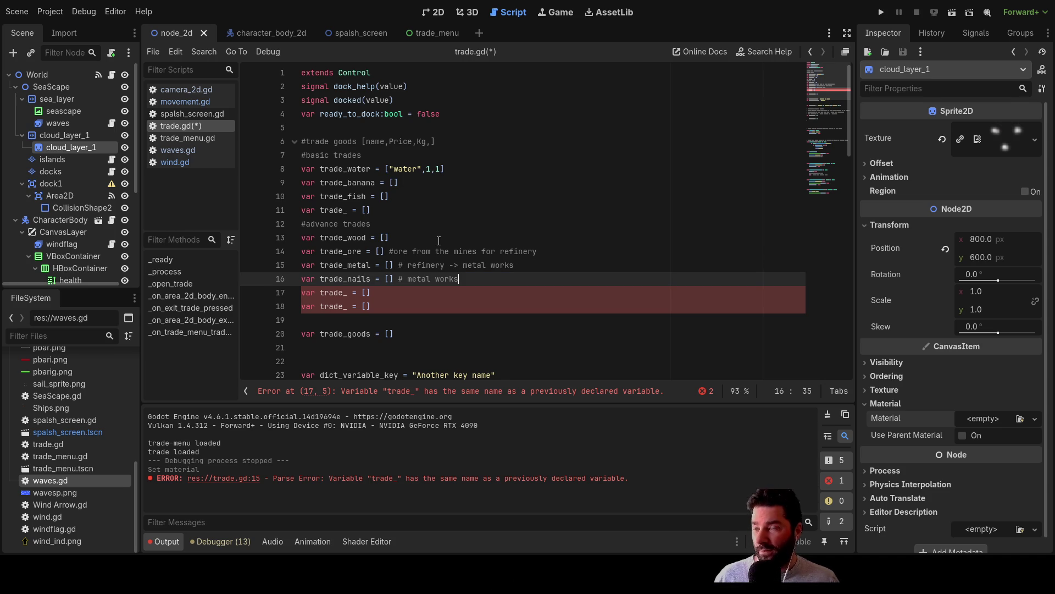
text(-> )
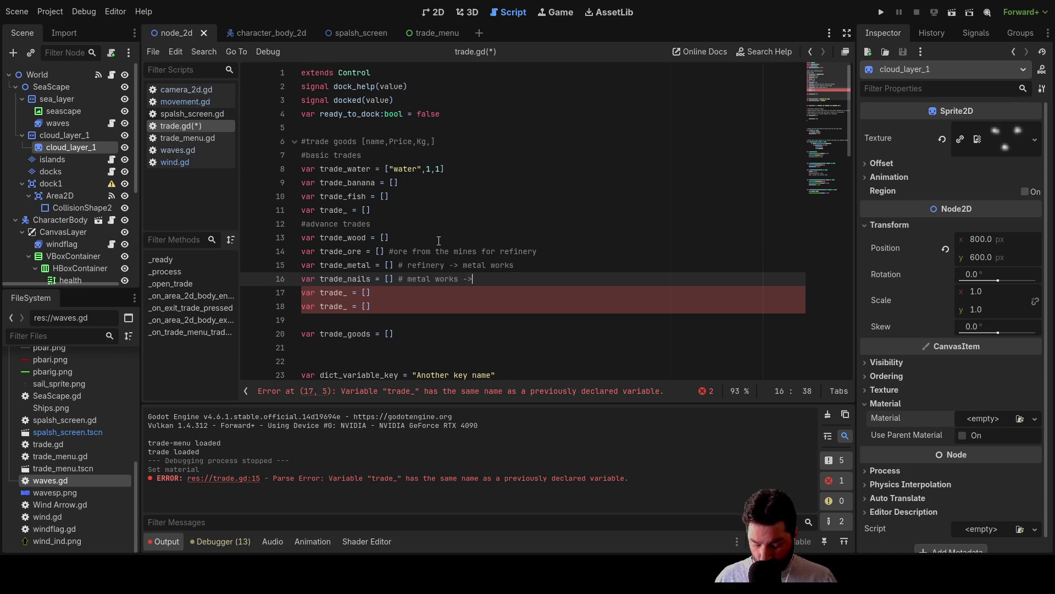
text(finishe)
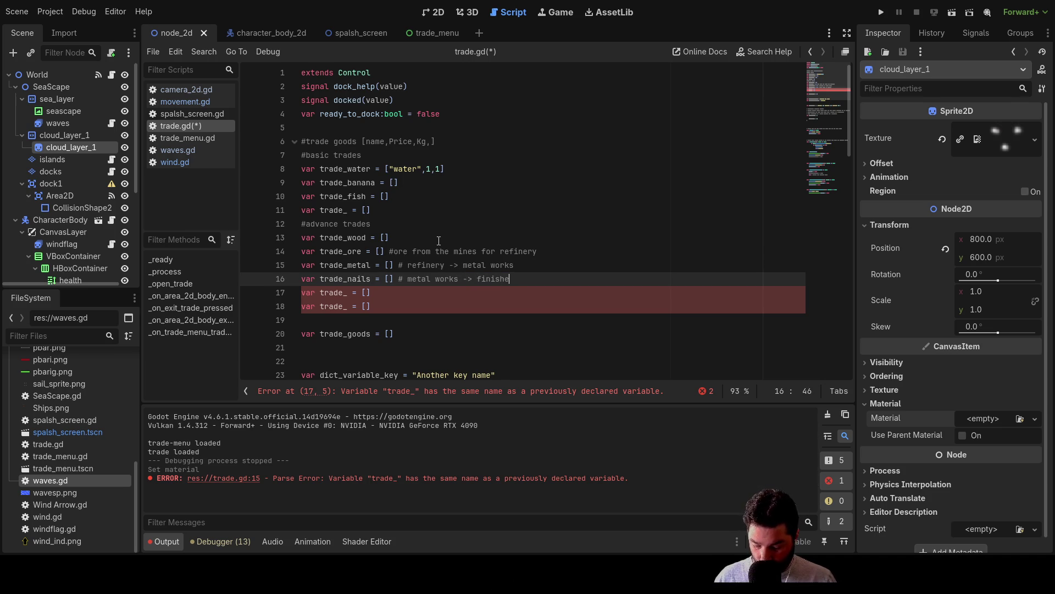
text(d goods)
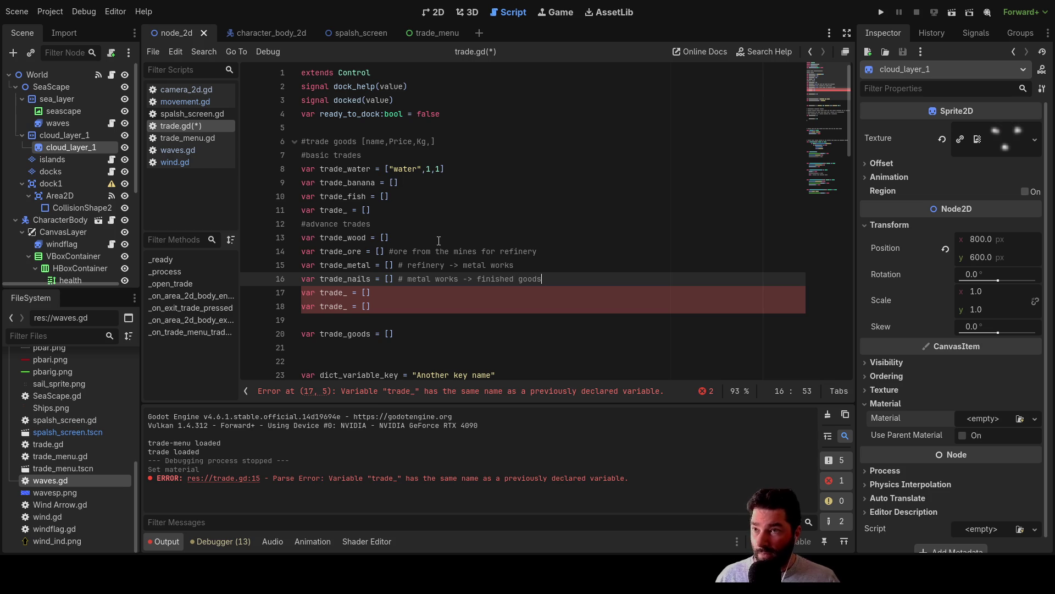
Wrap refinery in brackets in the trade_metal comment.
key(Up)
key(Up)
key(Down)
key(Down)
key(Down)
key(Up)
key(Up)
key(Down)
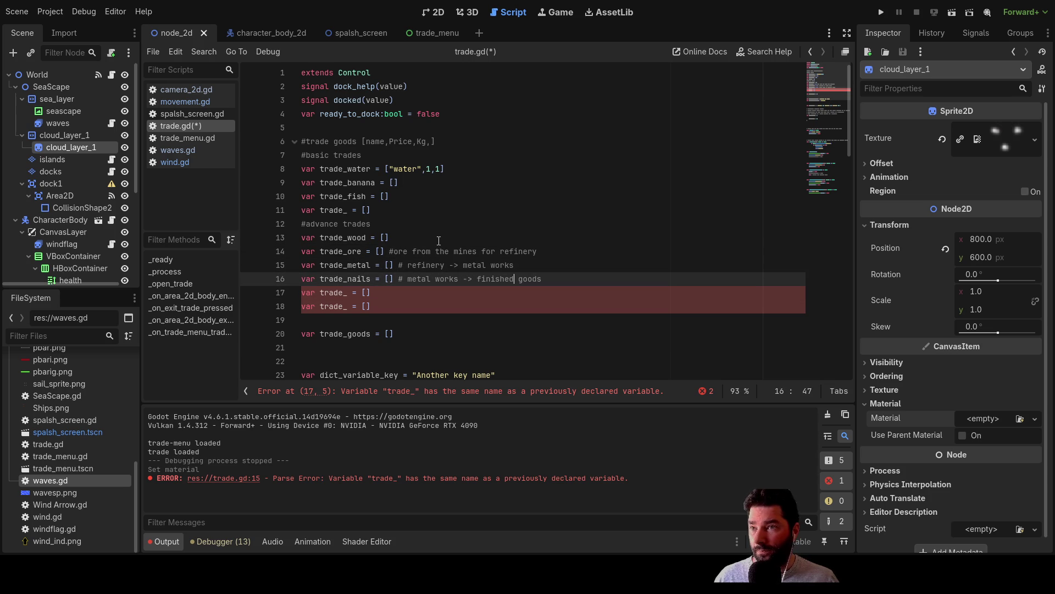
key(Up)
key(Left)
key(Left)
key(Left)
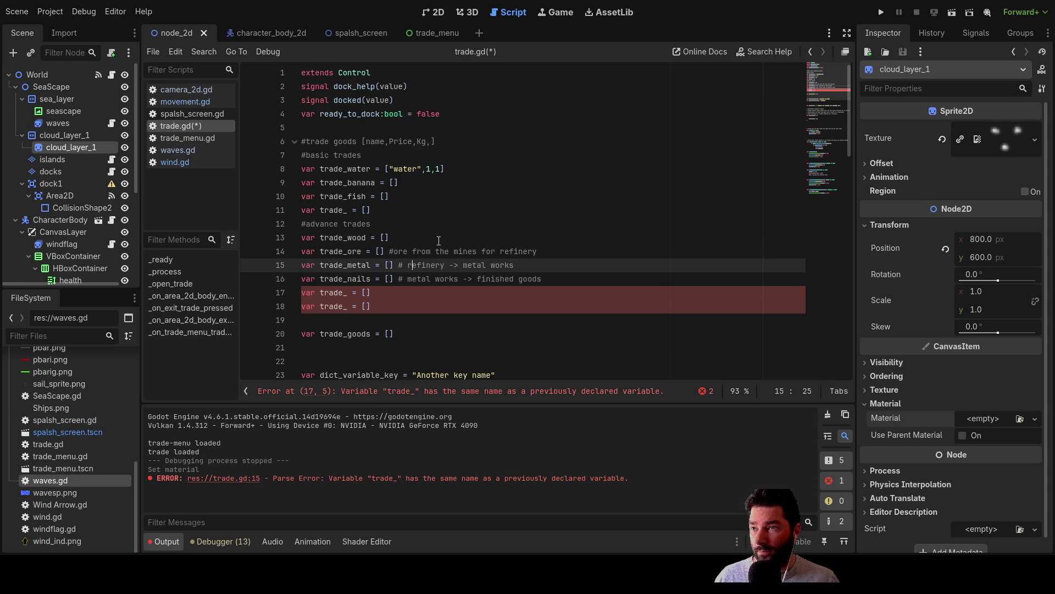
key(Right)
key(Right)
key(Right)
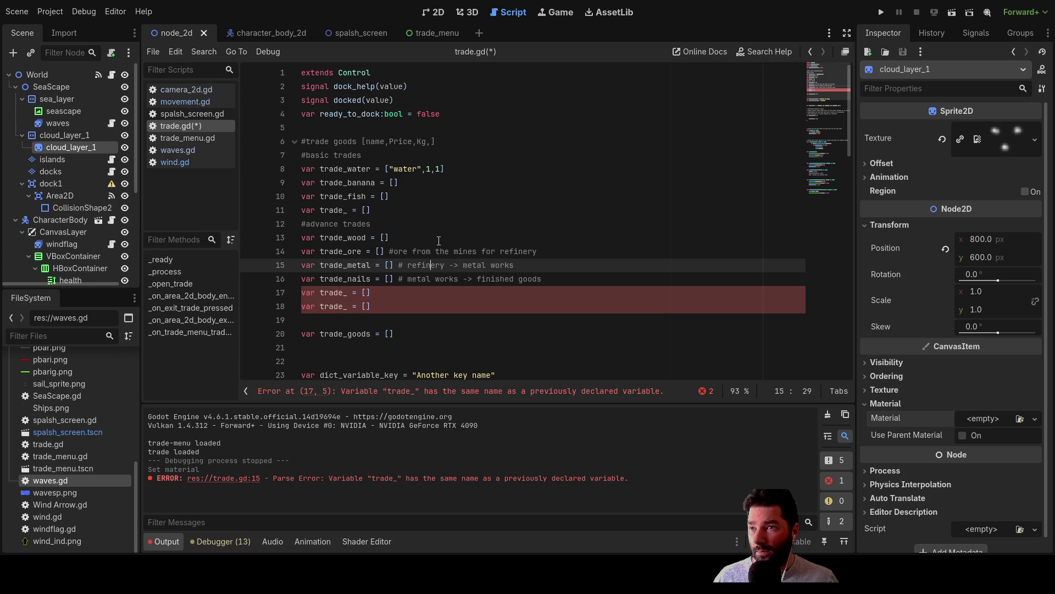
key(Up)
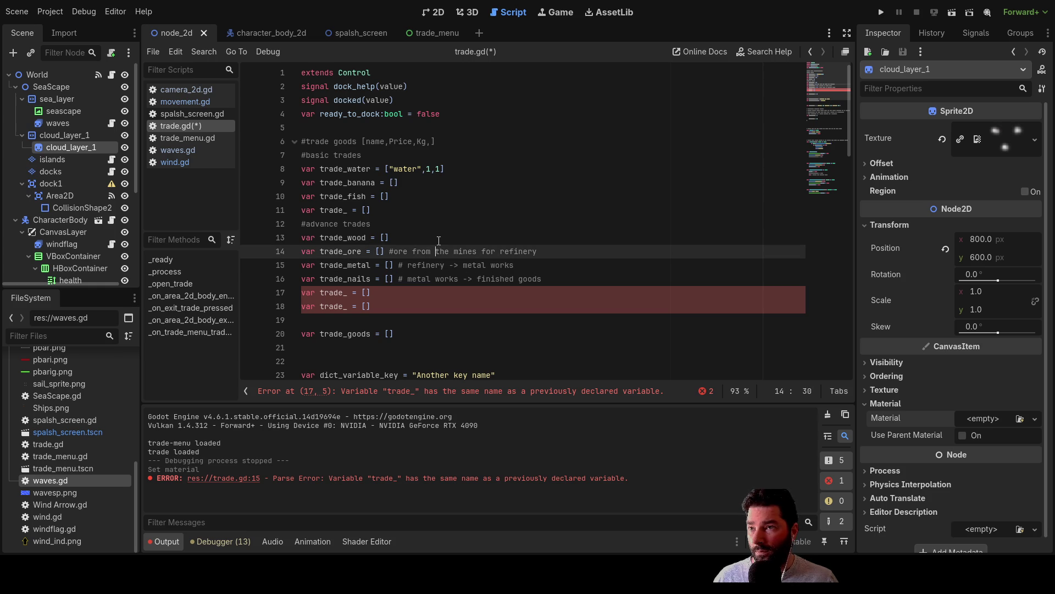
key(Down)
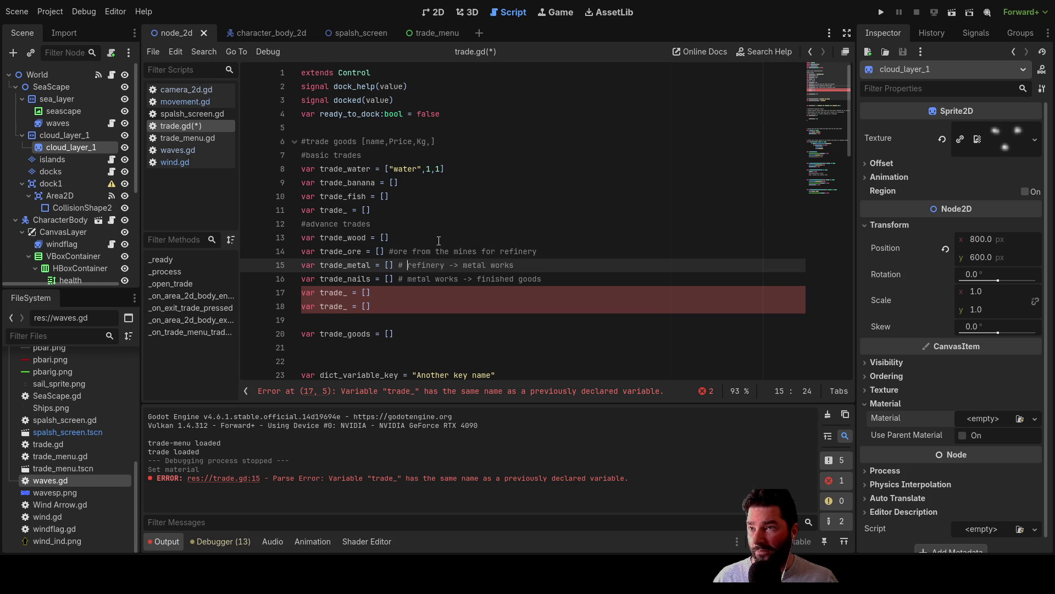
text([)
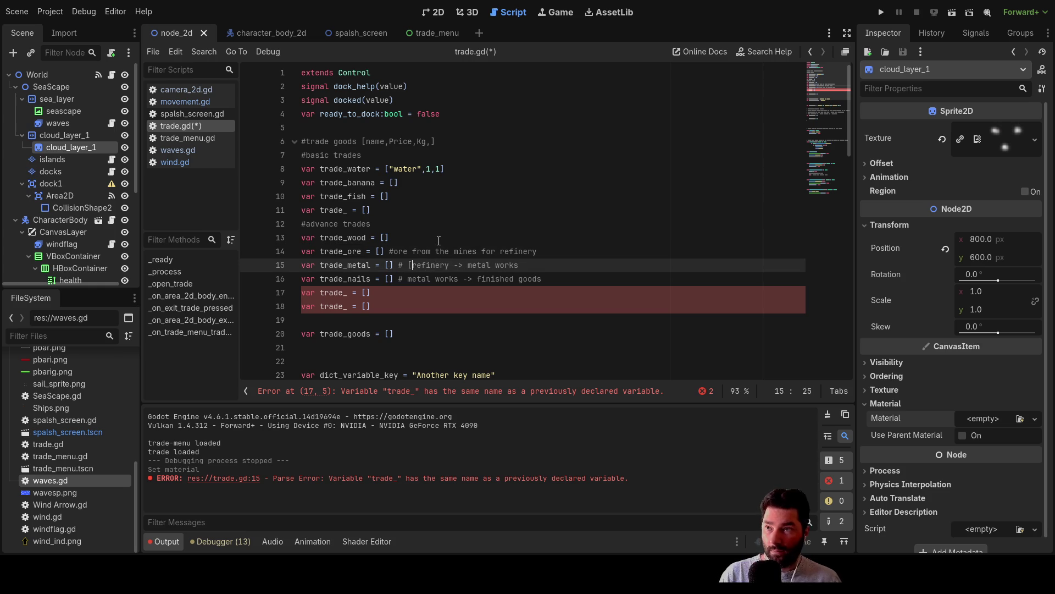
text(])
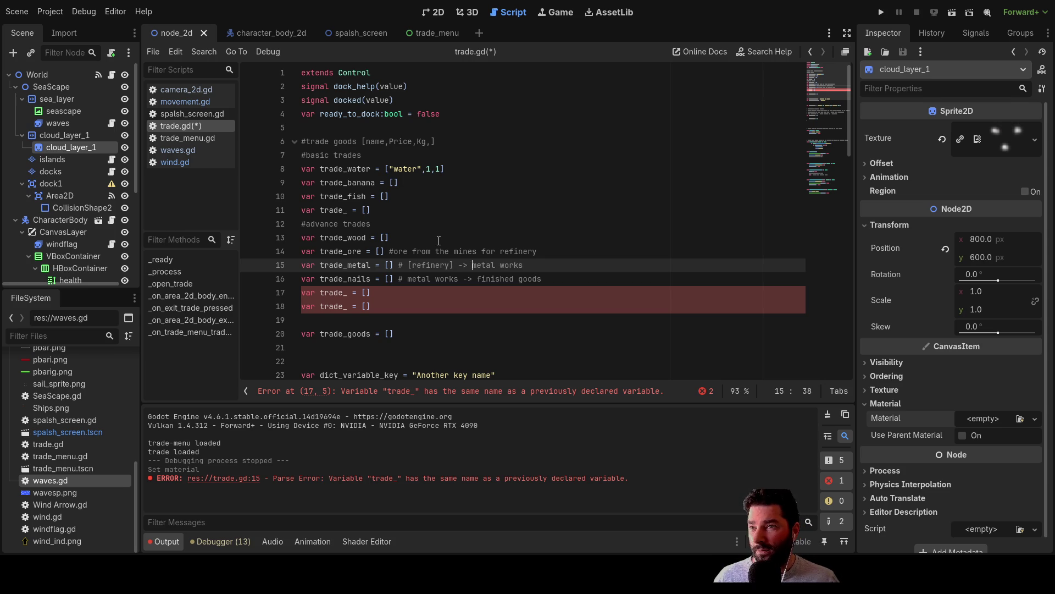
Append '-> small islands' to the trade_nails comment.
key(Down)
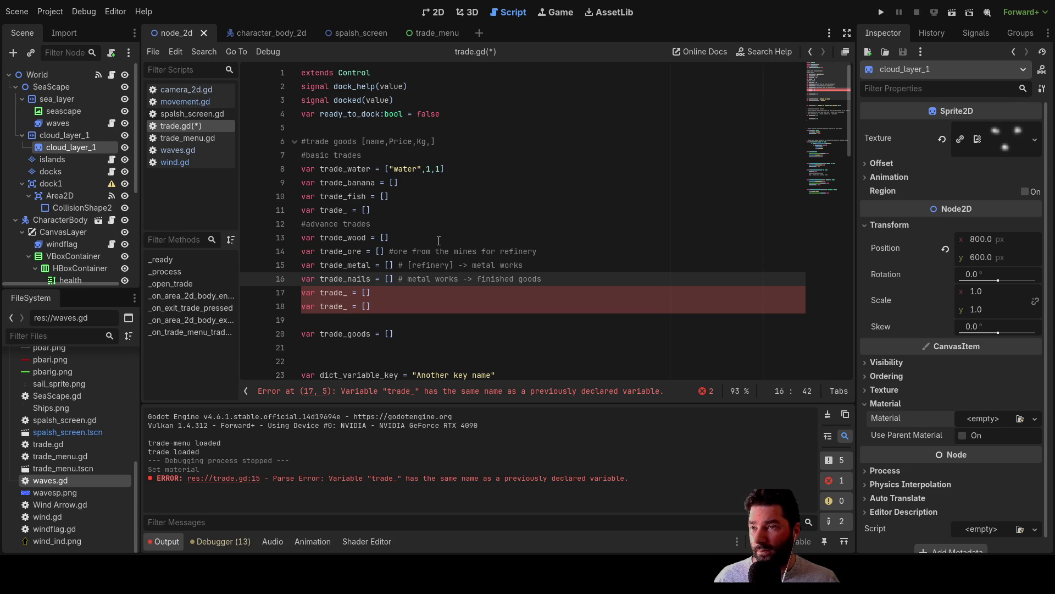
key(Down)
key(Up)
key(End)
text(-> s)
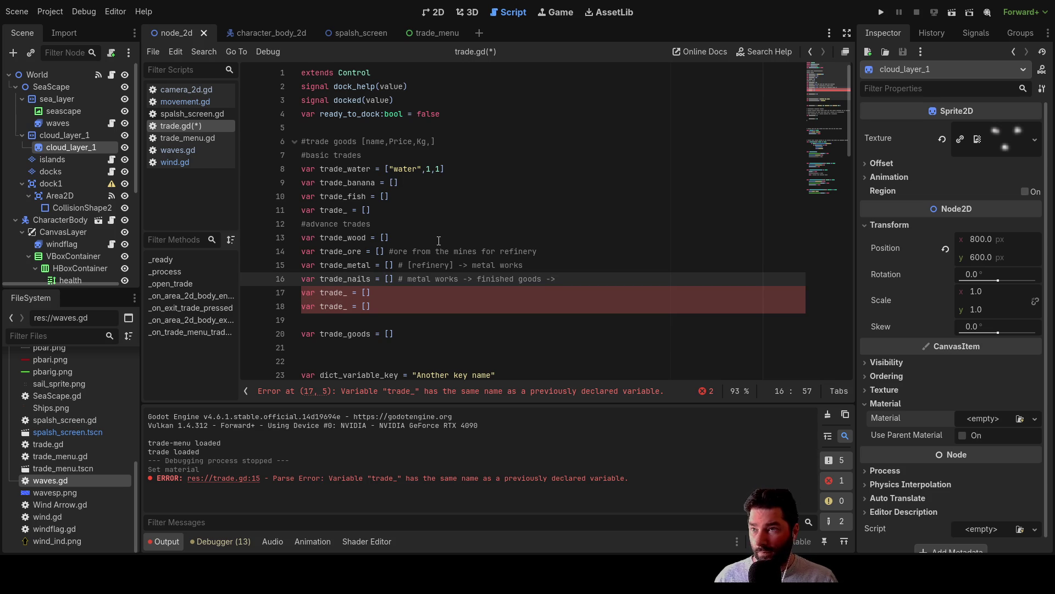
text(ma)
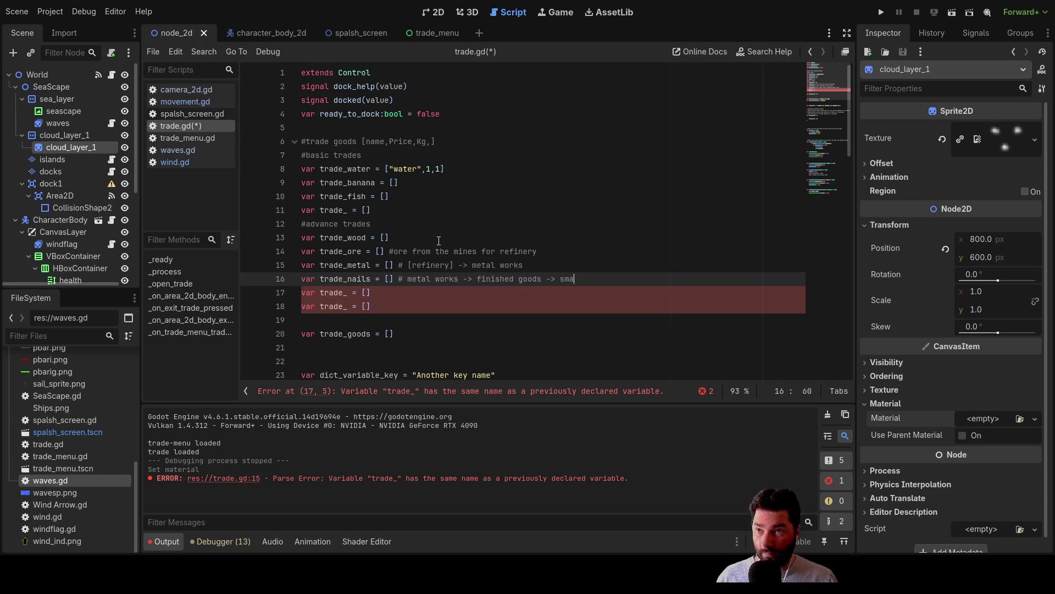
text(ll islands)
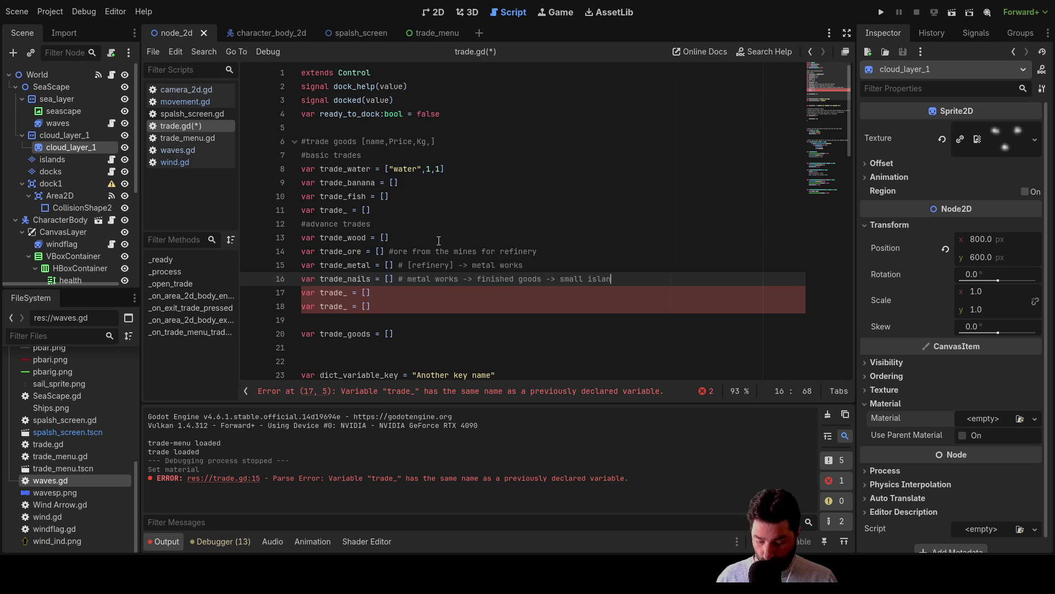
Cut the trade_wood declaration and paste it on a new line below trade_nails.
key(Up)
key(Up)
key(Up)
key(Down)
key(Down)
key(Down)
key(Up)
key(Up)
key(Up)
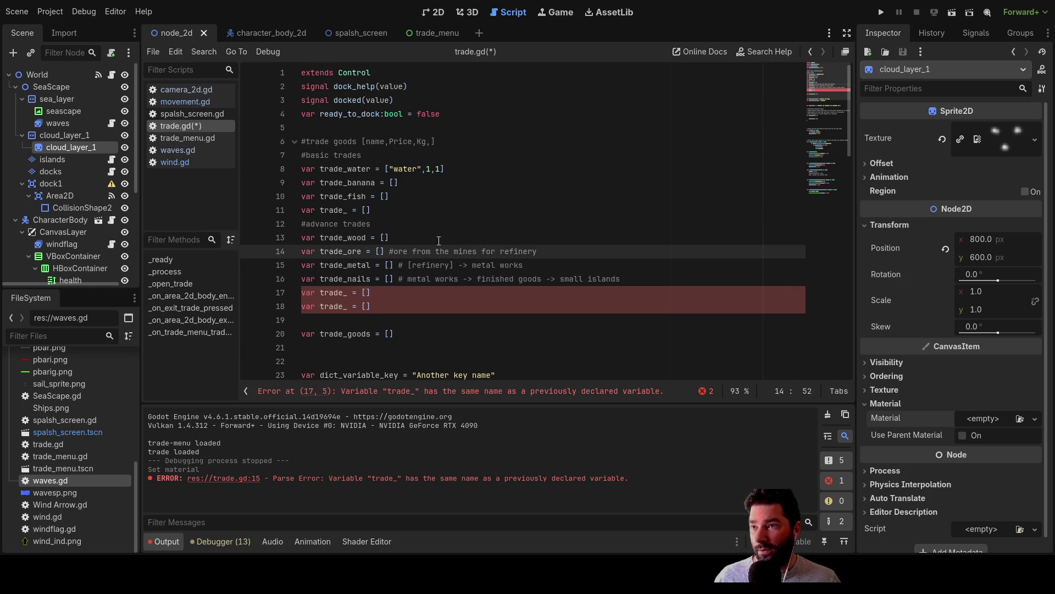
key(Down)
key(Down)
key(Down)
key(Up)
key(Up)
key(Up)
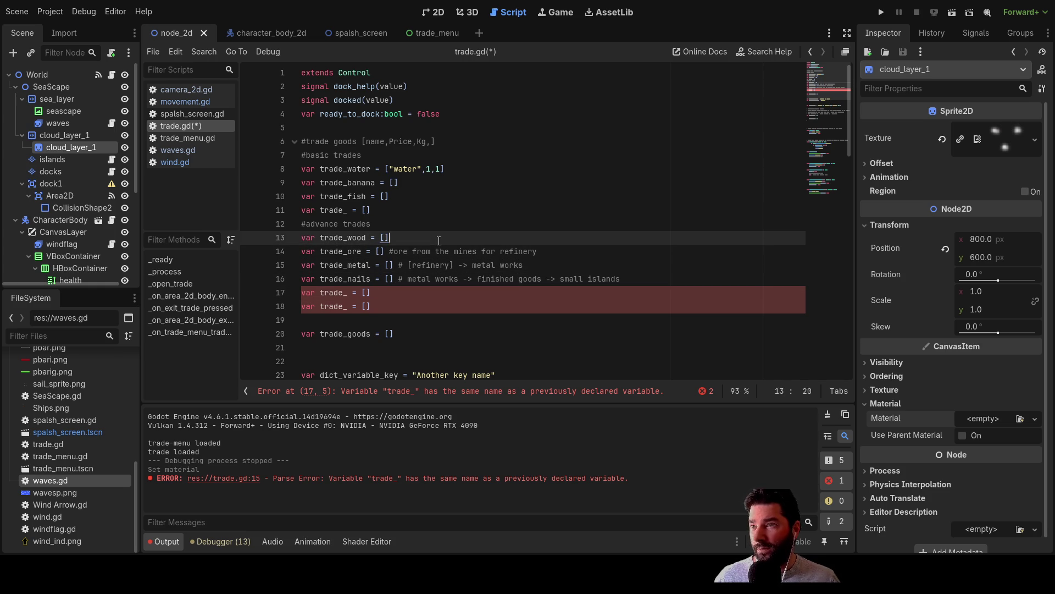
key(shift+Left)
key(shift+Left)
key(shift+Left)
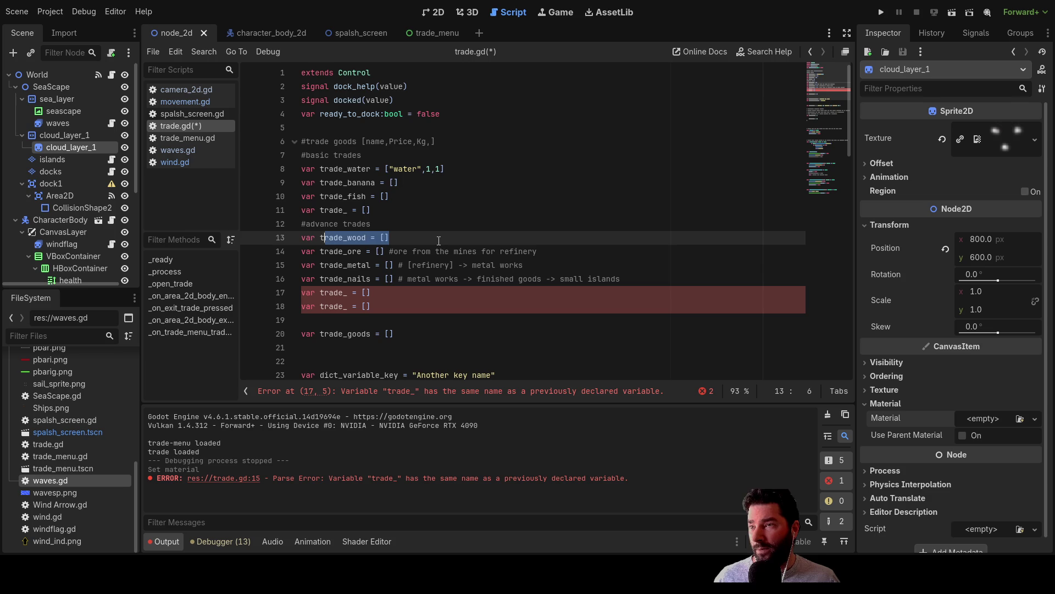
key(shift+Left)
key(shift+Left)
key(shift+Left)
key(ctrl+x)
key(Down)
key(Down)
key(Down)
key(Down)
key(Up)
key(Return)
key(Up)
key(ctrl+v)
key(Down)
key(Left)
key(Left)
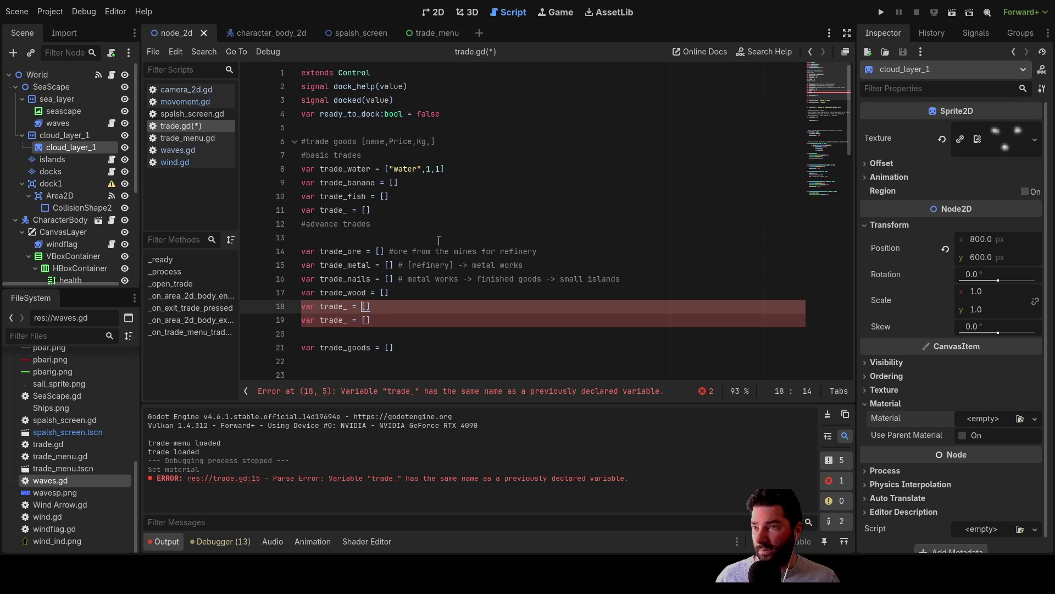
key(Up)
key(Right)
key(Right)
Add the comment '# forest island' after trade_wood.
key(End)
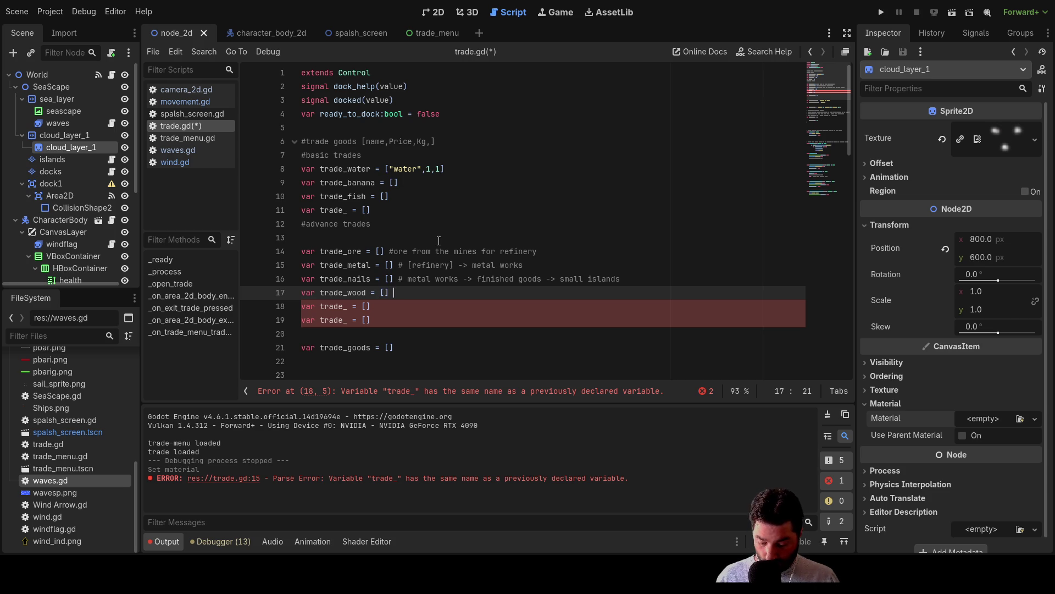
text(forest)
key(BackSpace)
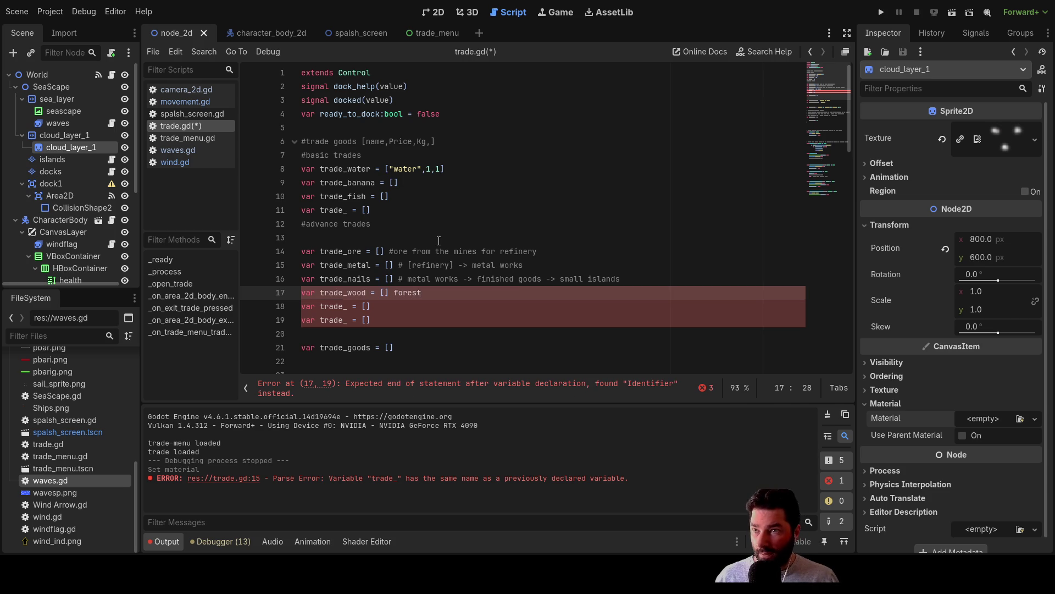
text(#)
key(Right)
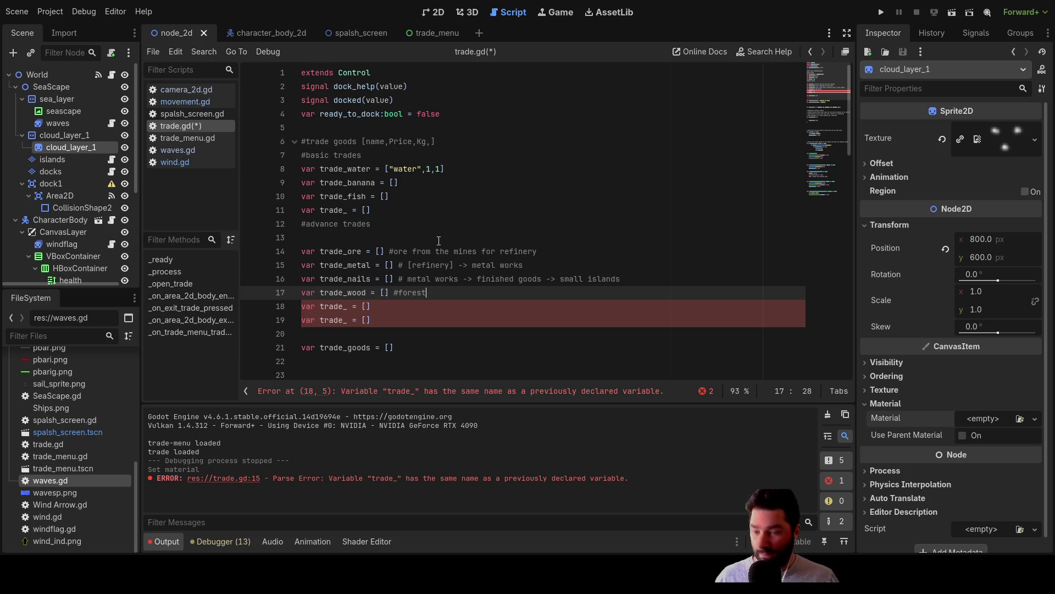
text(island)
key(Up)
key(Down)
key(Left)
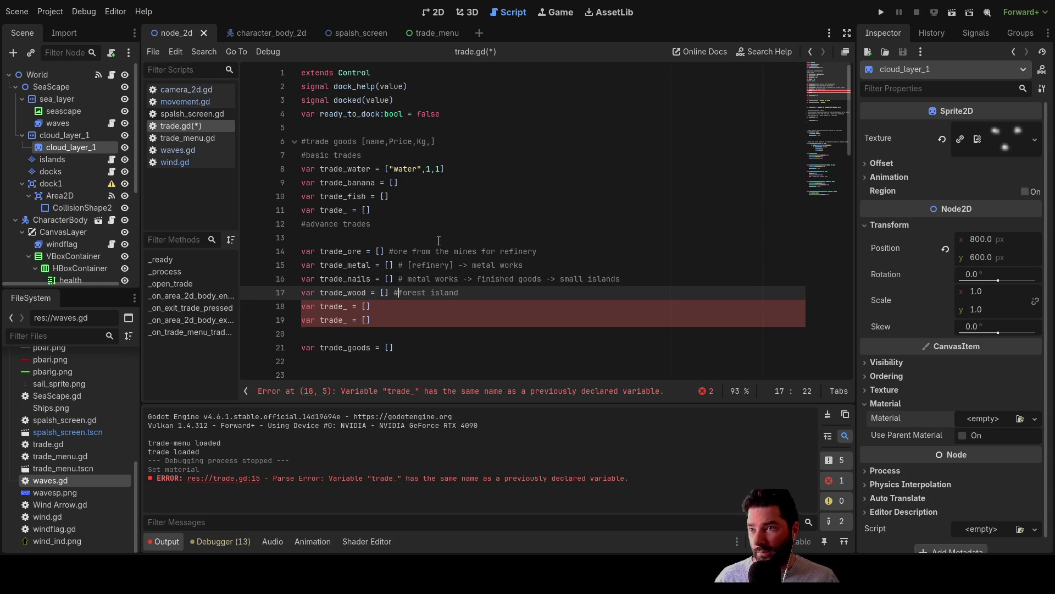
key(Left)
Comment the next trade_ line '# sawmill' and add '#' to the last trade_ line.
key(Down)
text(# sawmill)
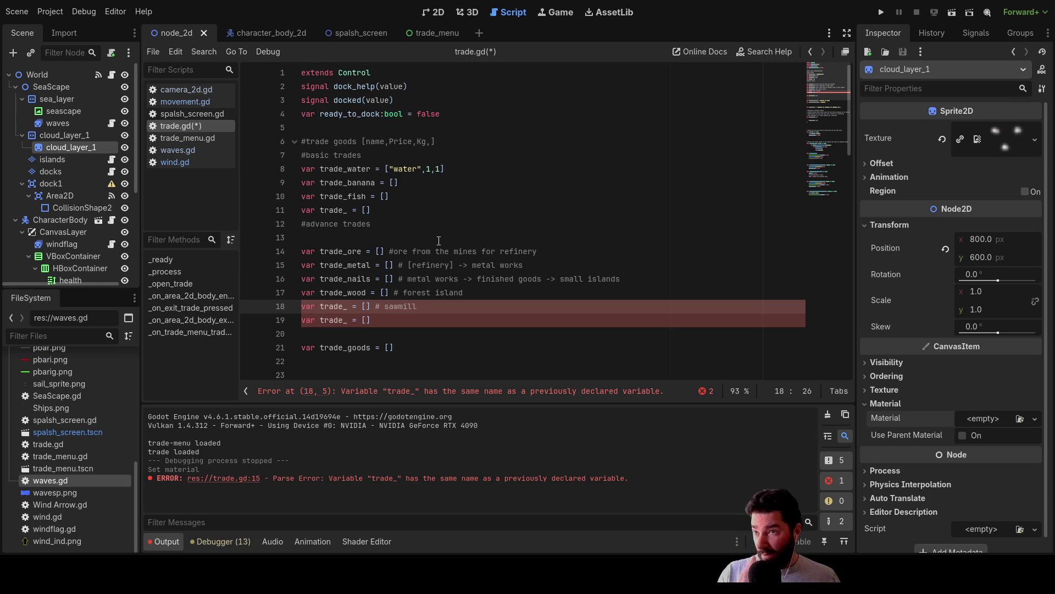
key(Down)
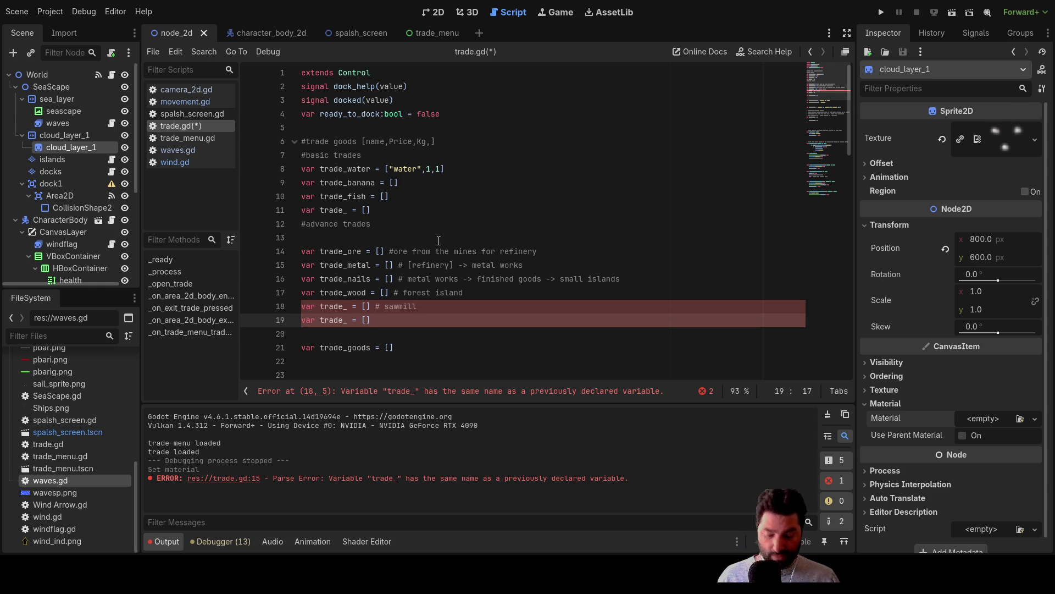
text(#)
key(Up)
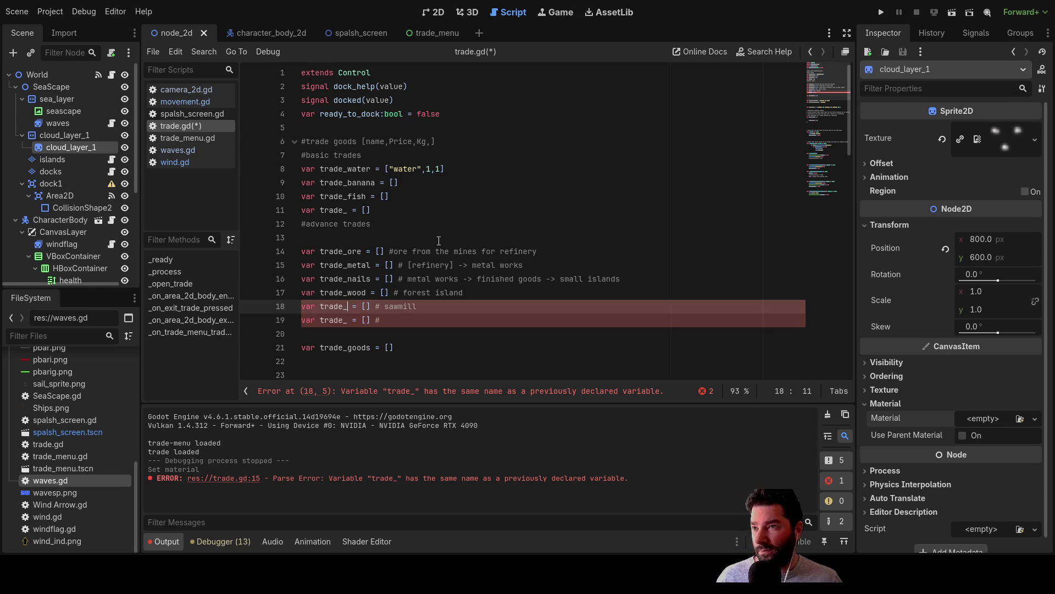
key(Up)
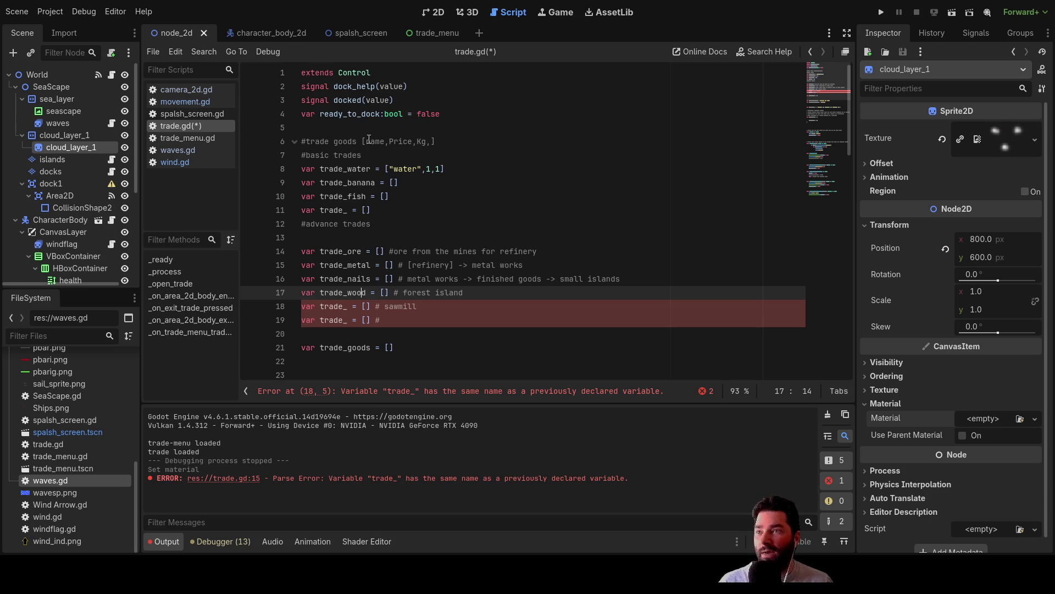
mouse_move(362, 142)
mouse_down()
mouse_move(442, 142)
mouse_move(358, 142)
mouse_move(433, 143)
mouse_up()
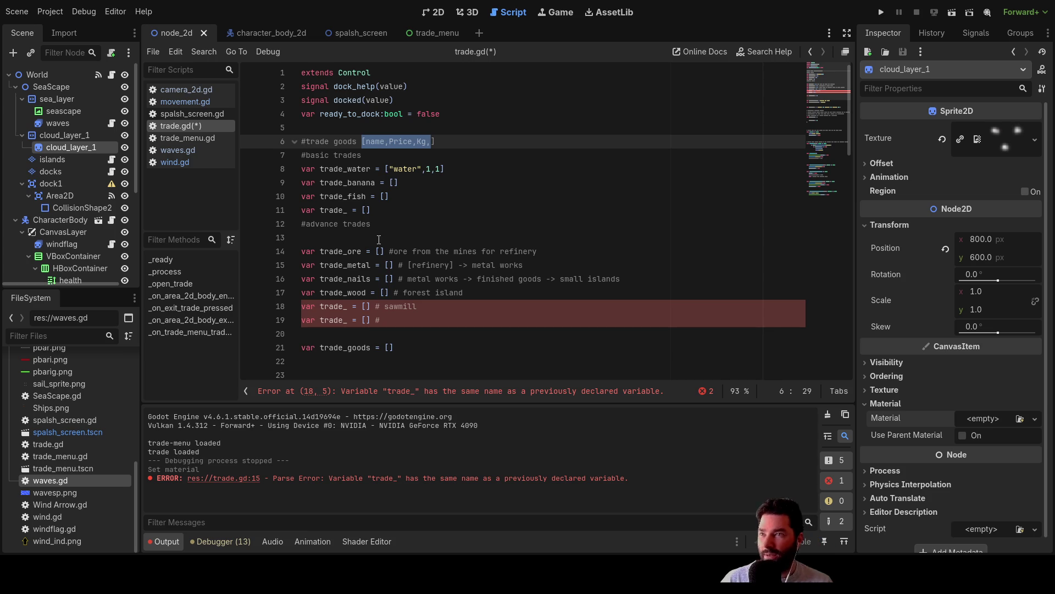
click(362, 155)
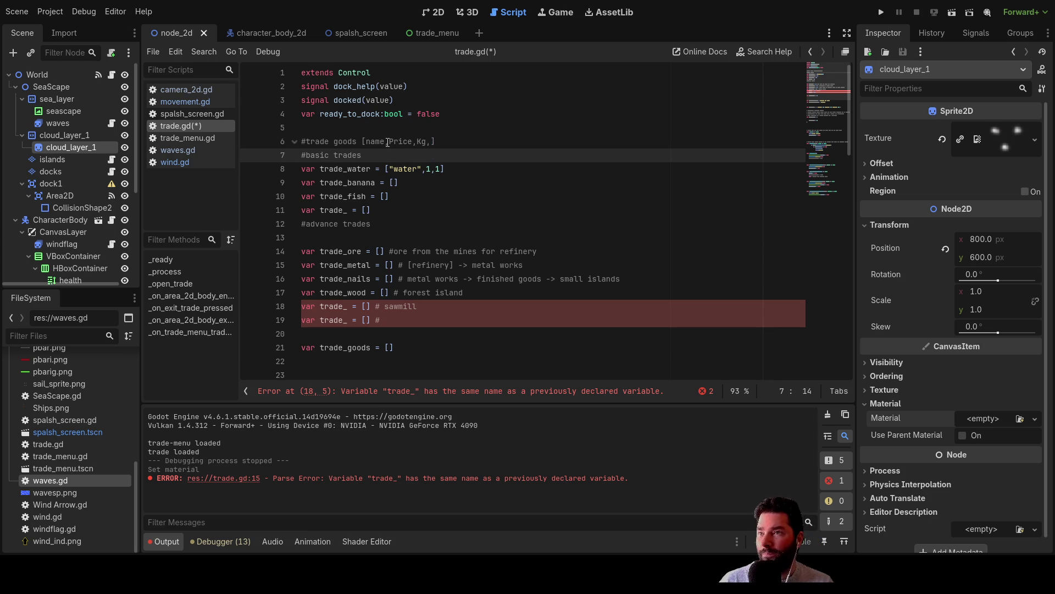
click(421, 141)
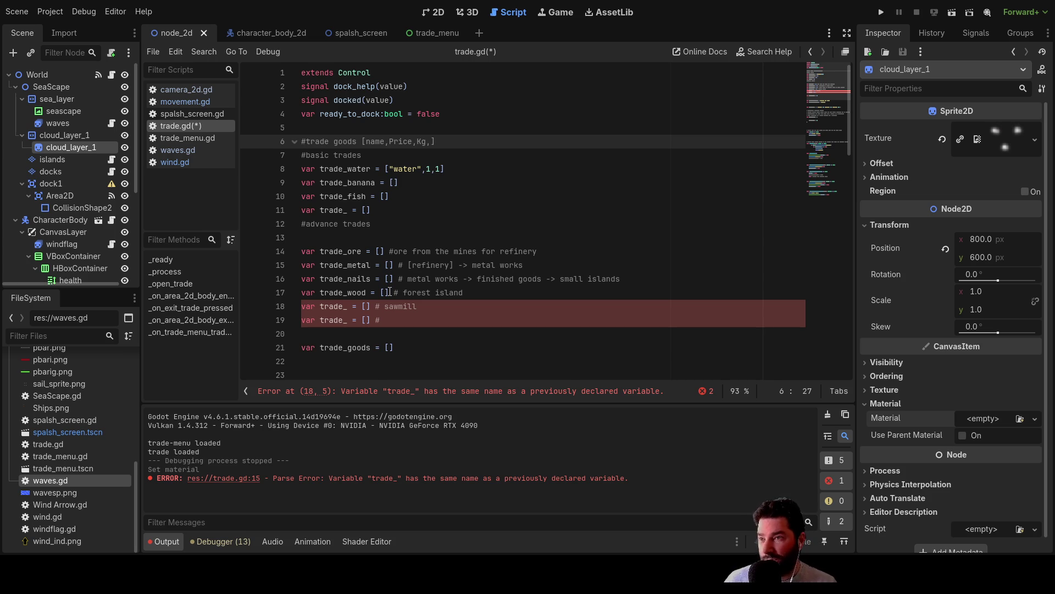
Rename trade_wood to trade_logs and the sawmill line's variable to trade_planks.
double_click(356, 293)
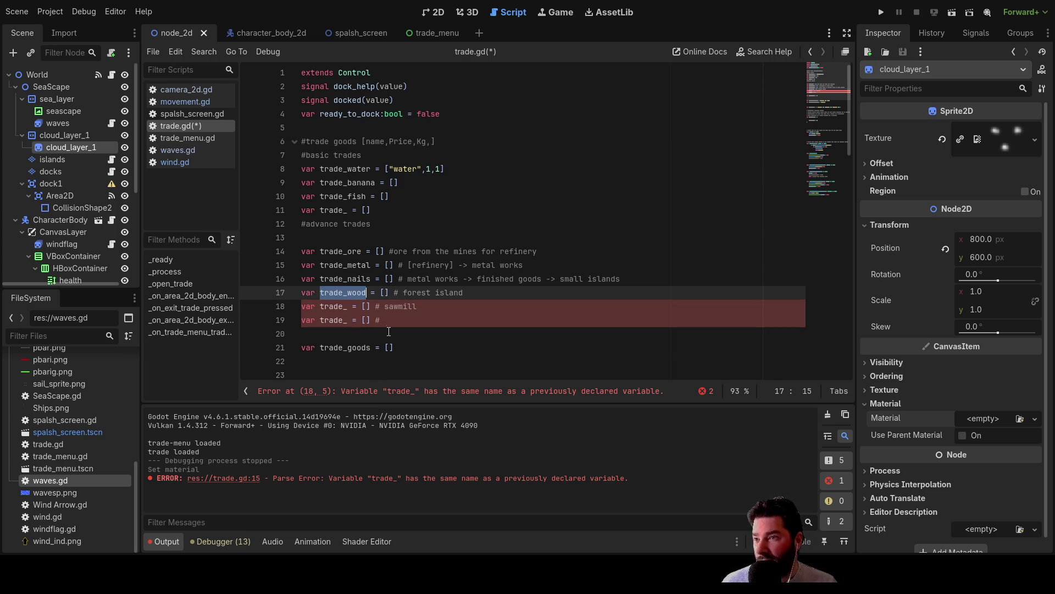
click(364, 293)
key(BackSpace)
key(BackSpace)
key(BackSpace)
text(logs)
key(Down)
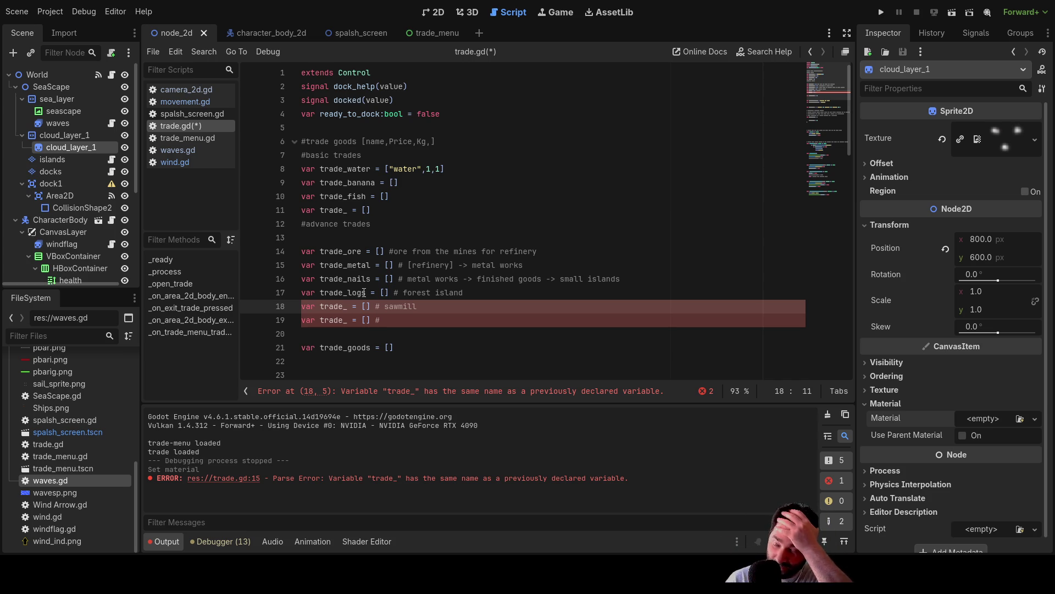
text(planks)
key(Down)
key(Left)
key(Left)
key(Left)
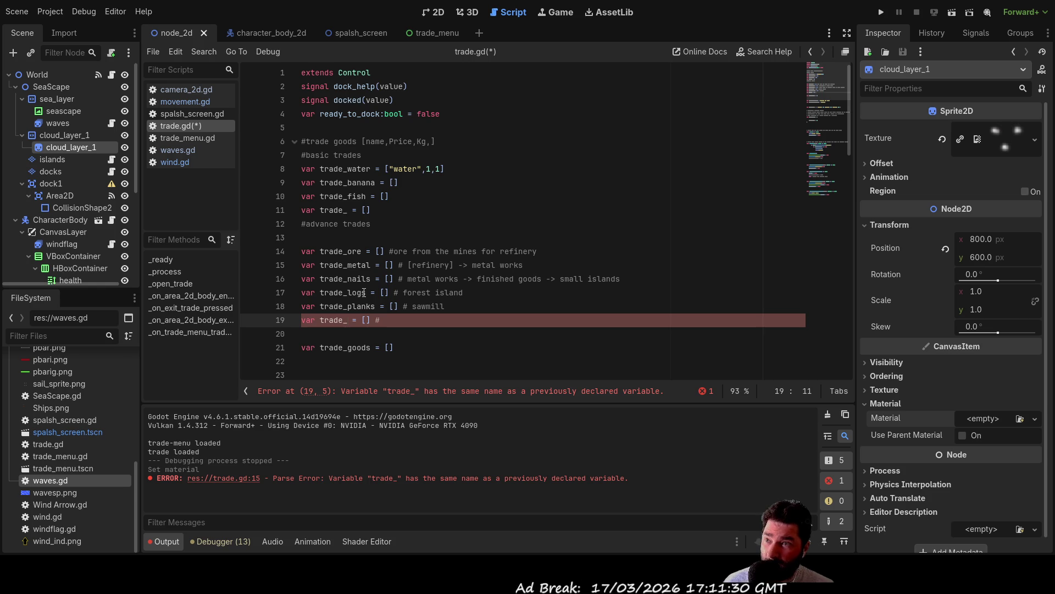
Rename trade_nails on line 16 to trade_goods, then check lines 19 and 21.
key(Up)
key(Up)
key(Up)
key(ctrl+shift+Right)
text(finshed)
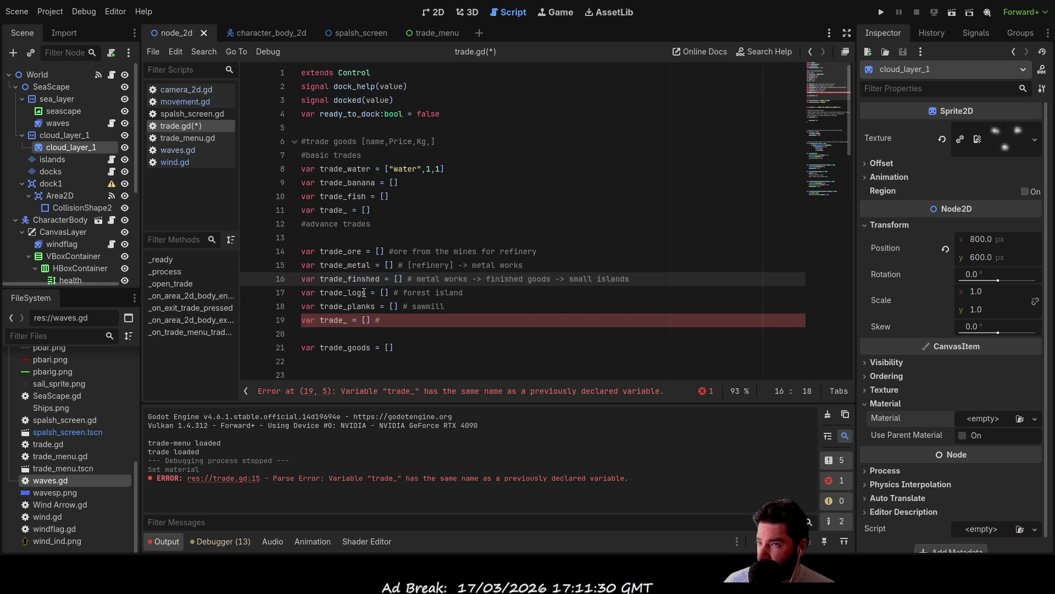
key(BackSpace)
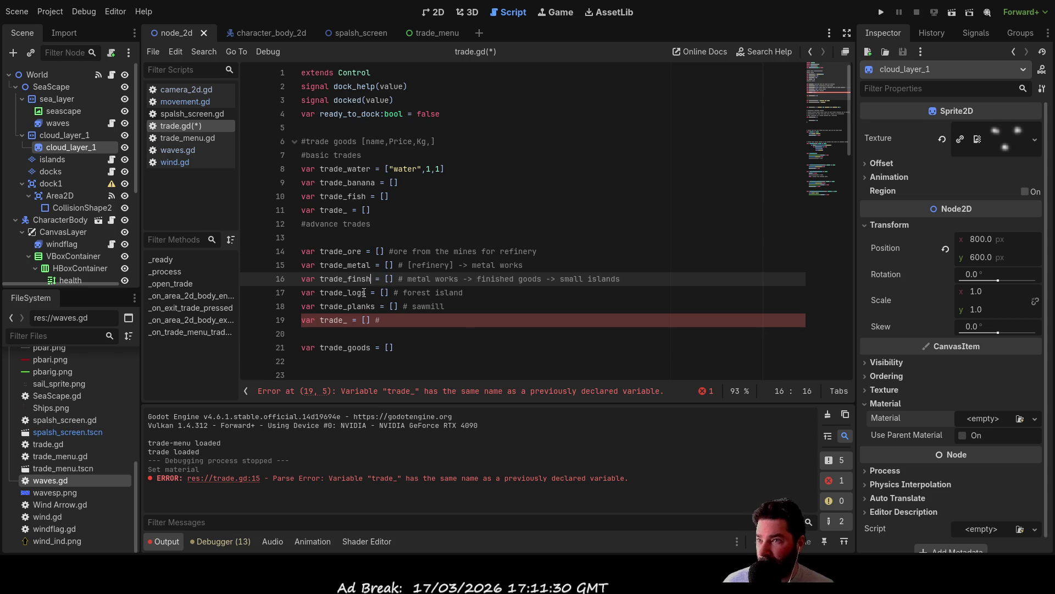
key(BackSpace)
key(BackSpace)
key(BackSpace)
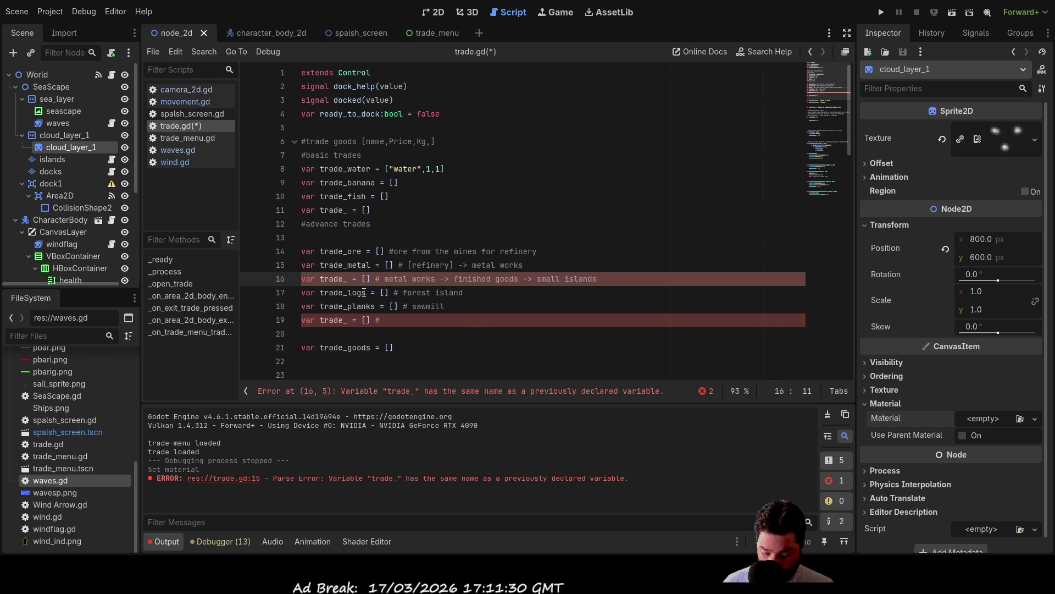
text(goods)
key(Up)
key(Up)
key(Down)
key(Down)
key(Down)
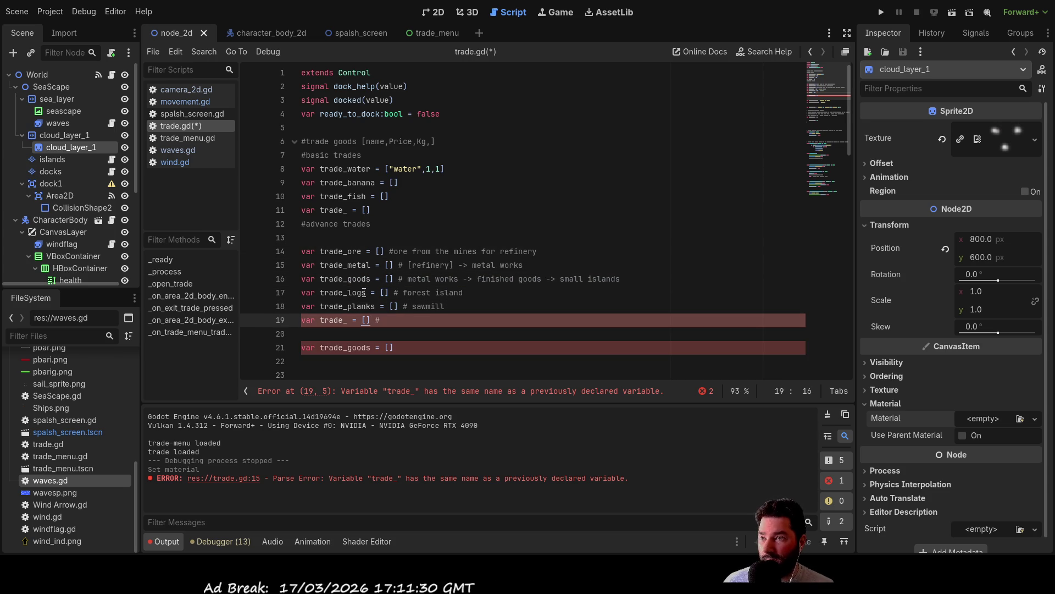
key(Up)
key(Up)
key(Up)
key(Down)
key(Down)
key(Down)
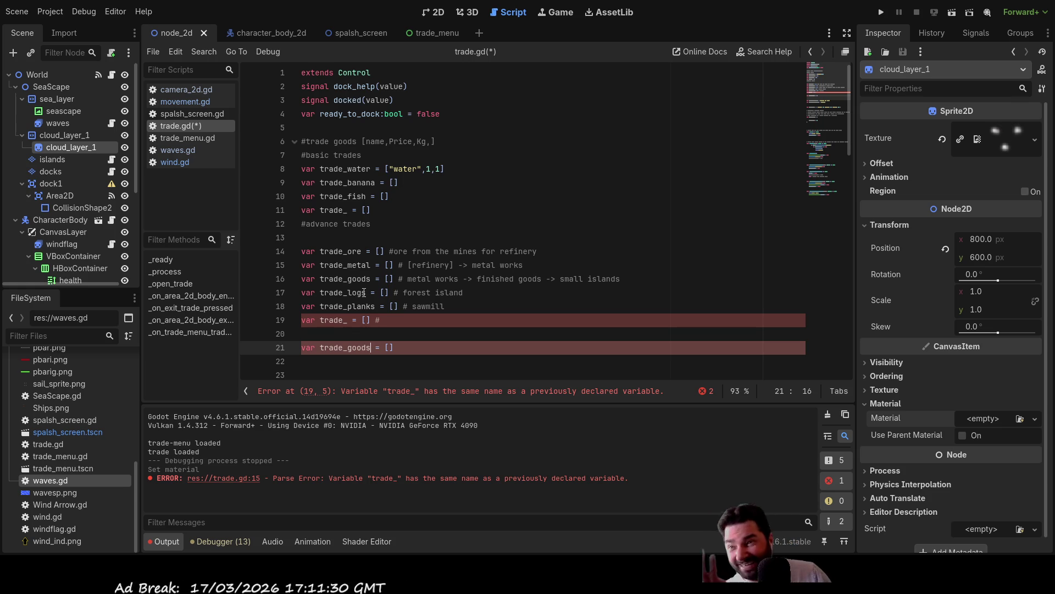
key(Up)
key(Up)
key(Up)
key(Left)
key(Left)
key(Left)
key(Left)
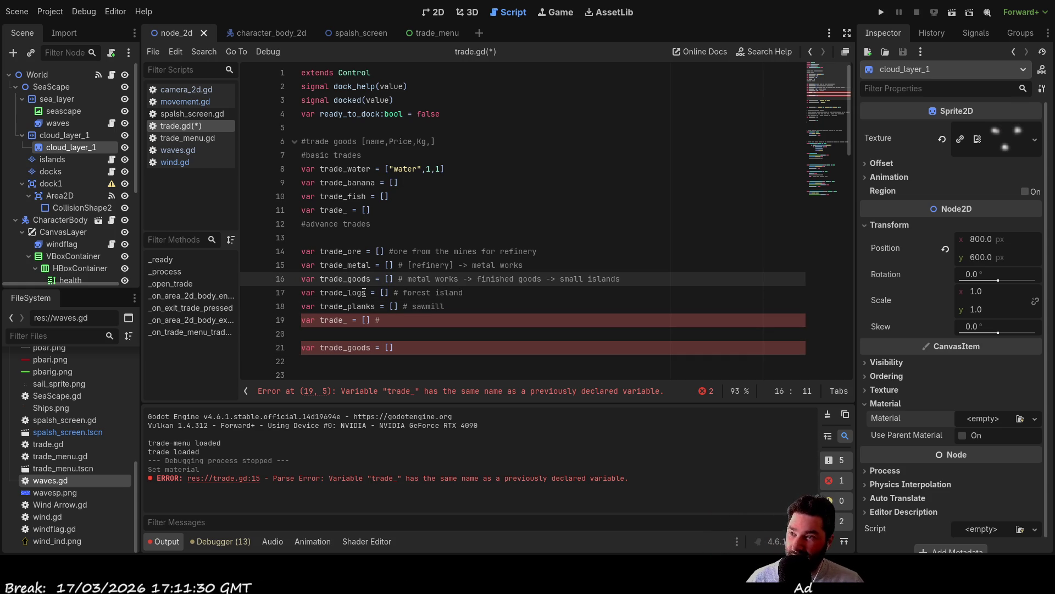
Change line 16's variable from trade_goods to trade_manufactued, then place the caret on line 19.
key(Delete)
key(Delete)
key(Delete)
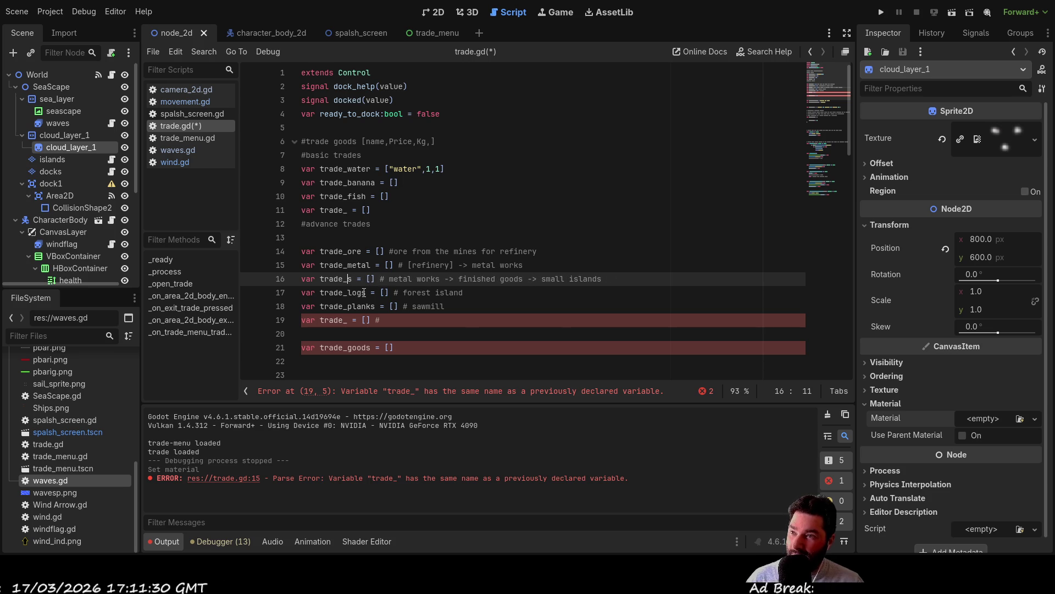
text(manua)
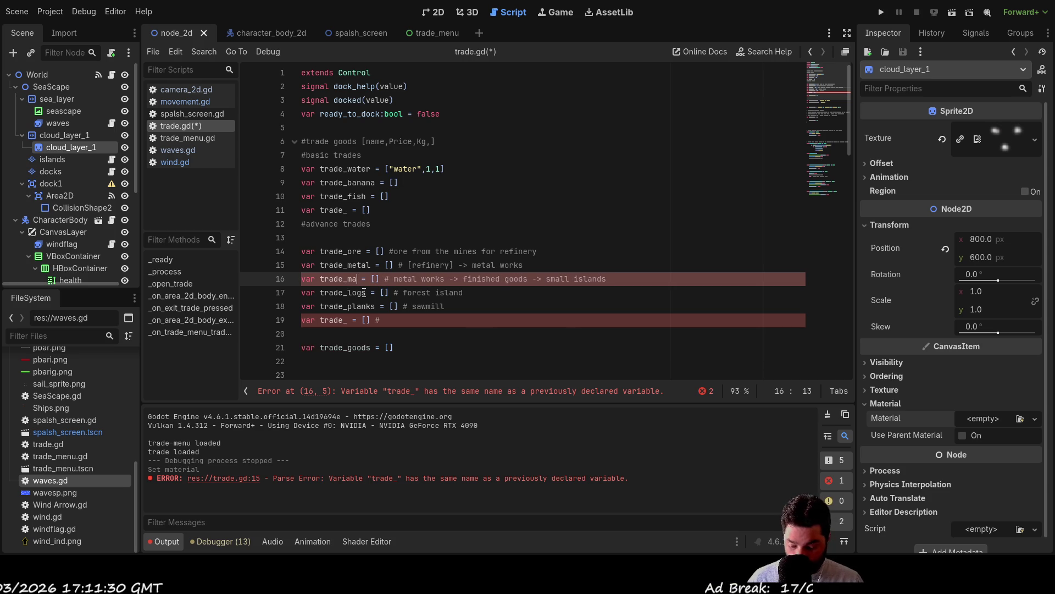
key(BackSpace)
text(factued)
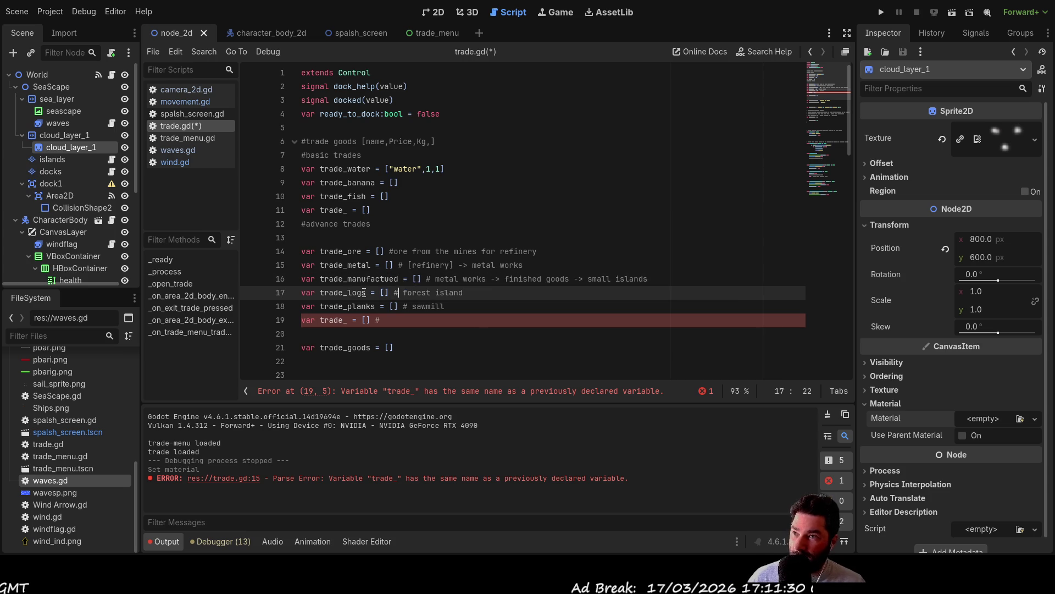
key(Down)
key(Up)
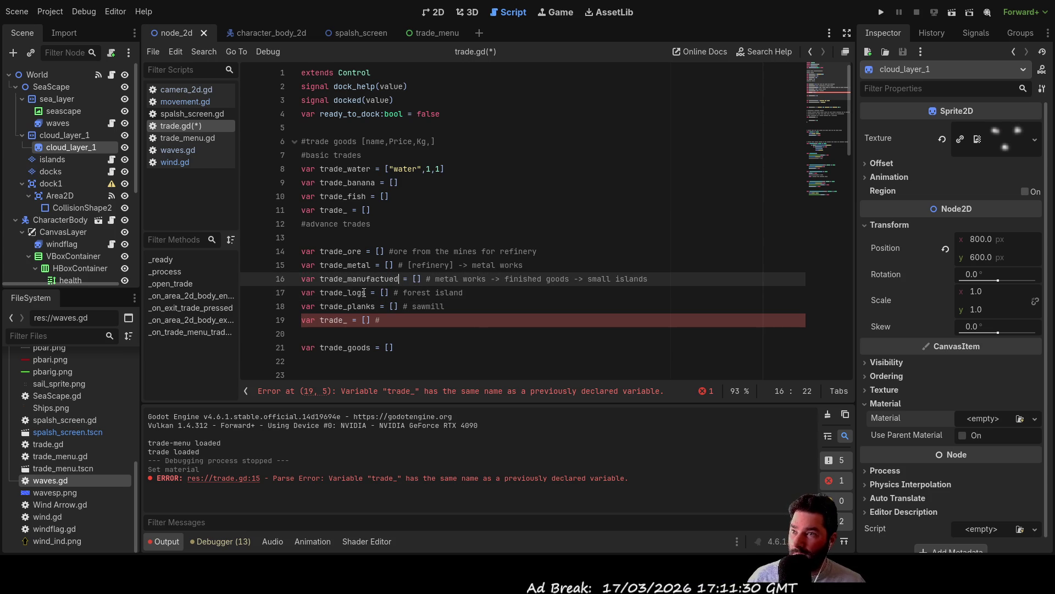
key(Right)
key(Right)
key(Right)
key(shift+Right)
key(shift+Right)
key(shift+Right)
key(shift+Right)
key(shift+Right)
key(shift+Right)
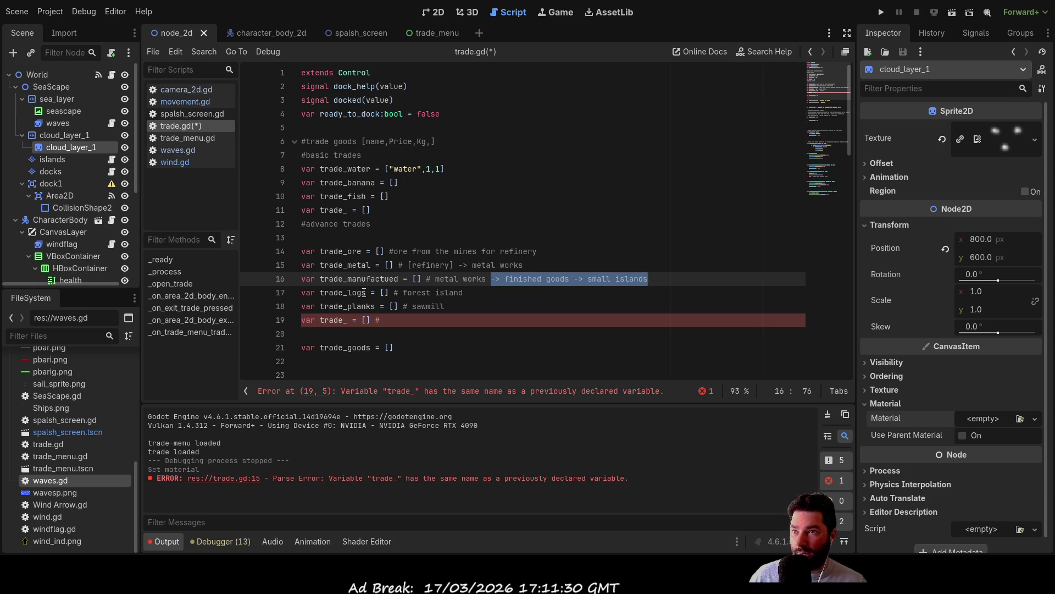
key(Down)
key(Down)
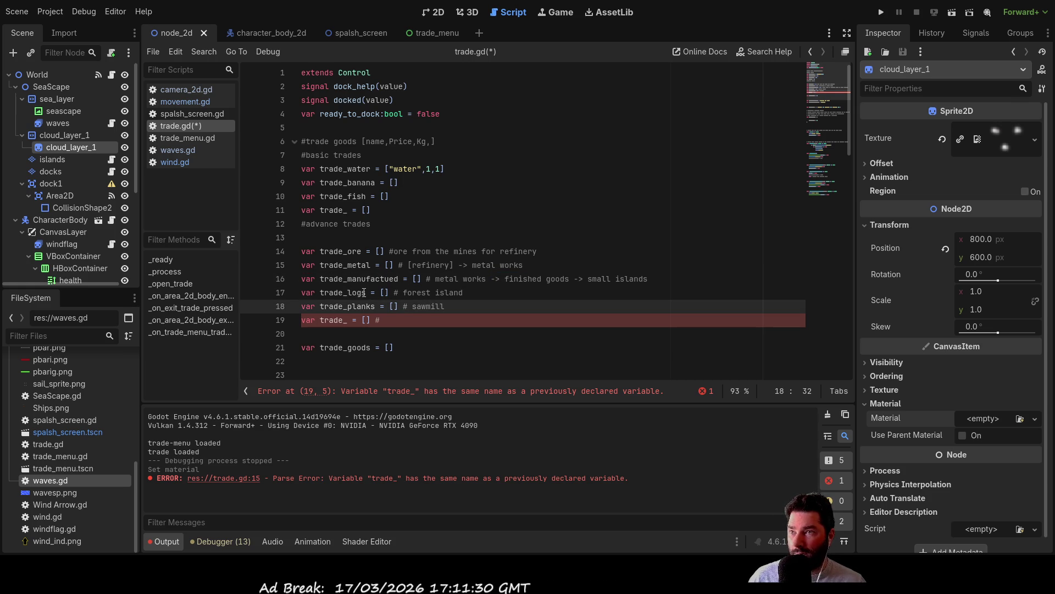
key(Left)
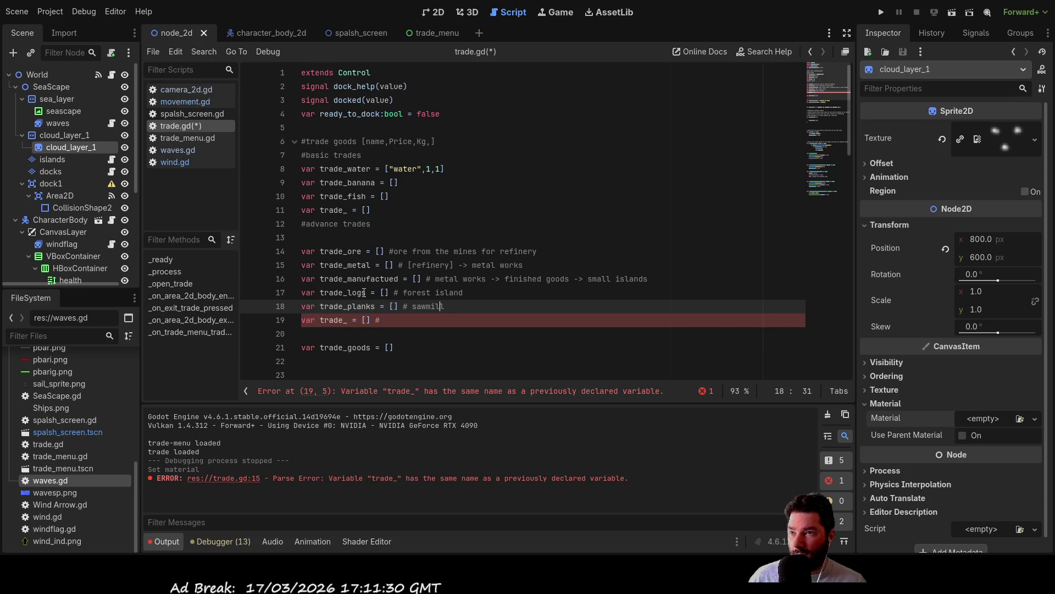
click(352, 320)
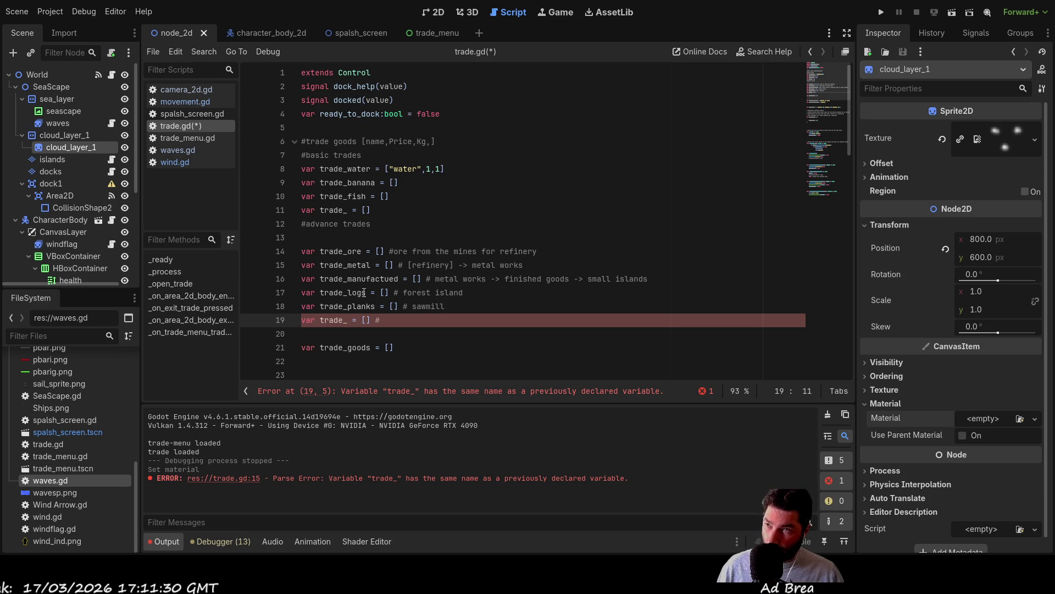
Select and delete 'banana' from the trade_banana name on line 9.
key(Up)
key(Up)
key(Down)
key(Down)
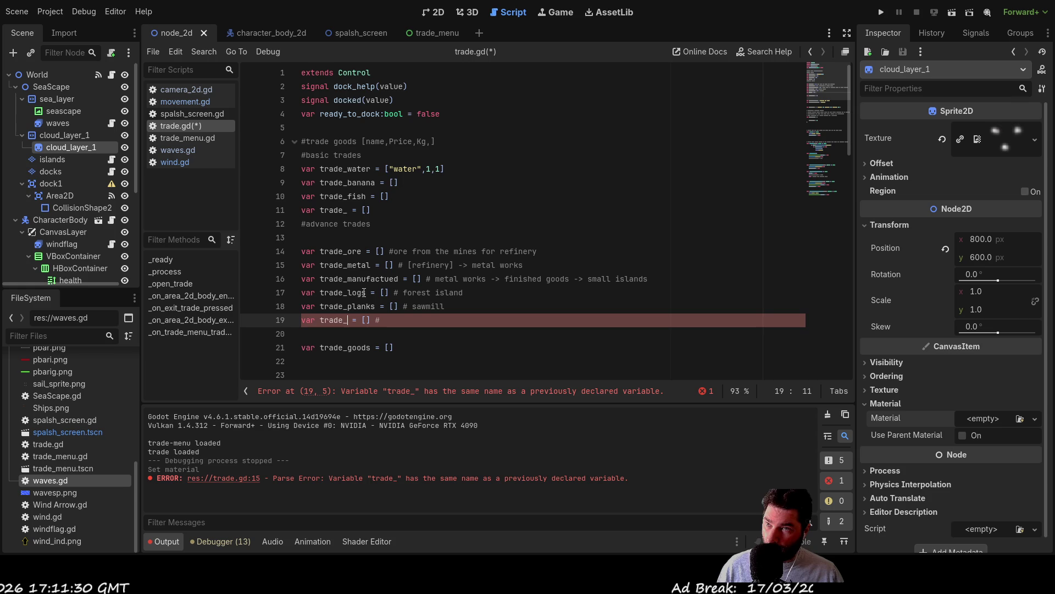
key(Up)
key(Up)
key(Up)
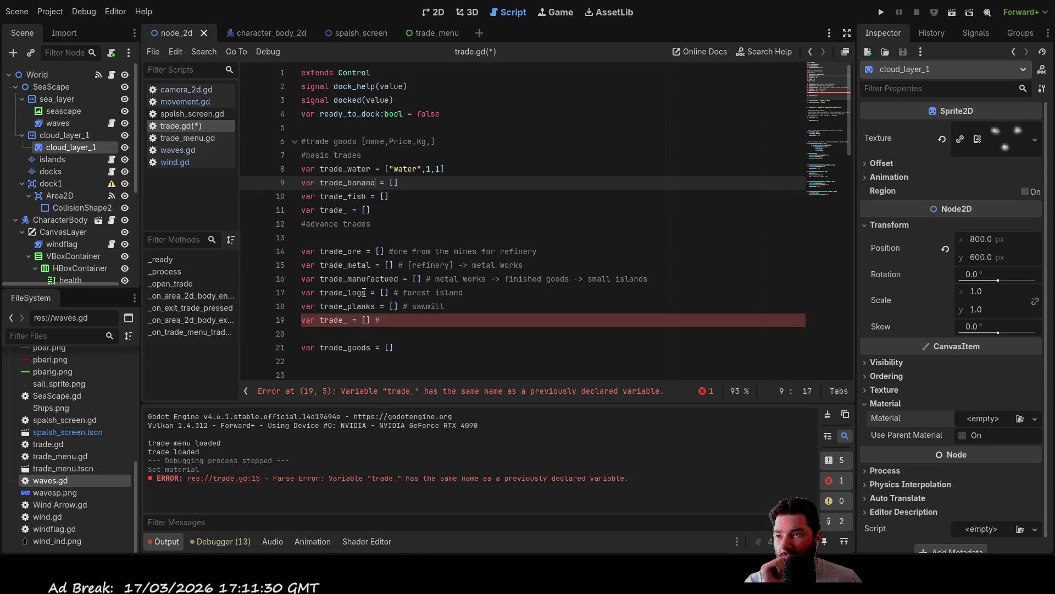
key(Down)
key(Down)
key(Up)
key(Up)
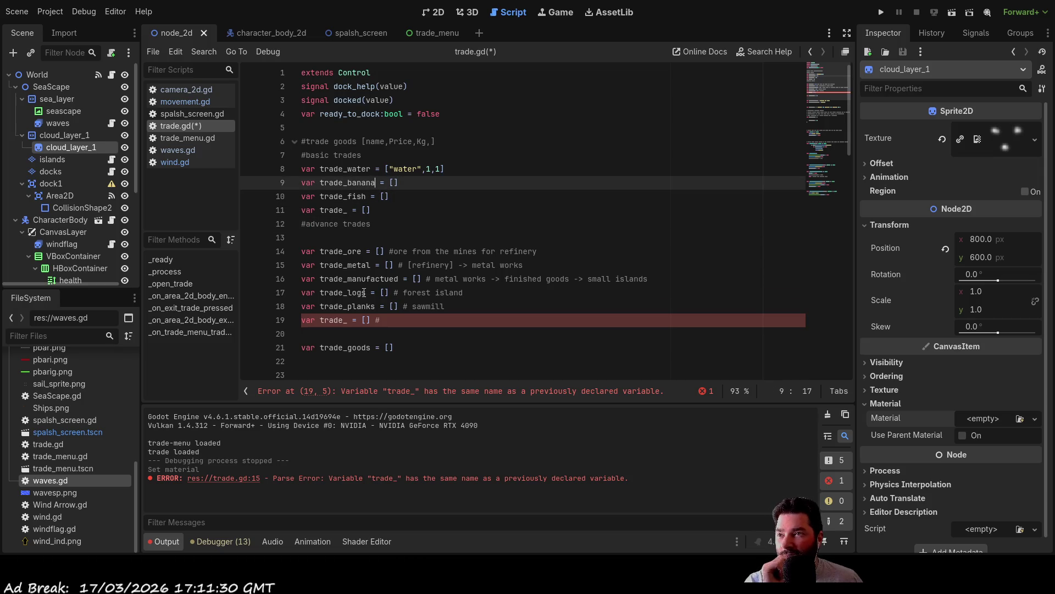
key(Down)
key(Down)
key(Up)
key(Up)
key(Down)
key(Down)
key(Down)
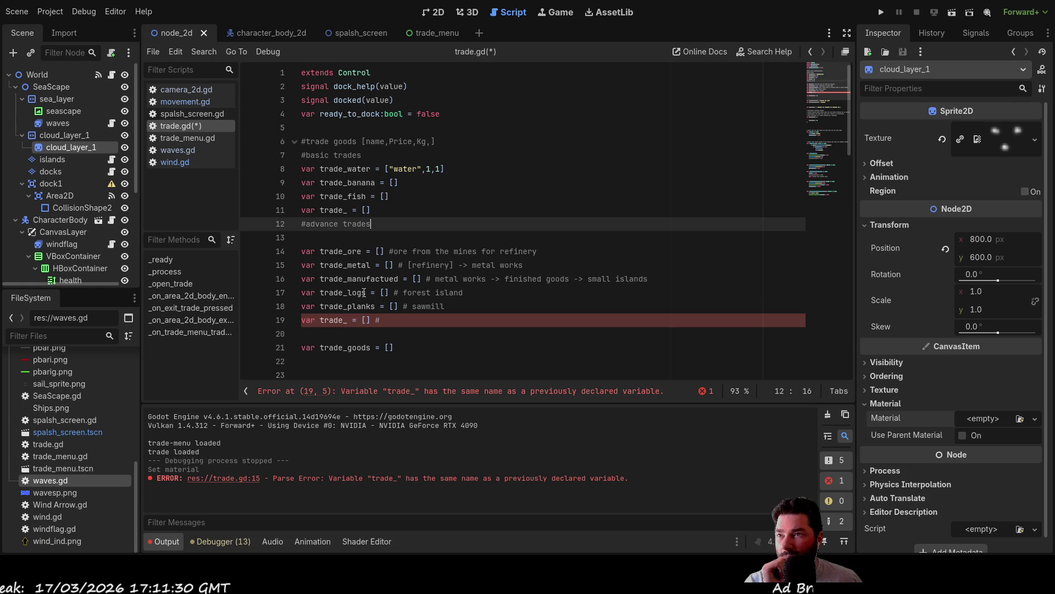
key(Up)
key(Up)
key(Up)
key(Down)
key(Down)
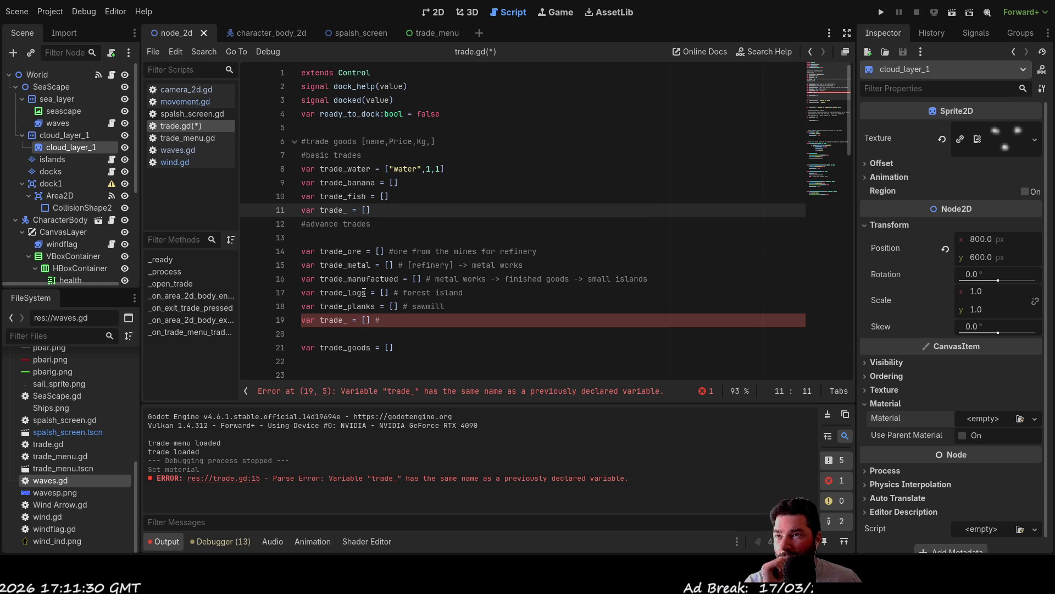
key(Up)
key(Up)
key(Up)
key(Down)
key(Down)
key(Up)
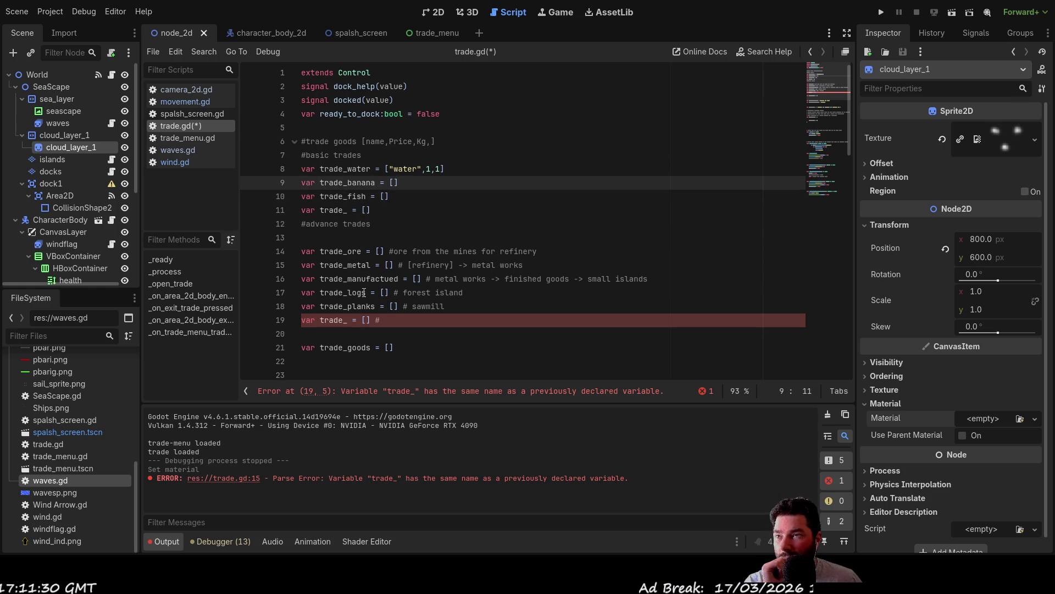
key(Down)
key(Up)
key(Up)
key(Down)
key(Down)
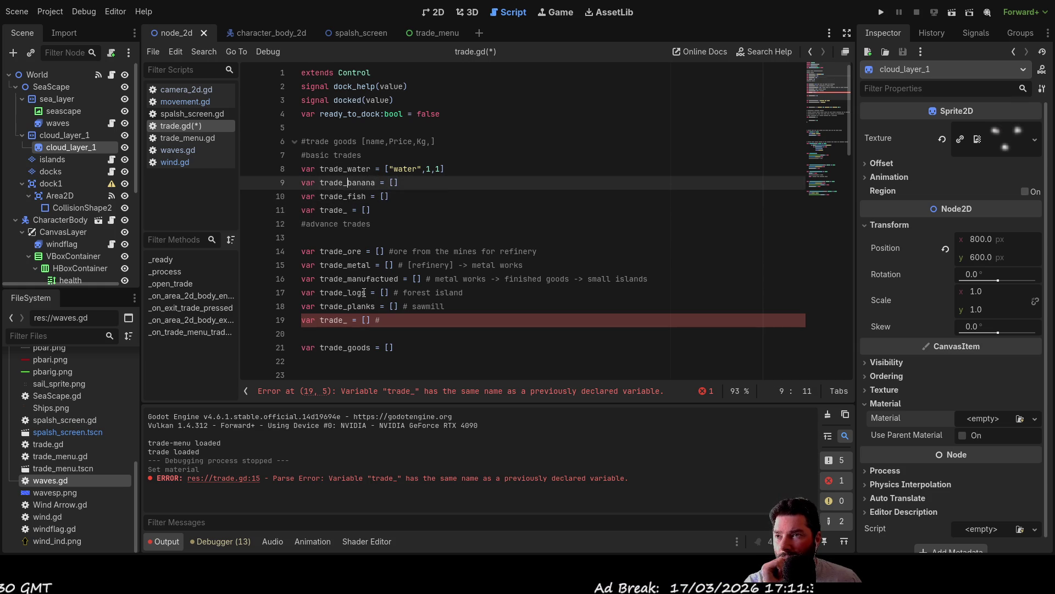
key(Down)
key(Down)
key(Down)
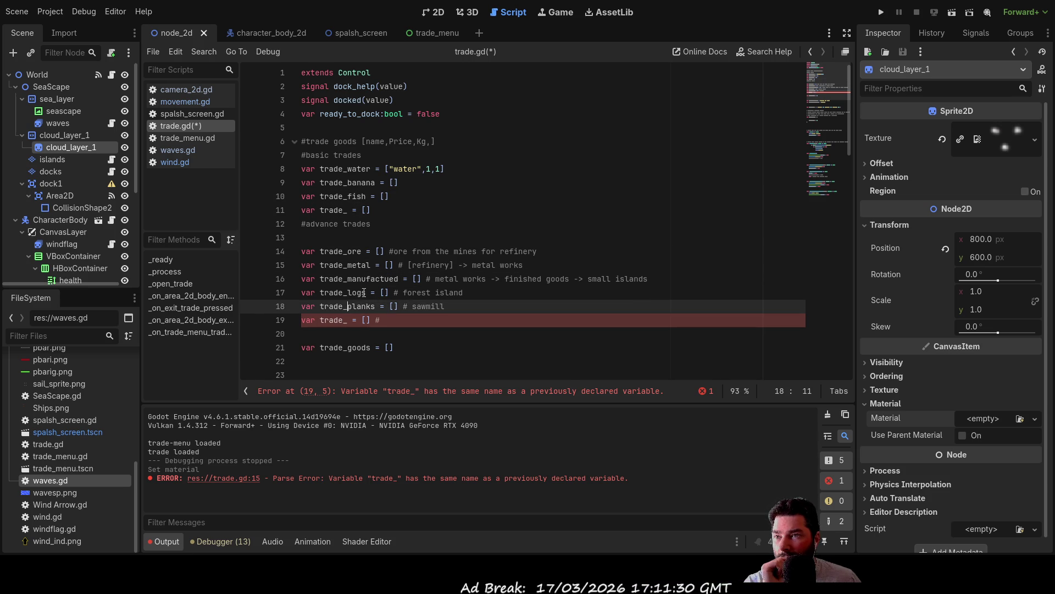
key(Up)
key(Up)
key(Up)
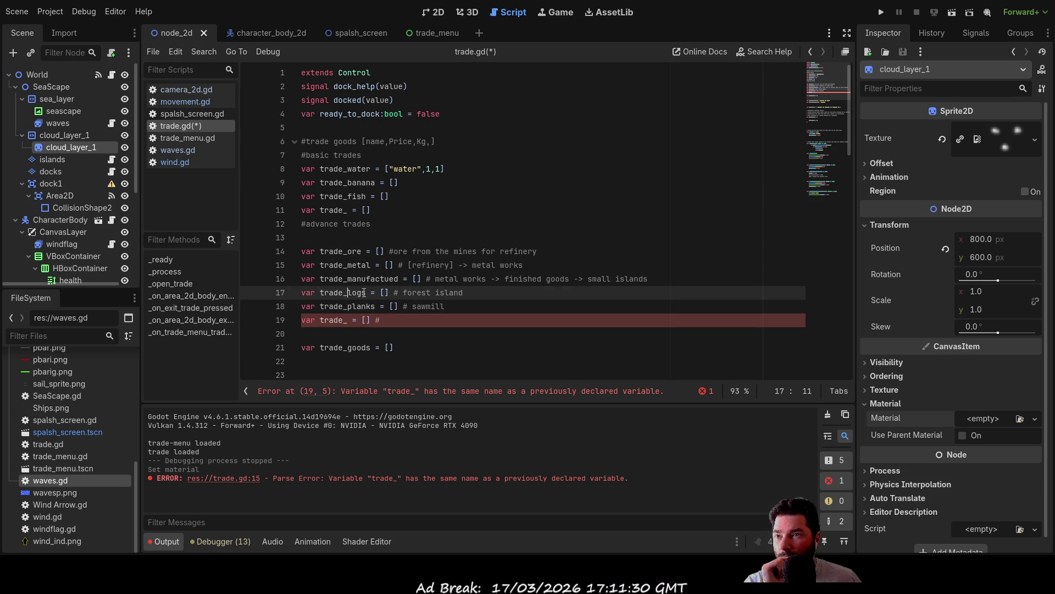
key(ctrl+Right)
key(shift+Left)
key(shift+Left)
key(shift+Left)
key(BackSpace)
key(BackSpace)
key(BackSpace)
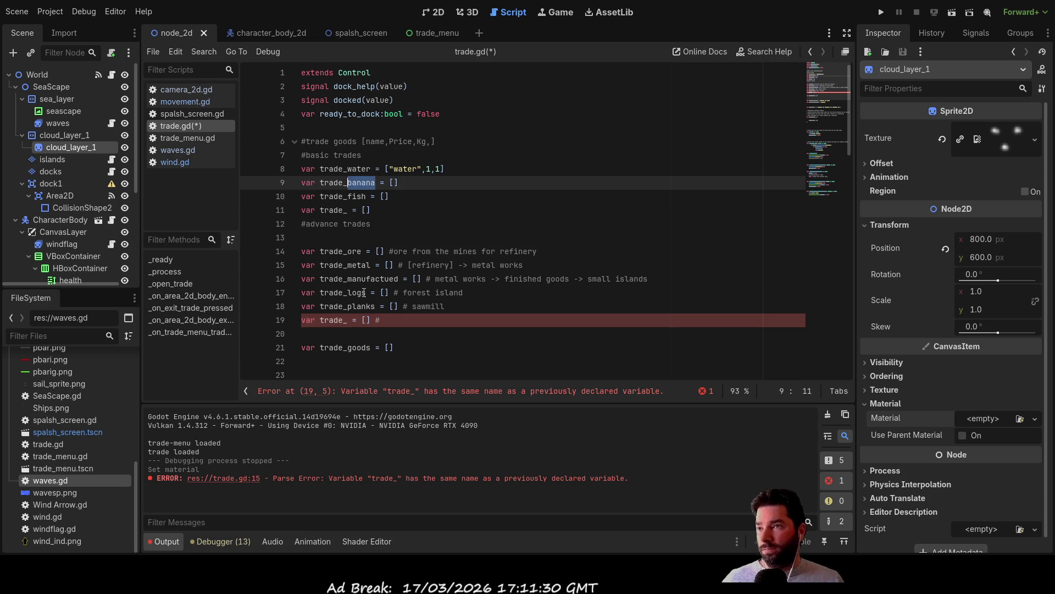
Finish renaming to trade_food and delete 'fish' from line 10's variable.
text(foo)
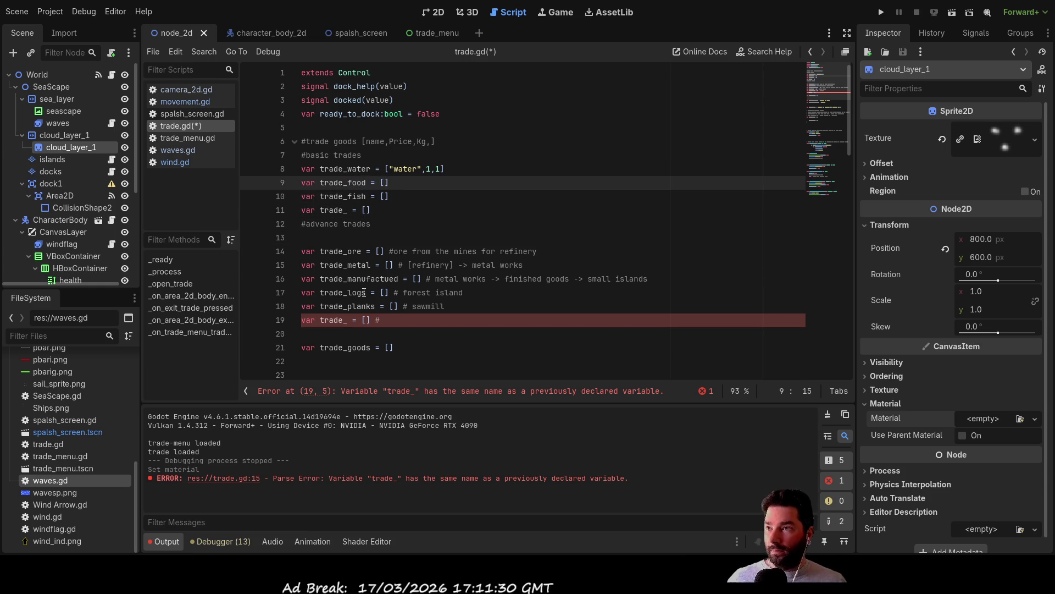
text(d)
key(Down)
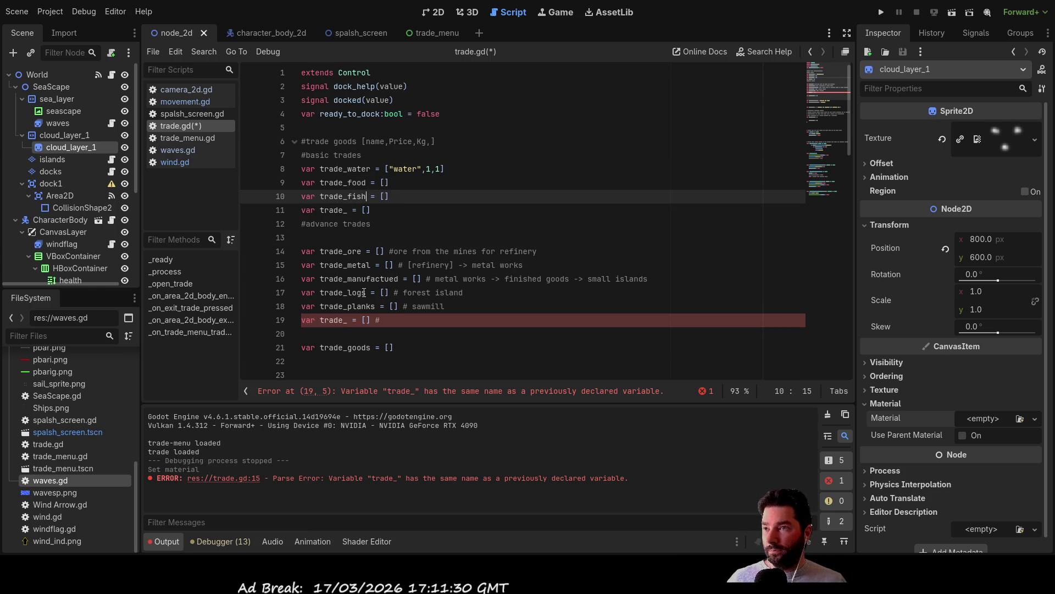
key(BackSpace)
key(BackSpace)
key(BackSpace)
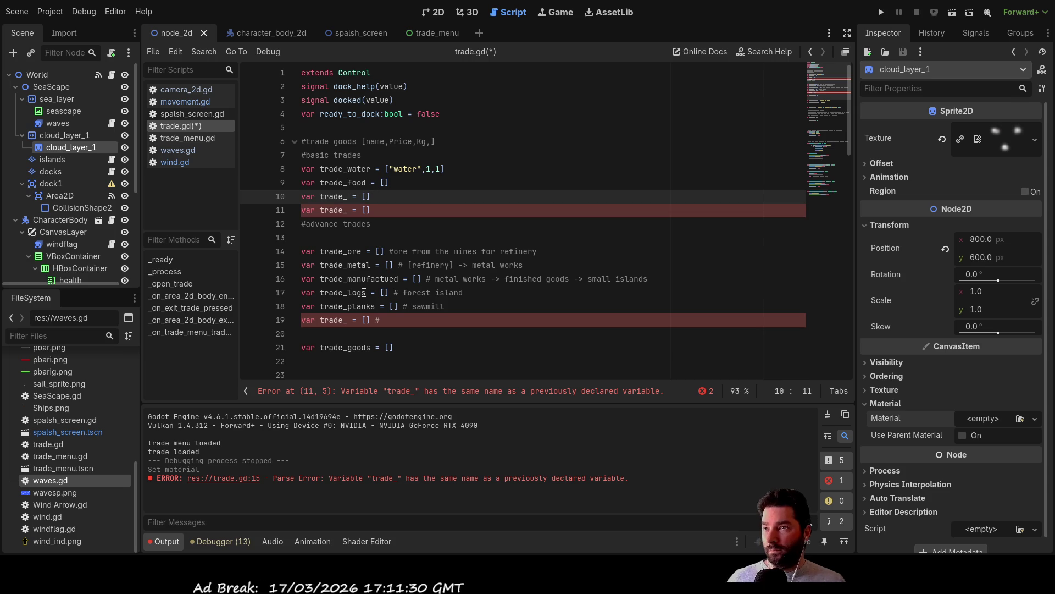
Name the line 19 variable after sawmill trade_furniture.
key(Down)
key(Down)
key(Down)
key(Up)
key(Up)
key(Up)
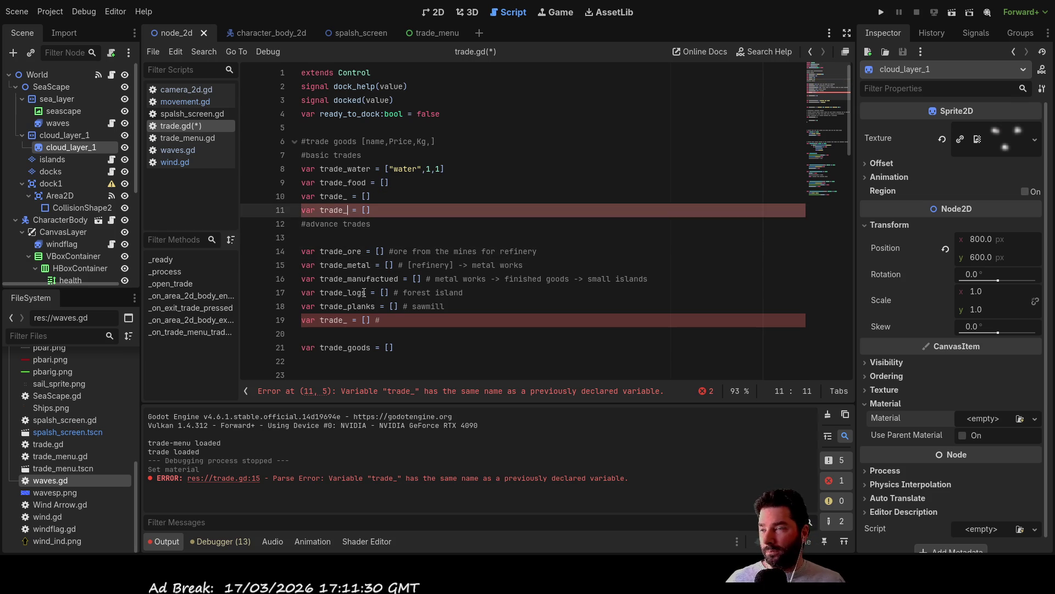
key(Down)
key(Down)
key(Down)
key(Down)
key(Down)
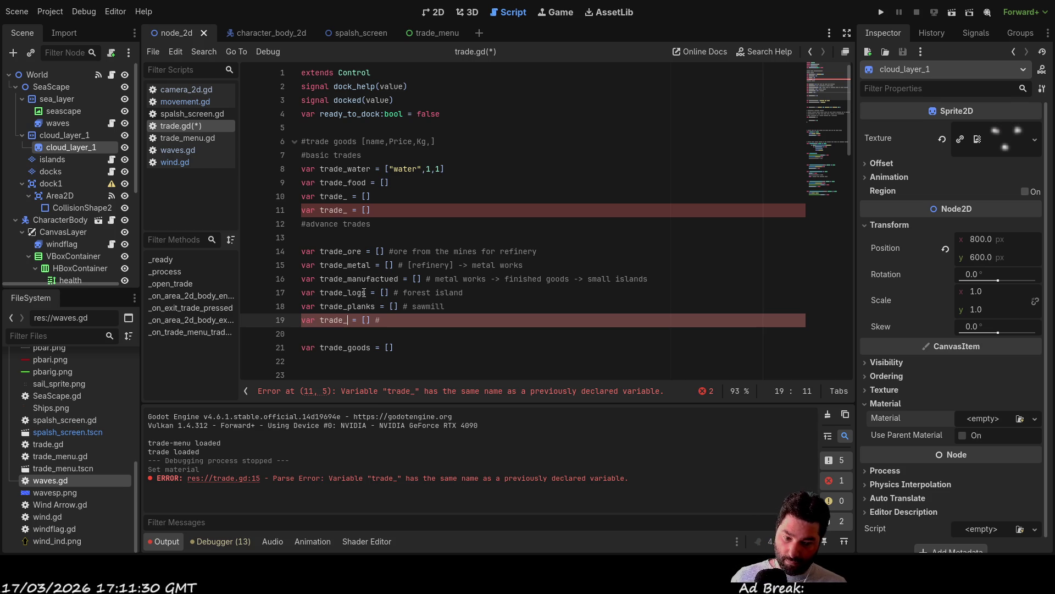
text(furnit)
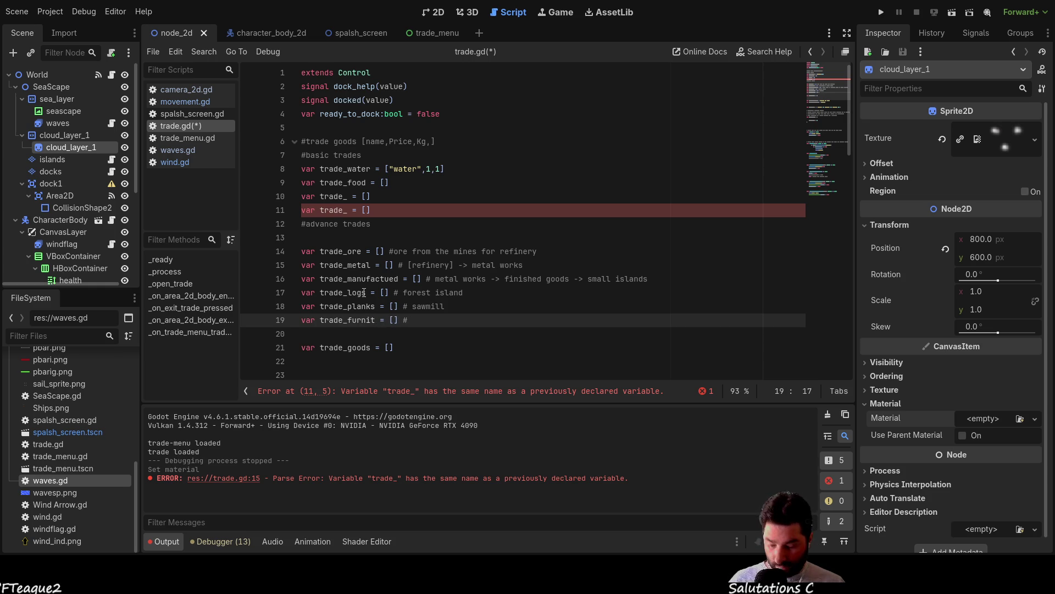
key(Up)
key(Up)
key(Down)
key(Down)
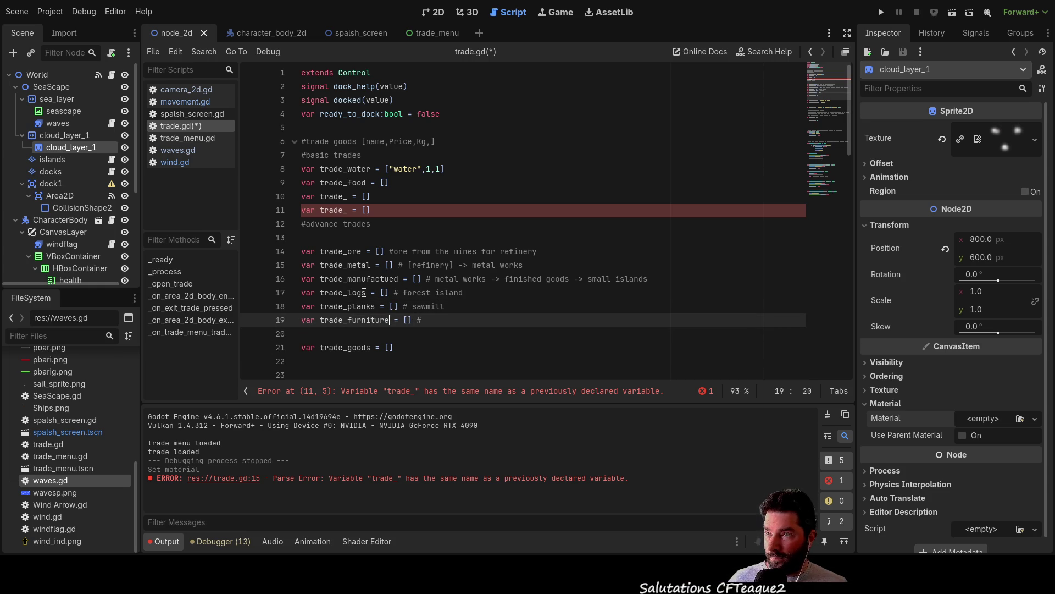
key(Up)
key(Up)
key(Up)
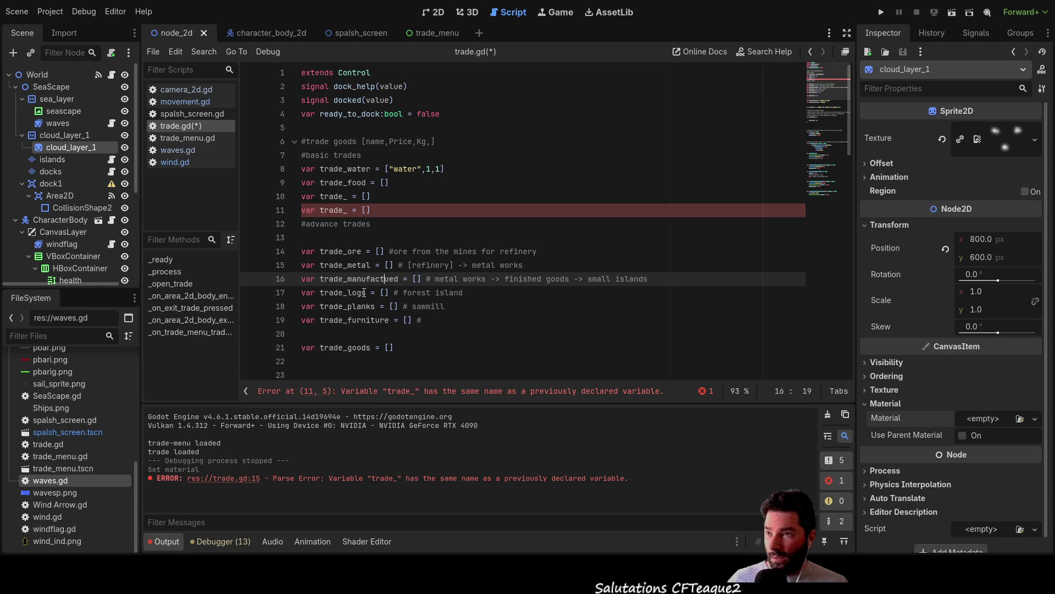
Extend the trade_logs comment with '-> sawmill'.
click(364, 293)
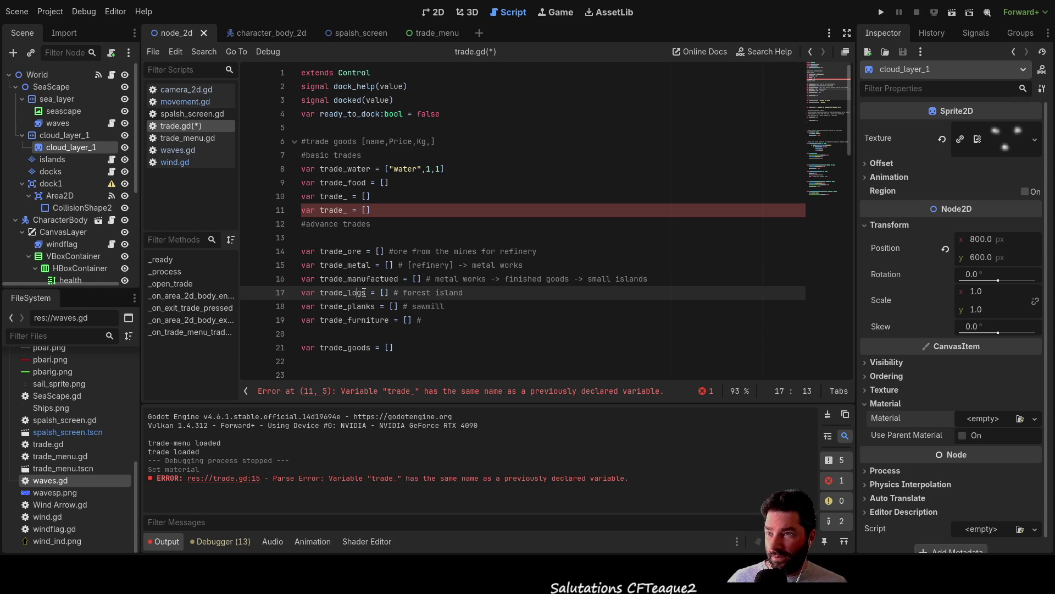
key(End)
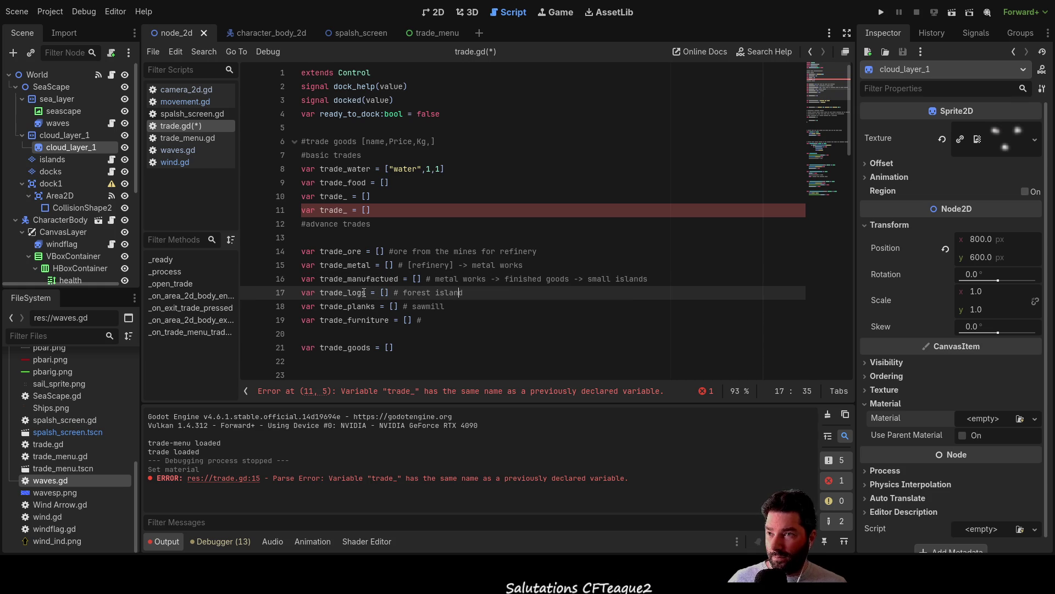
text( -> sawmill)
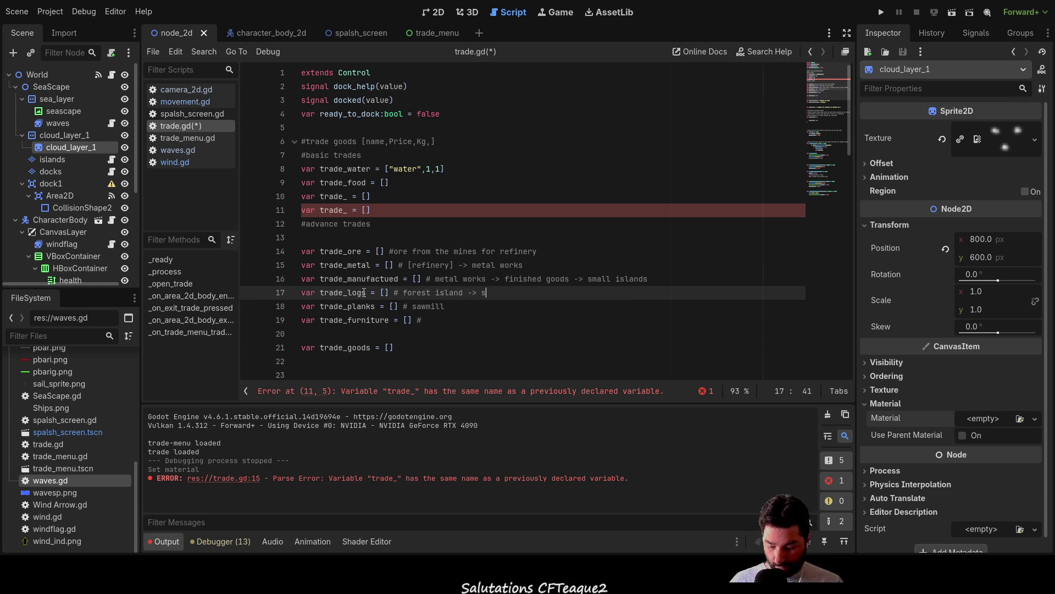
Extend the trade_planks comment with '-> carpentners -> finished goods -> small islands', copying from line 16.
key(Down)
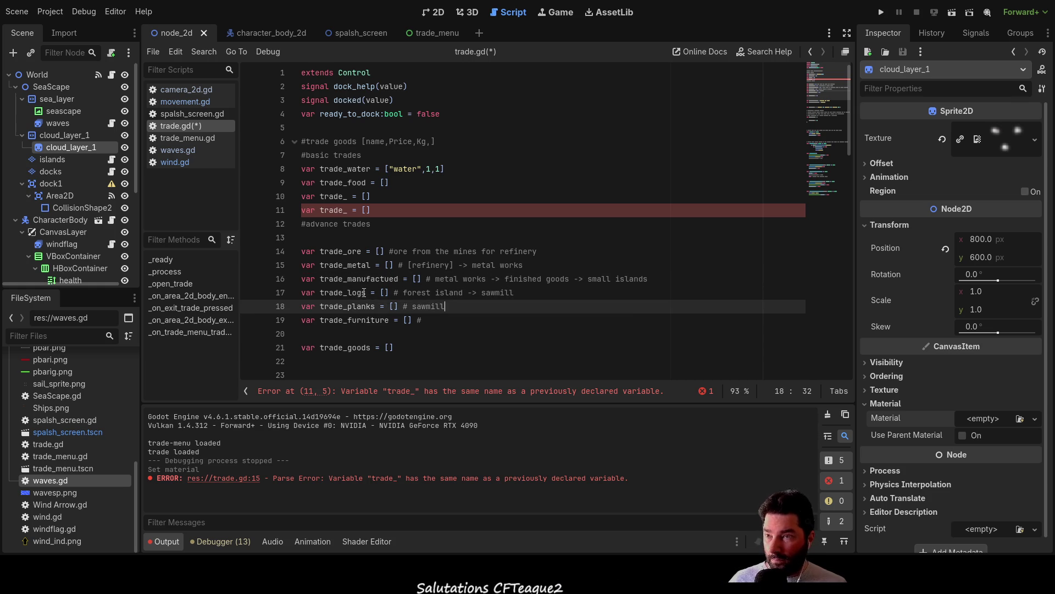
text(> )
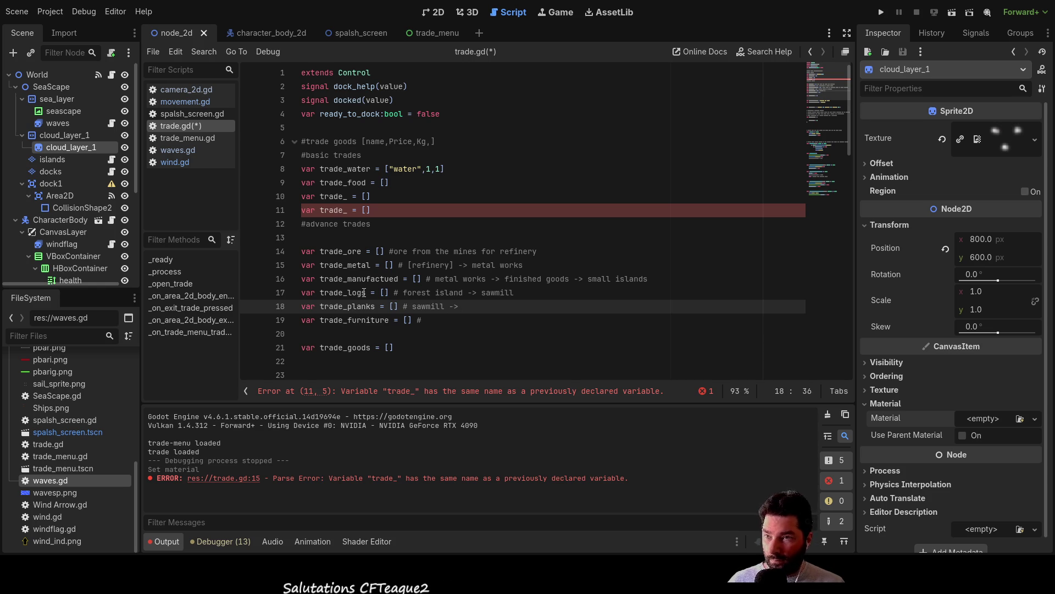
text(carpent)
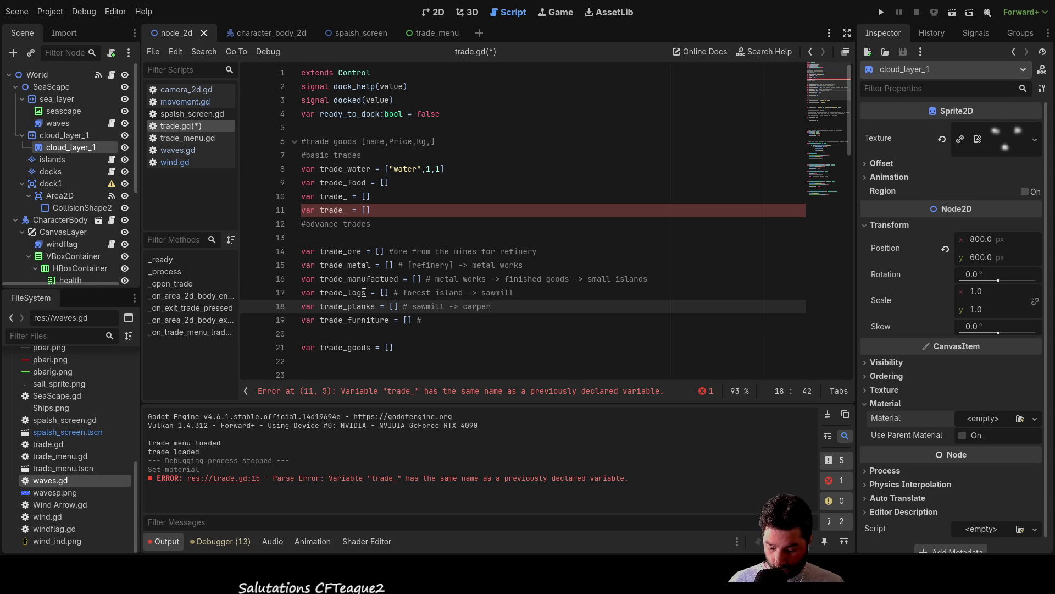
text(ners)
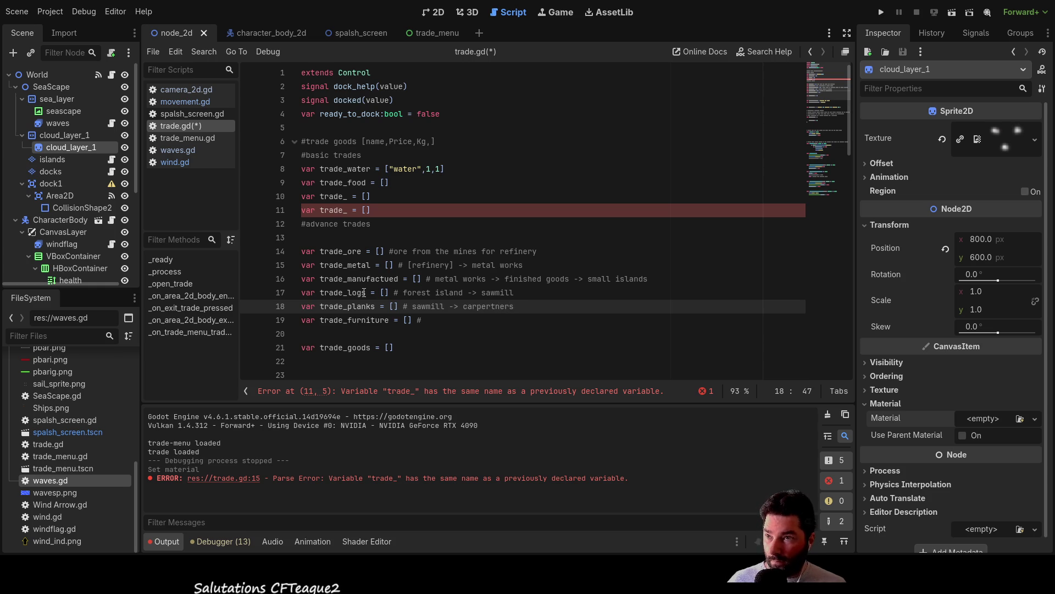
text( ->)
key(Up)
key(Up)
key(Left)
key(Left)
key(Left)
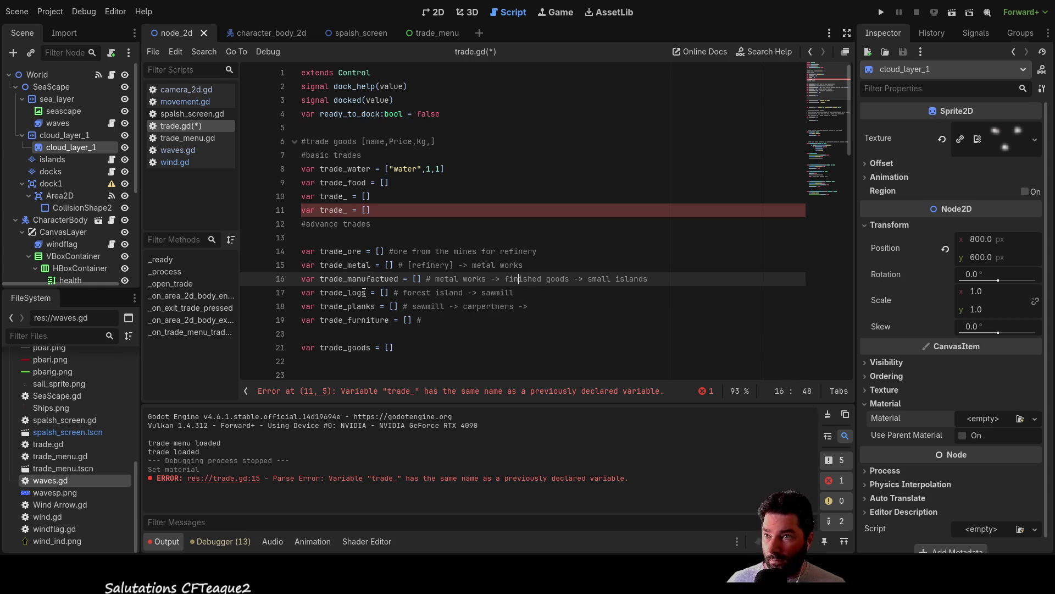
key(shift+Right)
key(shift+Right)
key(shift+Right)
key(ctrl+c)
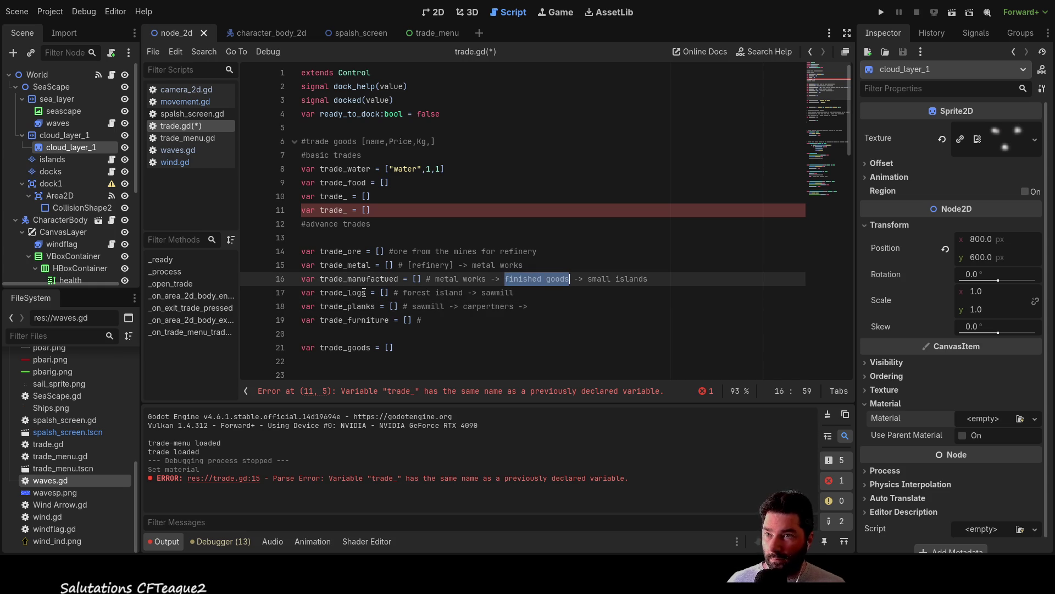
key(Down)
key(Down)
key(ctrl+v)
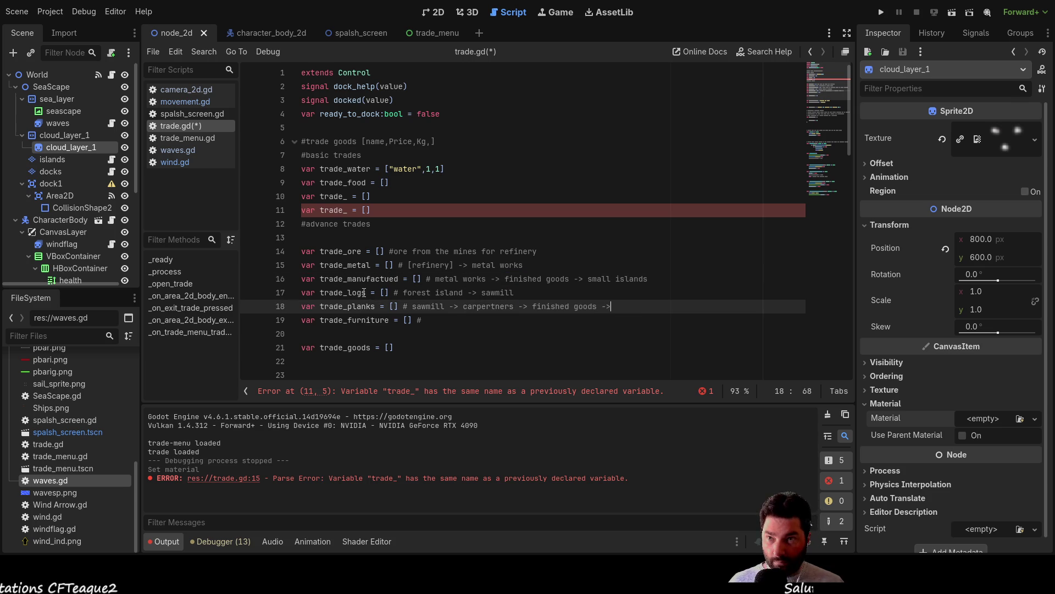
key(Up)
key(Up)
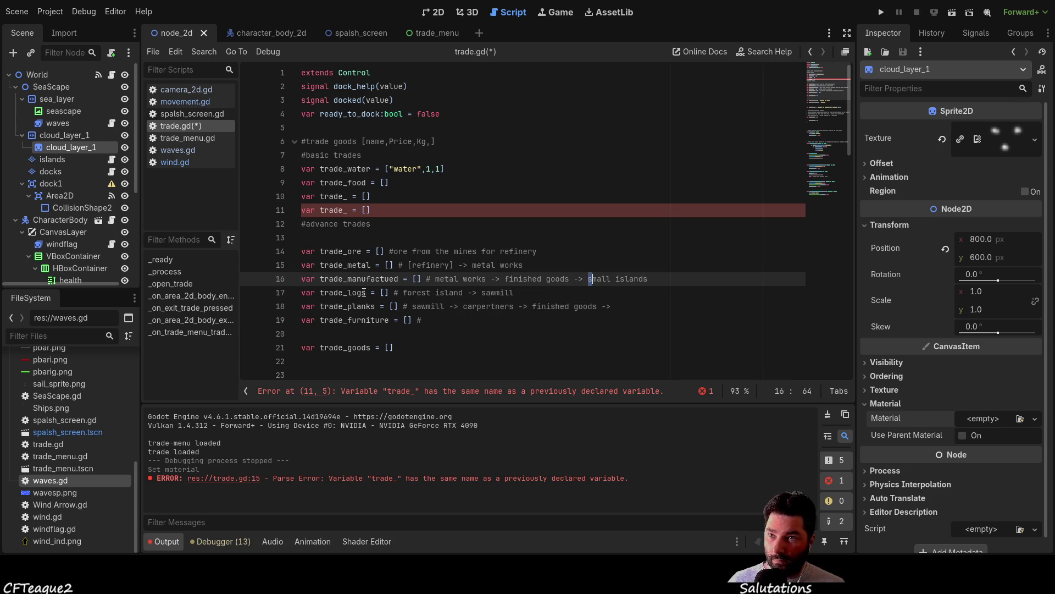
key(Down)
key(Down)
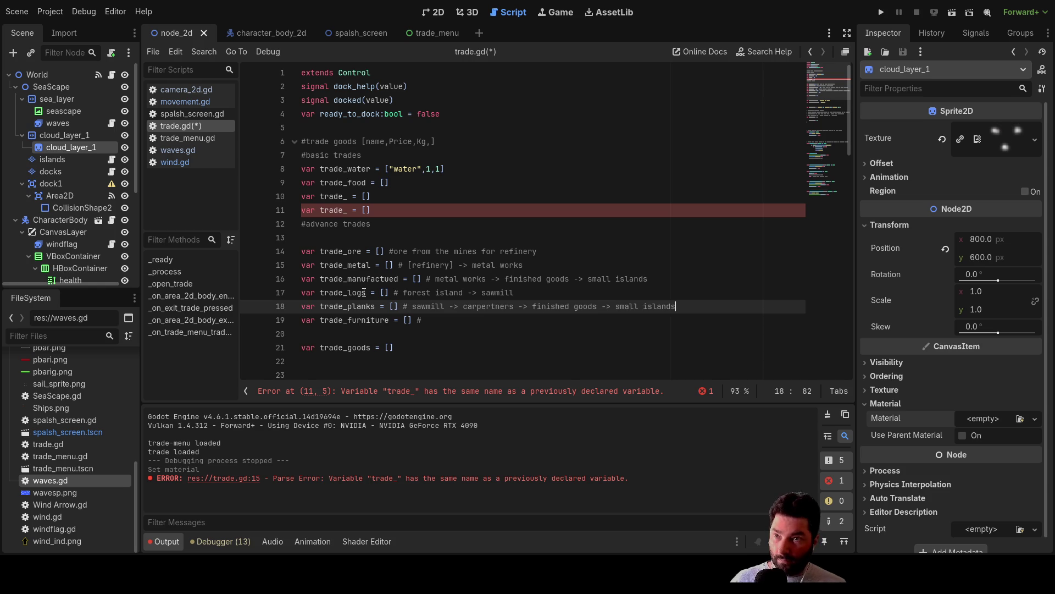
key(Up)
key(Up)
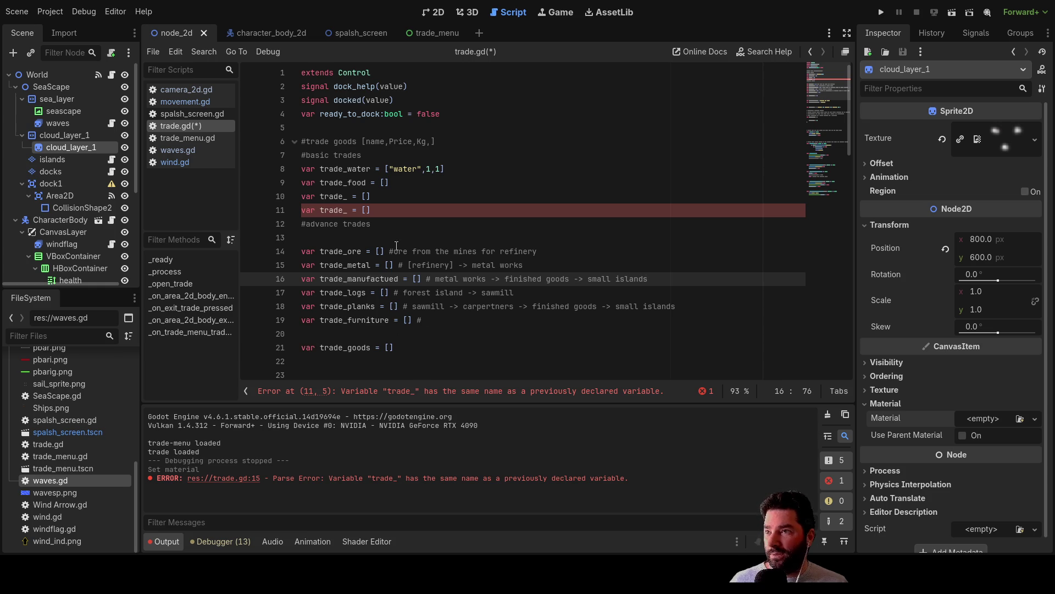
Comment out line 11's duplicate trade_ declaration, then run, play and stop the game.
click(303, 213)
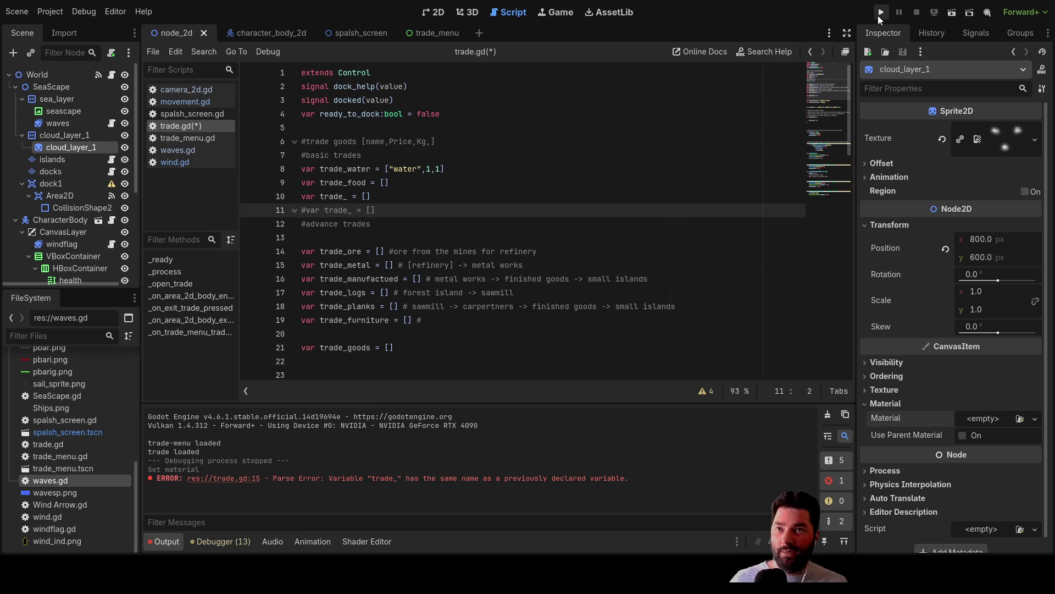
click(880, 14)
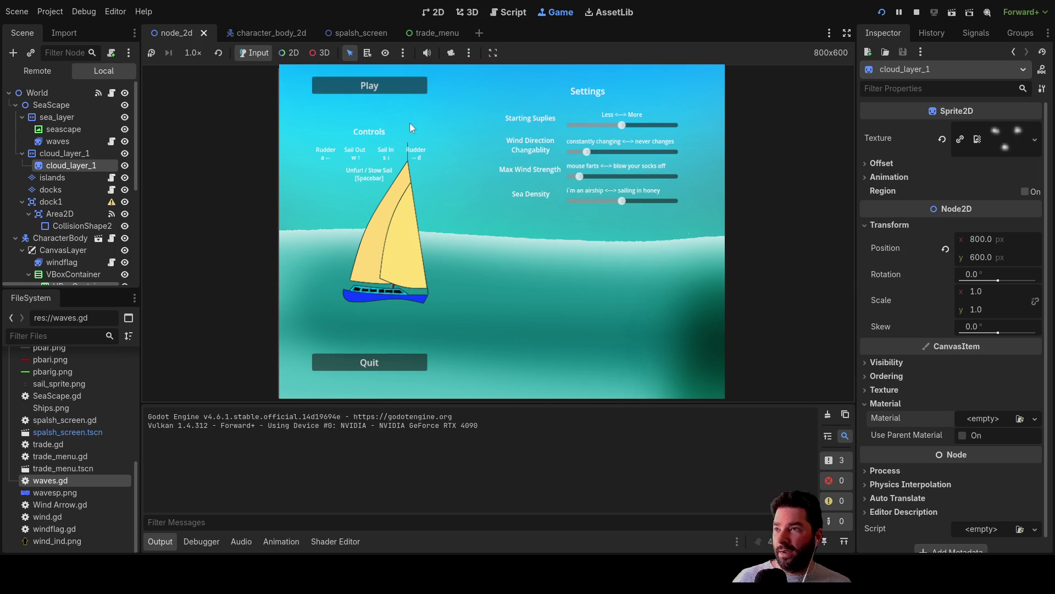
click(396, 86)
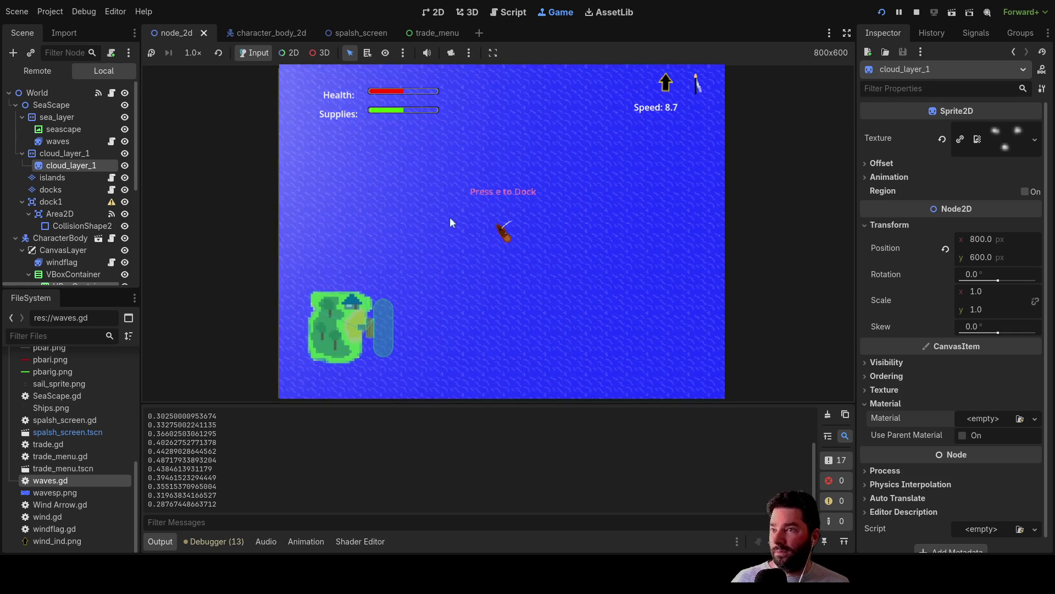
click(916, 12)
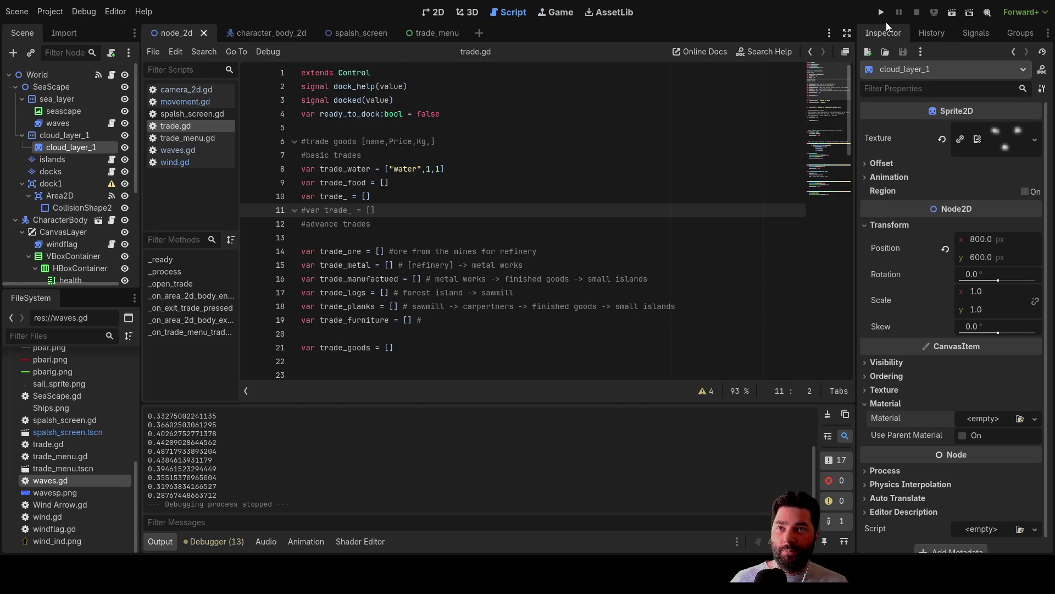
Relaunch the game, start a new voyage from the main menu, and sail toward the island dock.
click(881, 12)
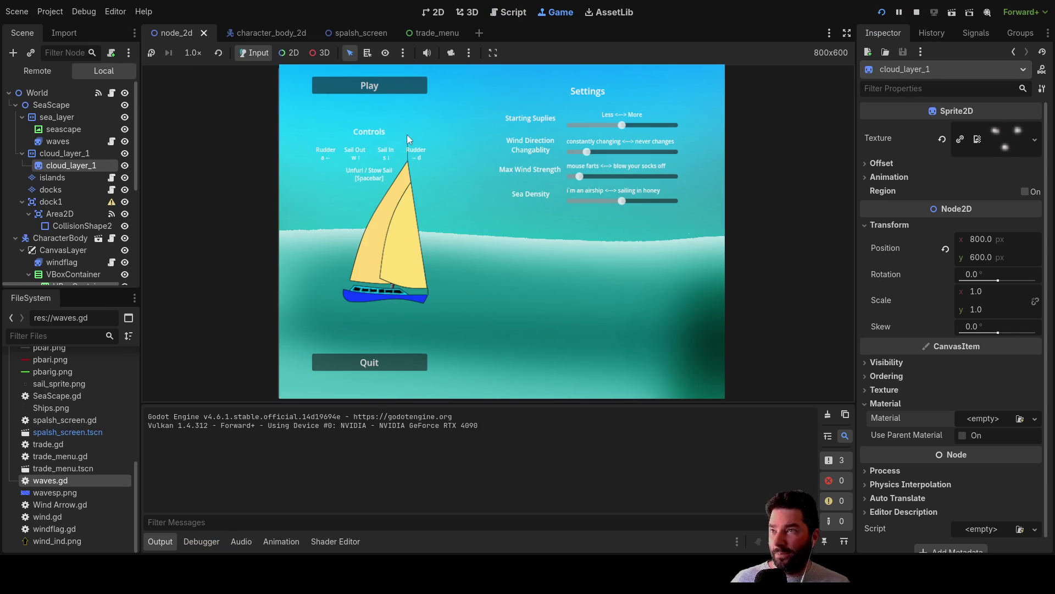
click(389, 92)
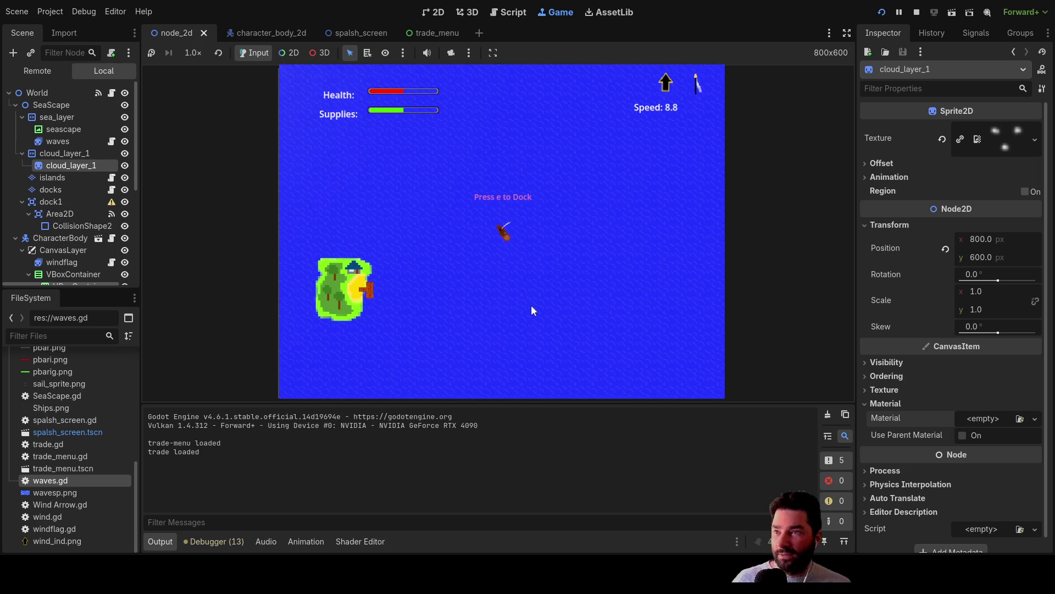
scroll(539, 293, up, 10)
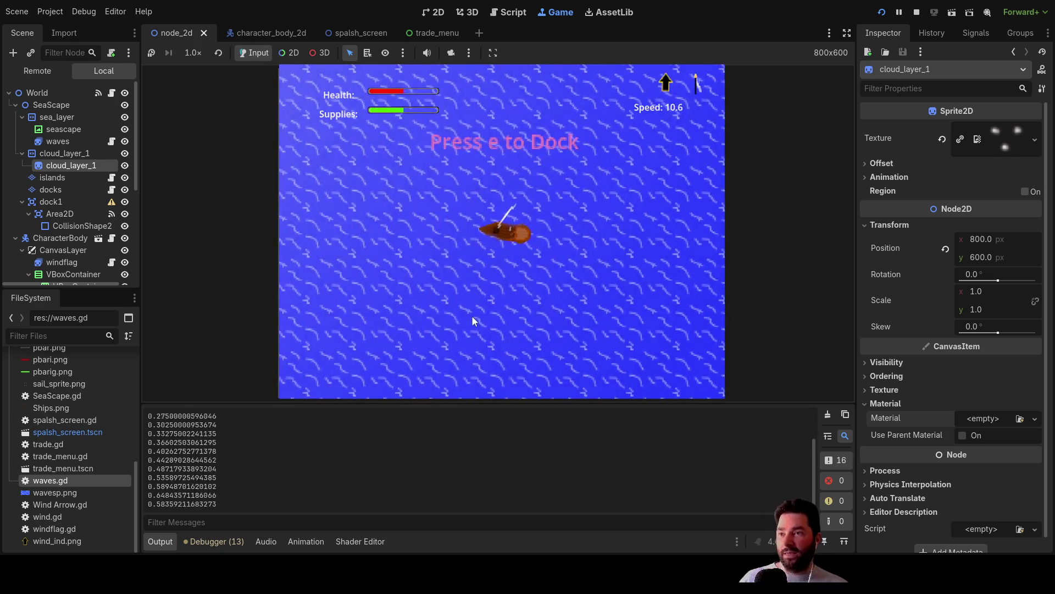
scroll(352, 356, down, 4)
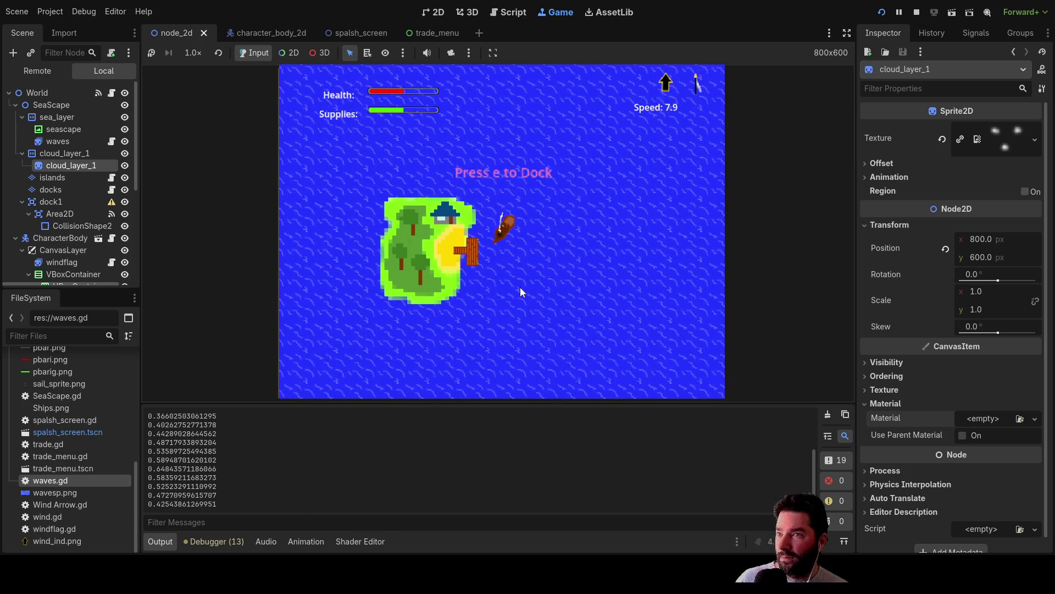
Dock at the island to open the trade menu, then bring the boat to rest beside the dock.
key(e)
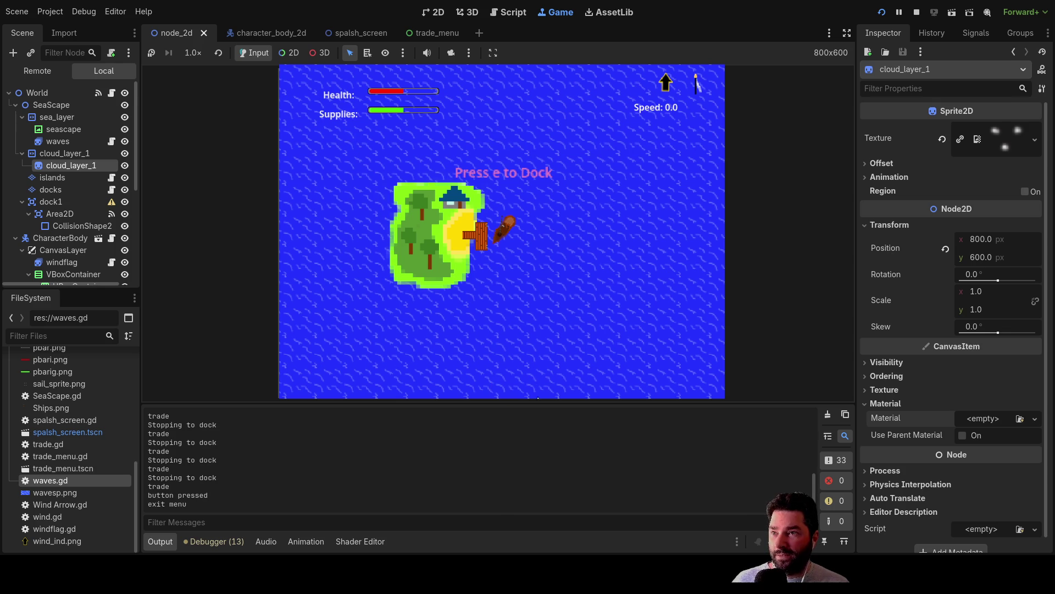
key(w)
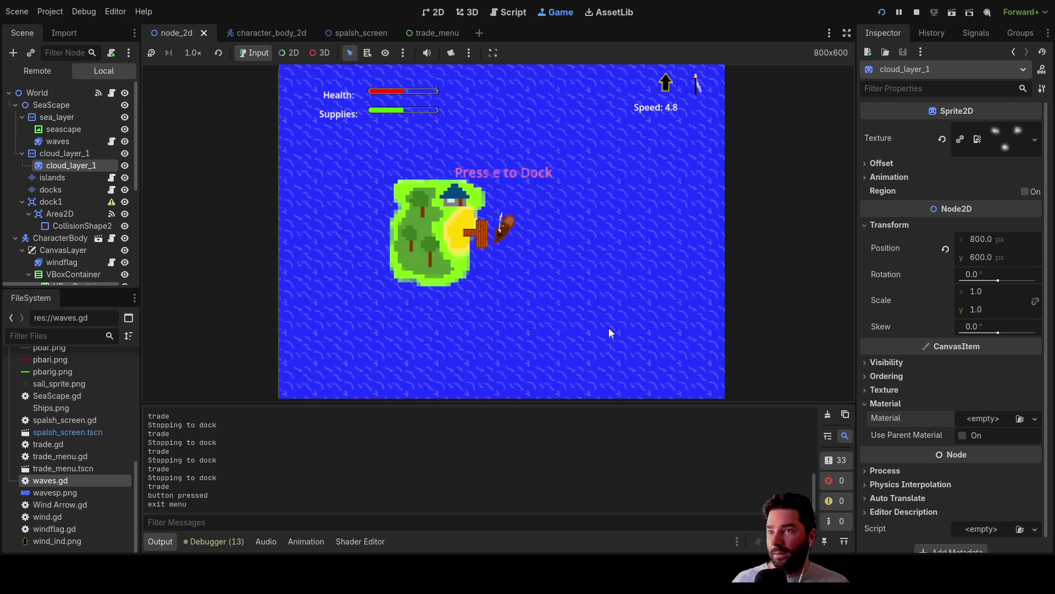
key(s)
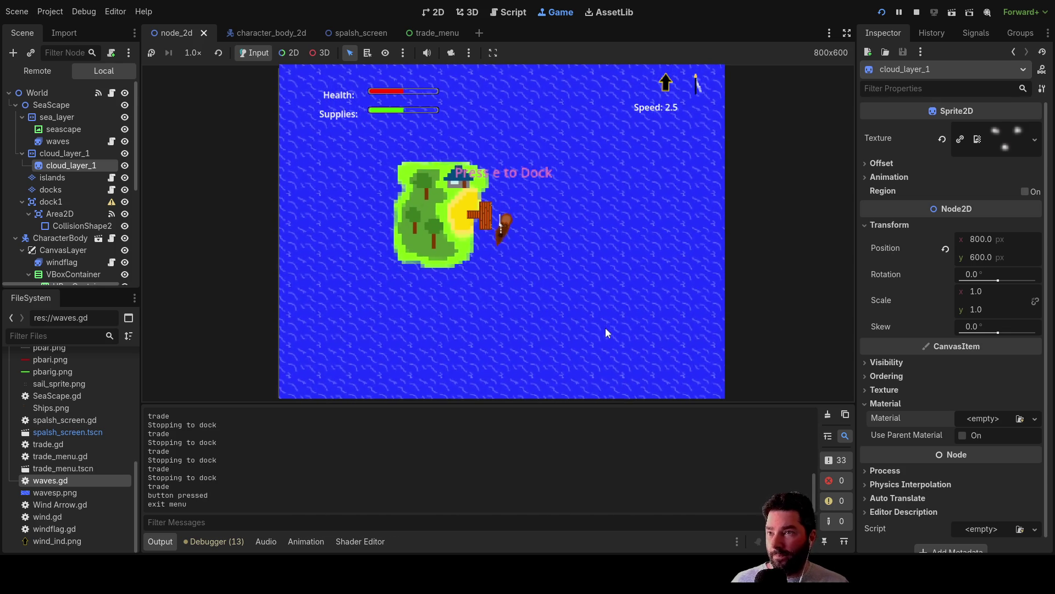
scroll(548, 302, up, 8)
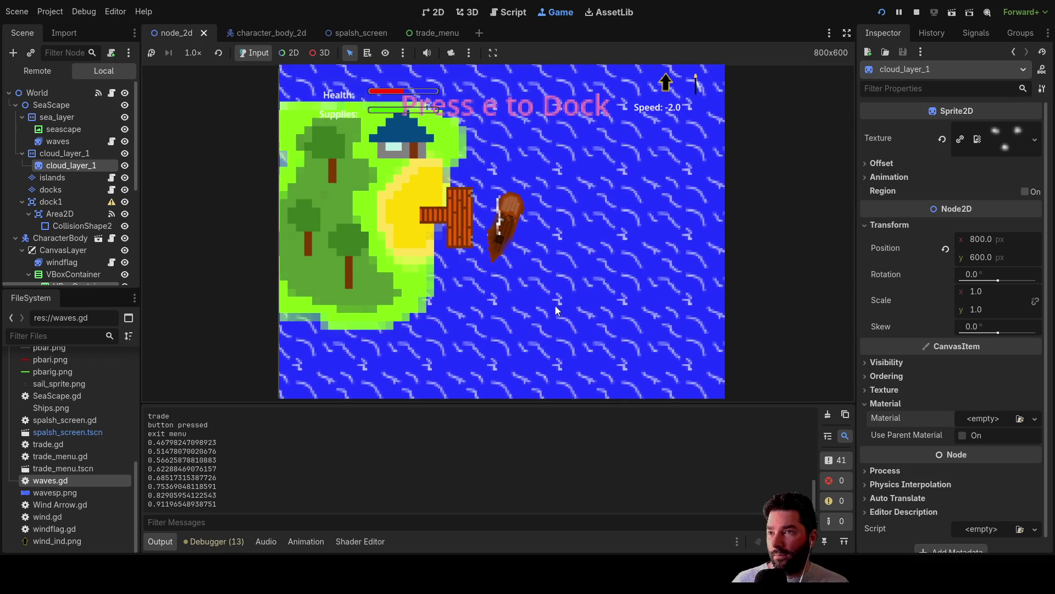
Steer the boat away from the dock and sail clear of the island at speed 18.3.
key(s)
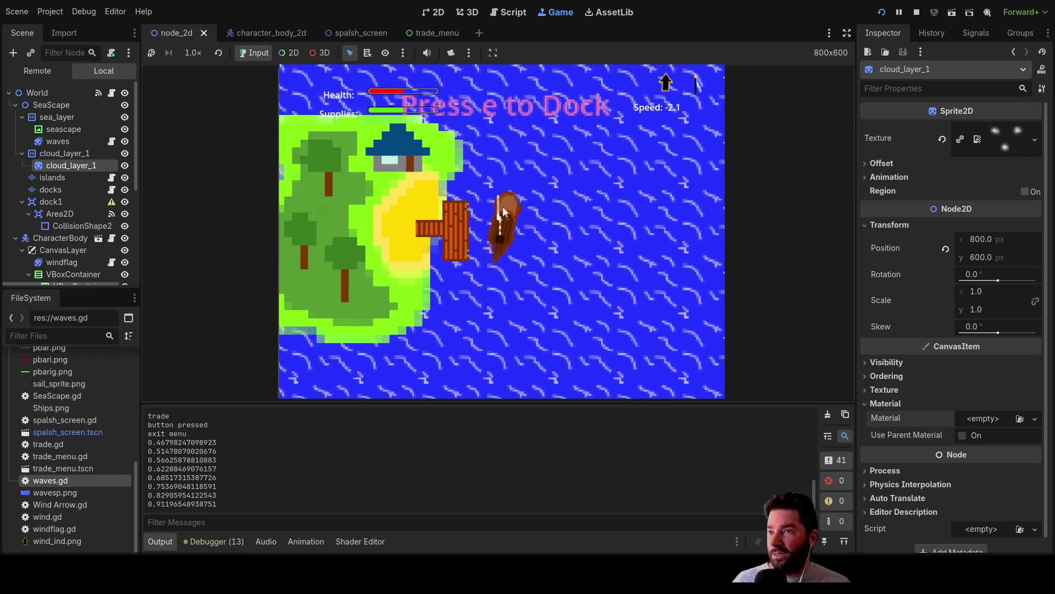
key(s)
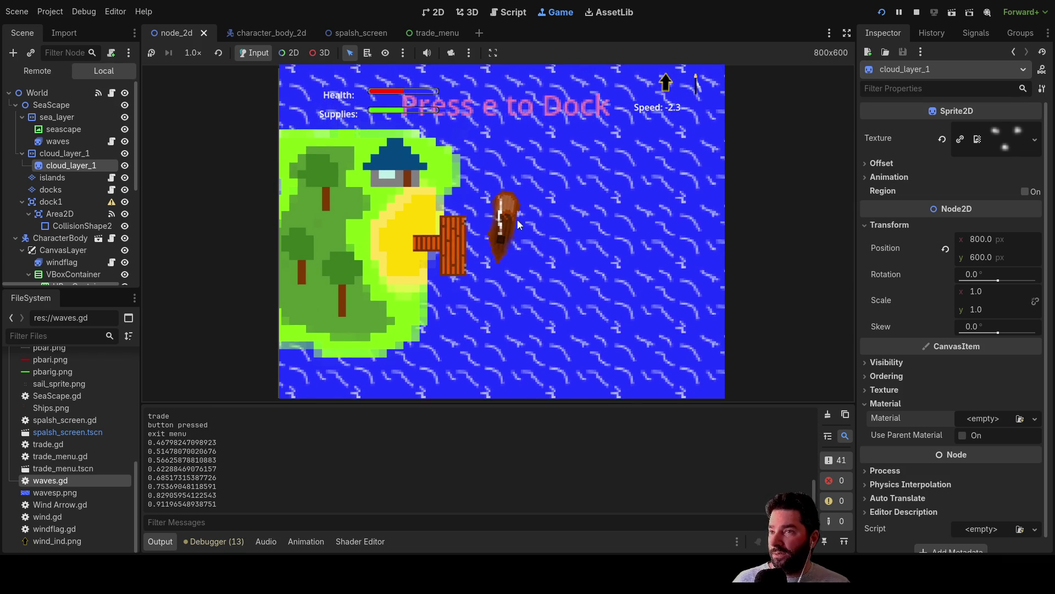
key(s)
key(s)
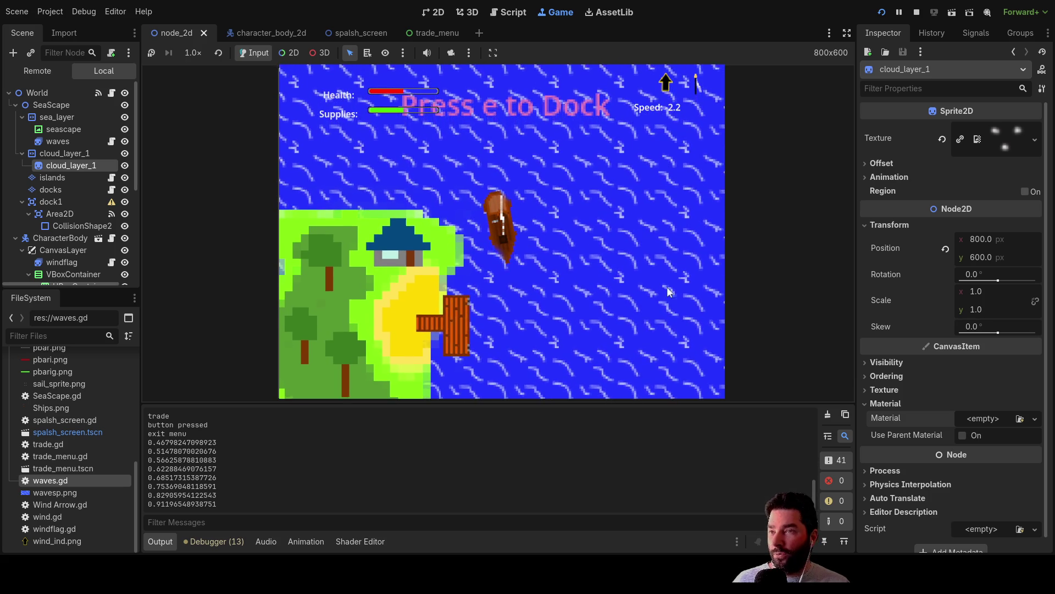
key(w)
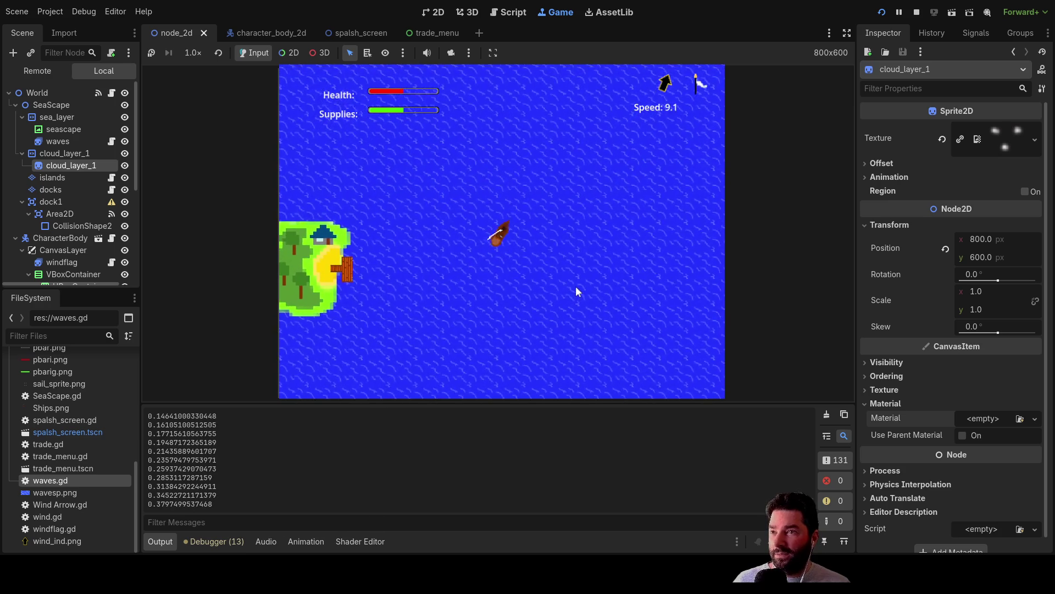
key(Right)
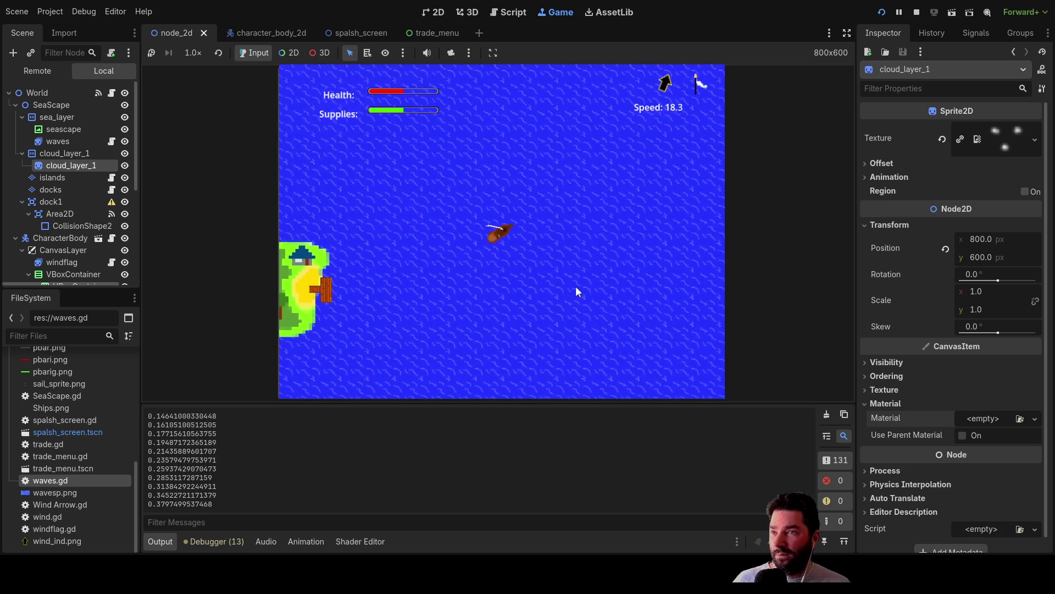
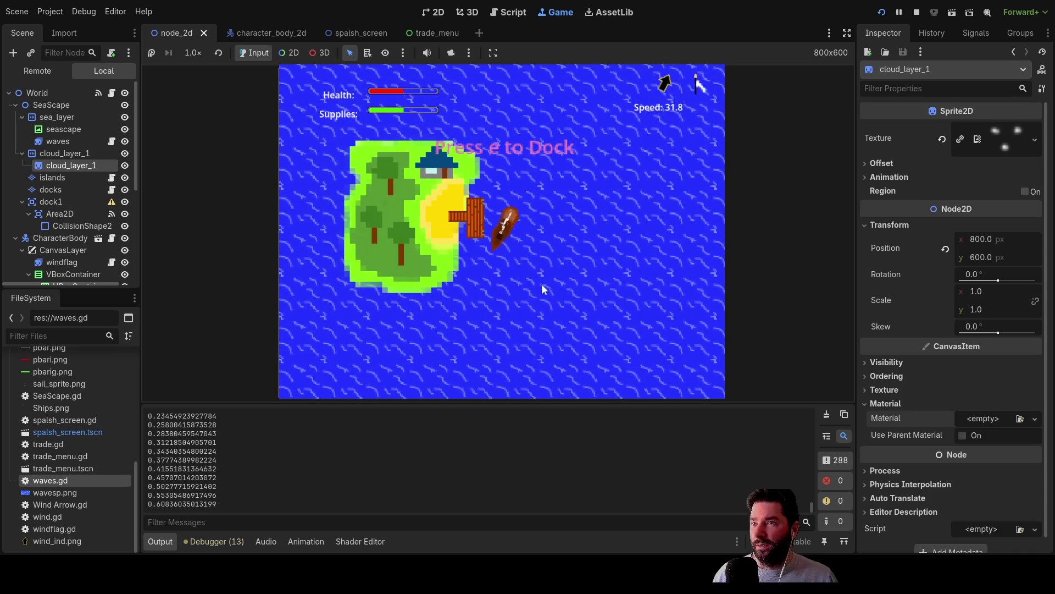
Dock at the island with E to bring up the trade prompt, then zoom the camera in and out.
key(e)
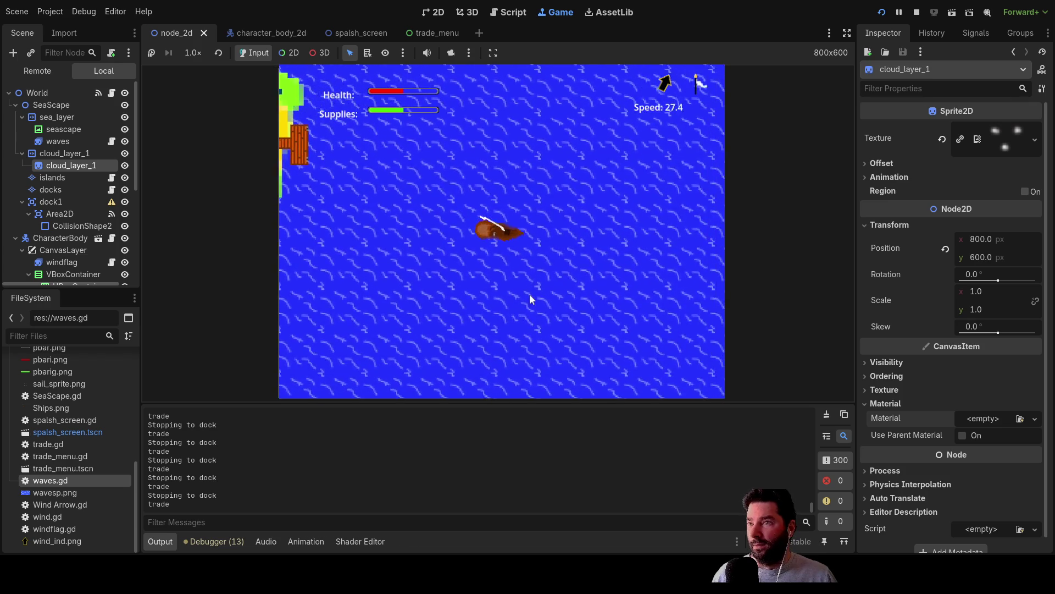
scroll(535, 311, down, 5)
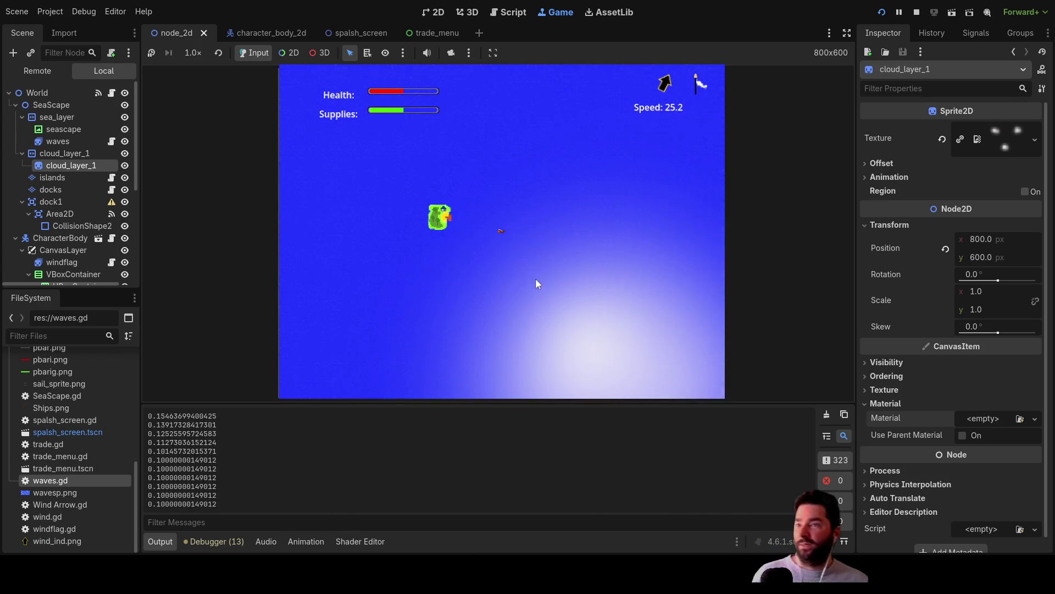
scroll(533, 280, up, 5)
scroll(529, 275, down, 5)
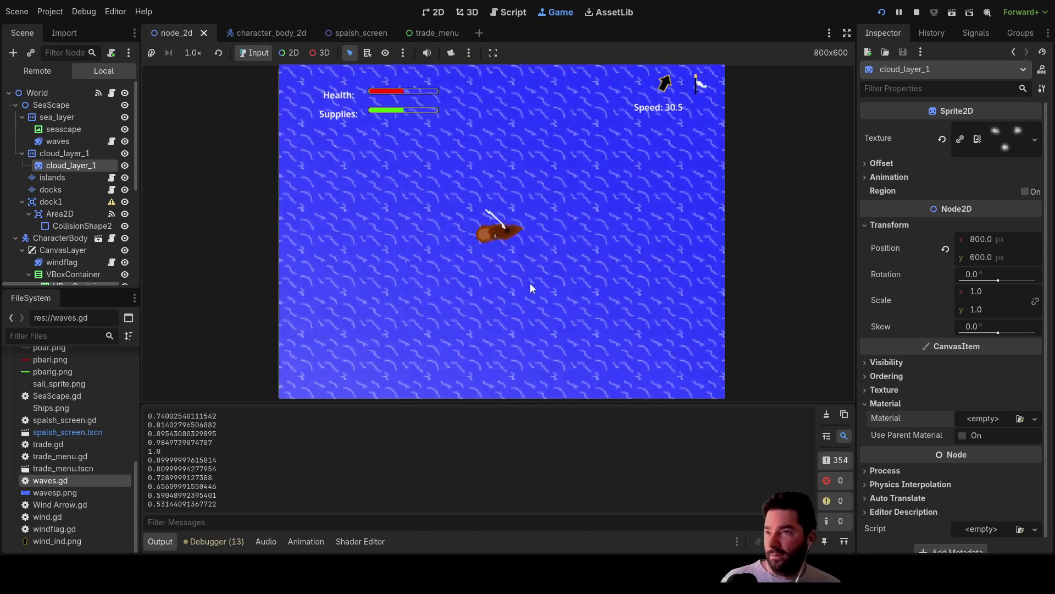
scroll(531, 268, up, 5)
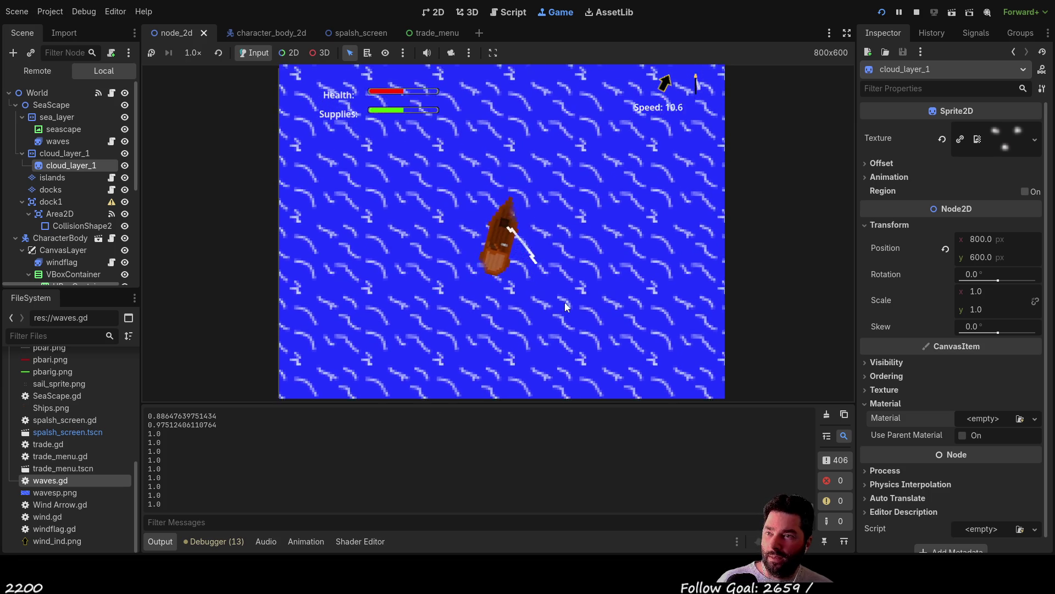
Zoom the camera in and out repeatedly while the ship sails.
scroll(561, 291, down, 12)
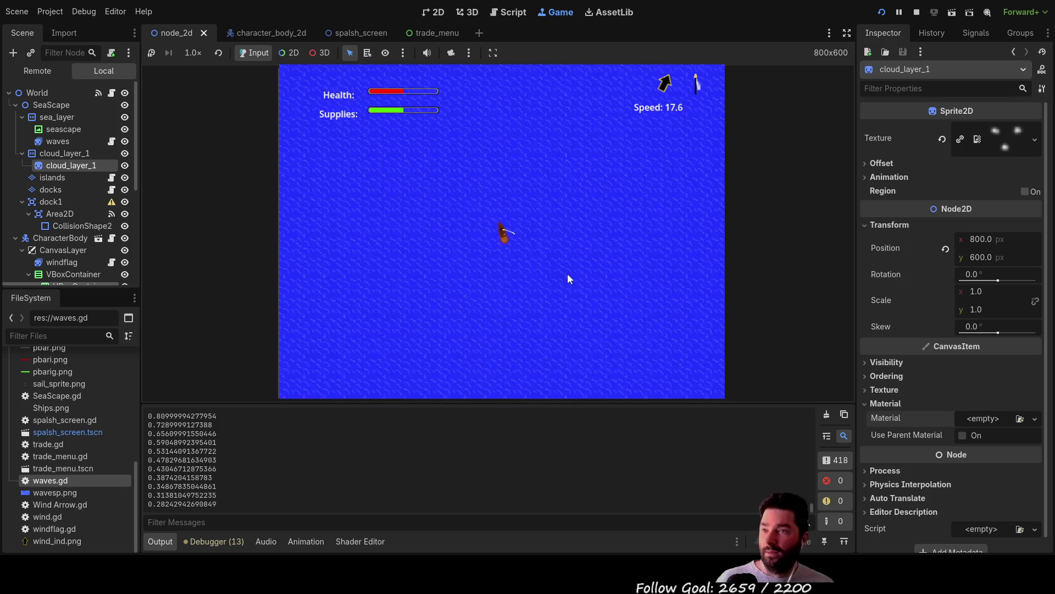
scroll(566, 286, up, 20)
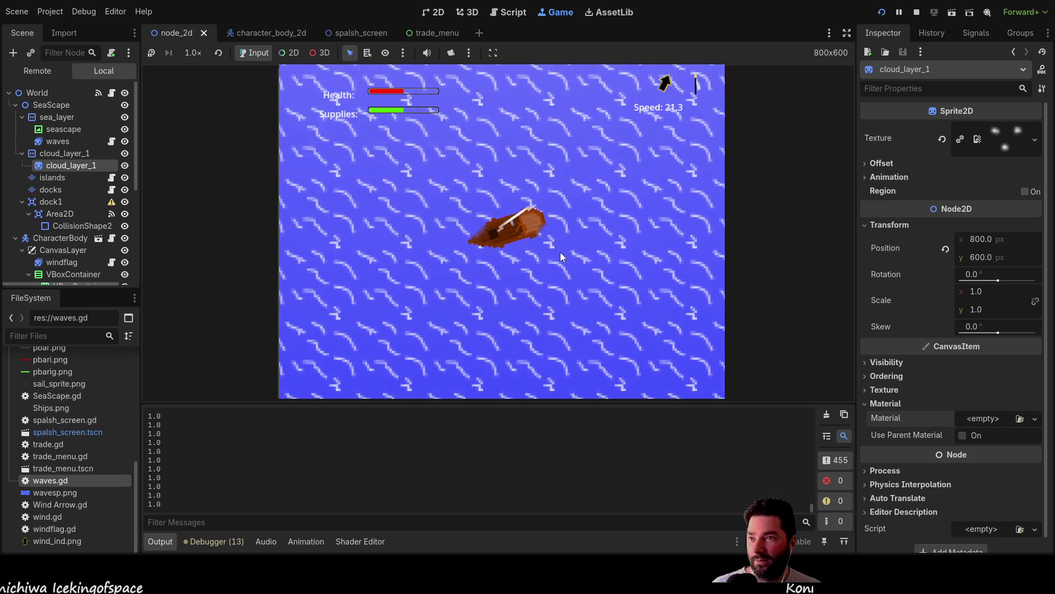
scroll(536, 241, down, 5)
scroll(523, 281, up, 5)
scroll(529, 289, down, 5)
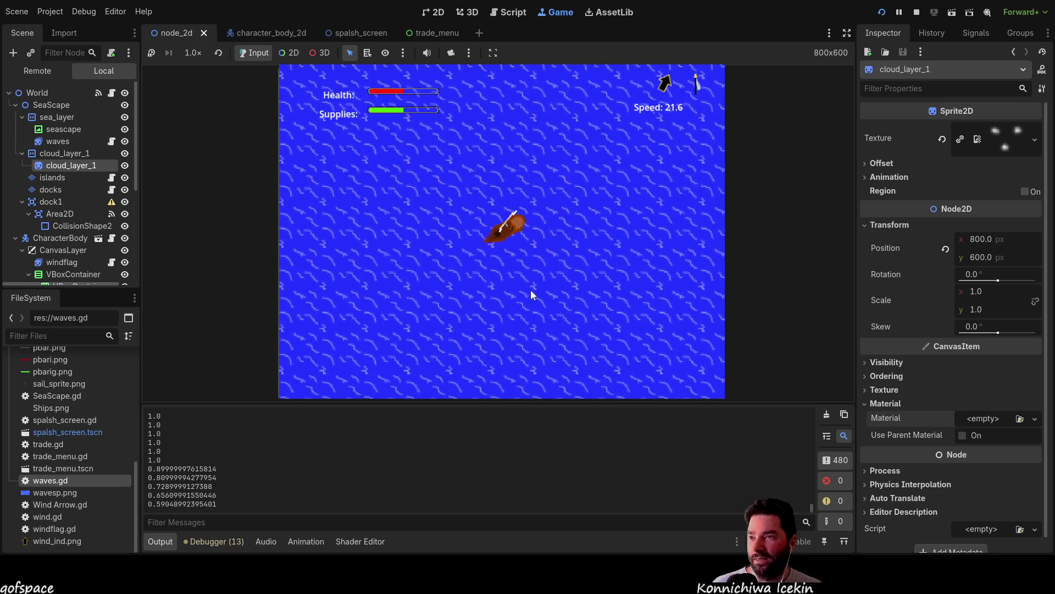
scroll(530, 289, up, 8)
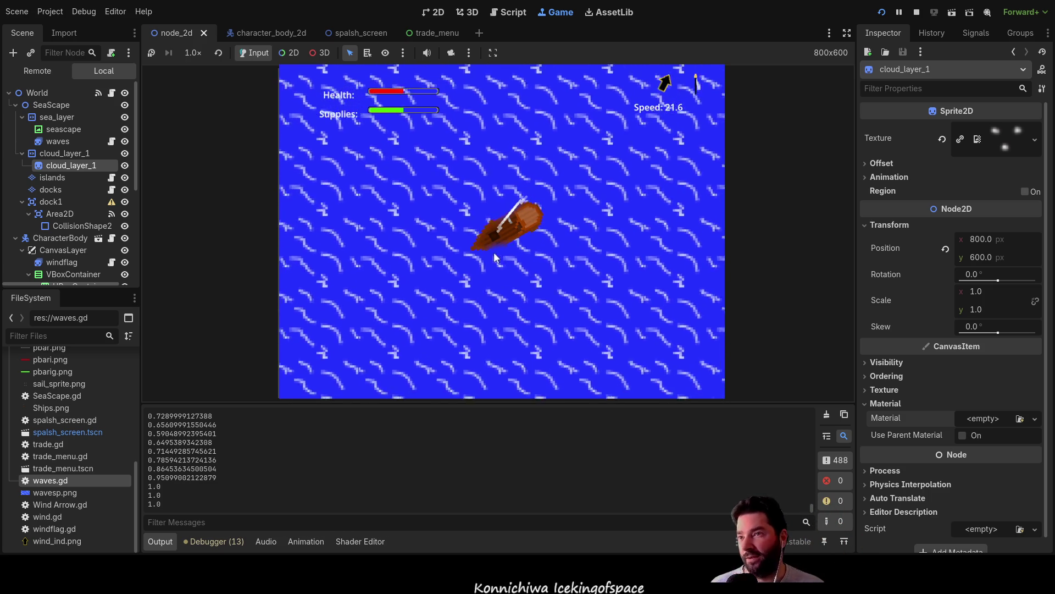
Turn the ship counter-clockwise, slow it to about 11 speed, and stop the game.
key(Left)
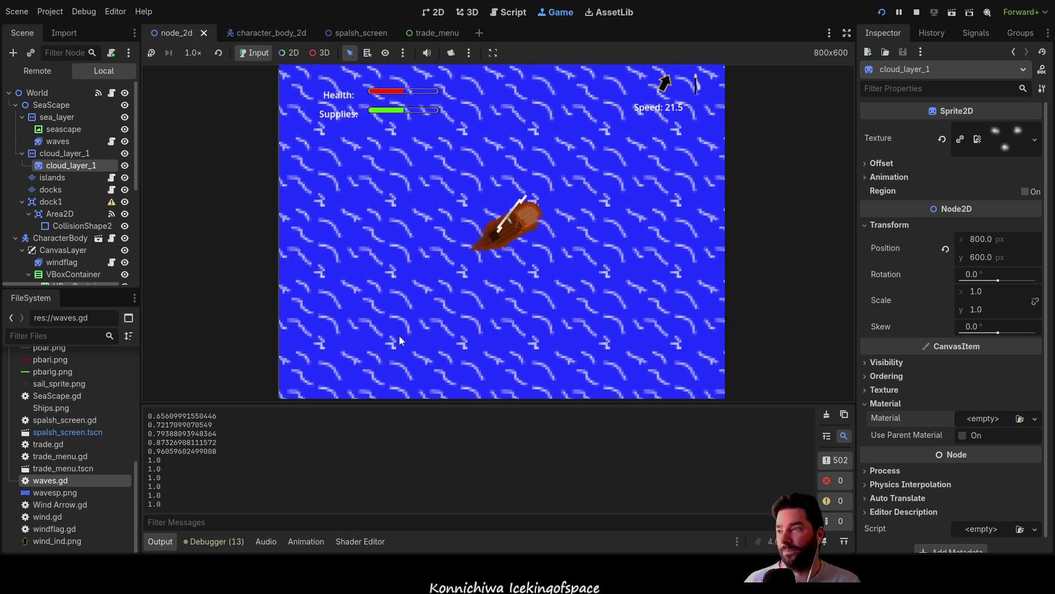
key(Down)
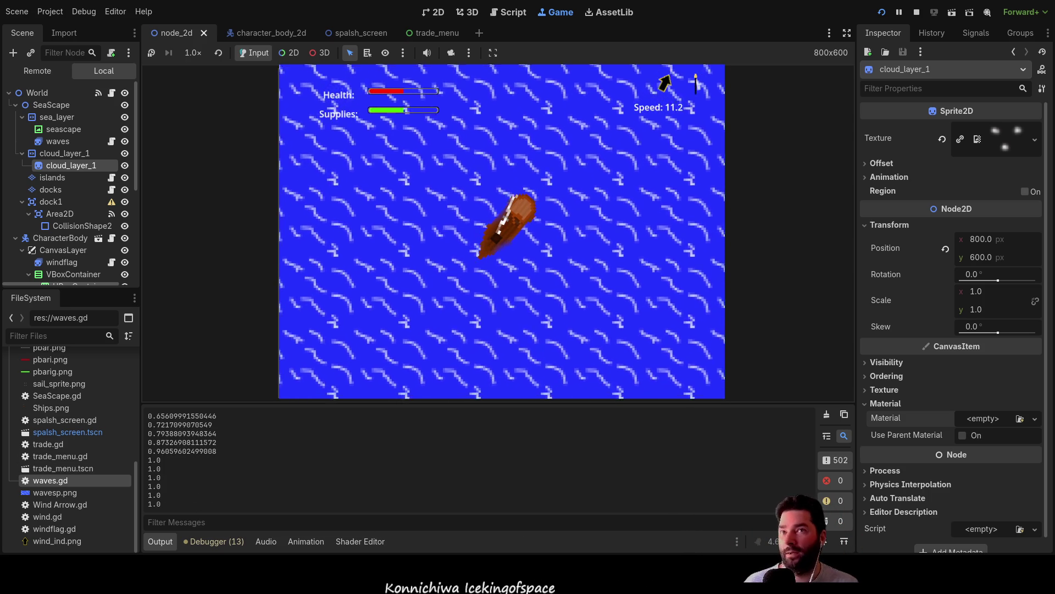
key(F8)
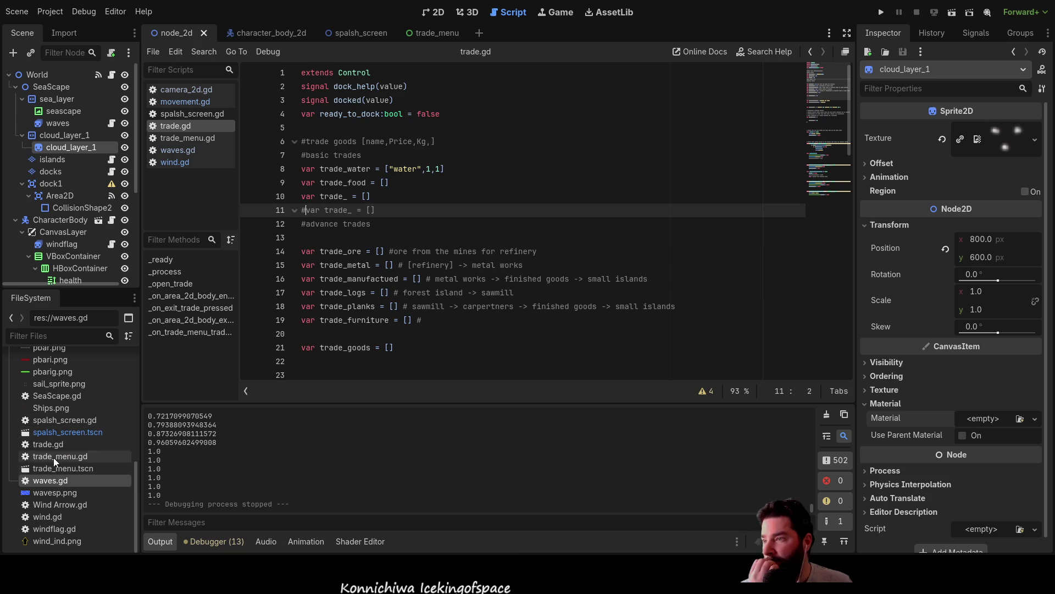
Open the character_body_2d boat scene in the 2D view.
scroll(61, 450, up, 5)
scroll(76, 388, up, 1)
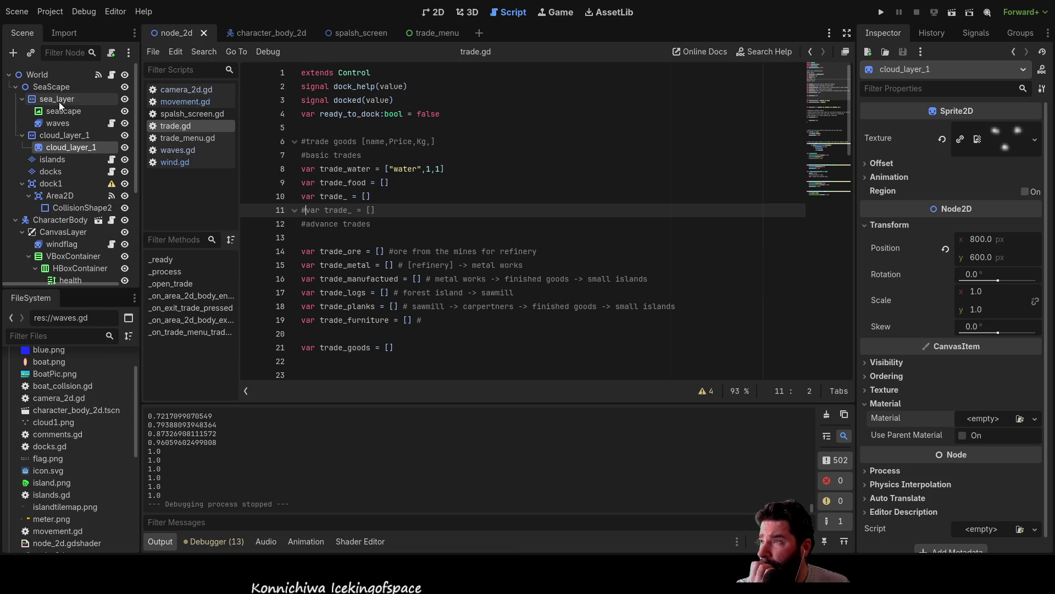
click(276, 39)
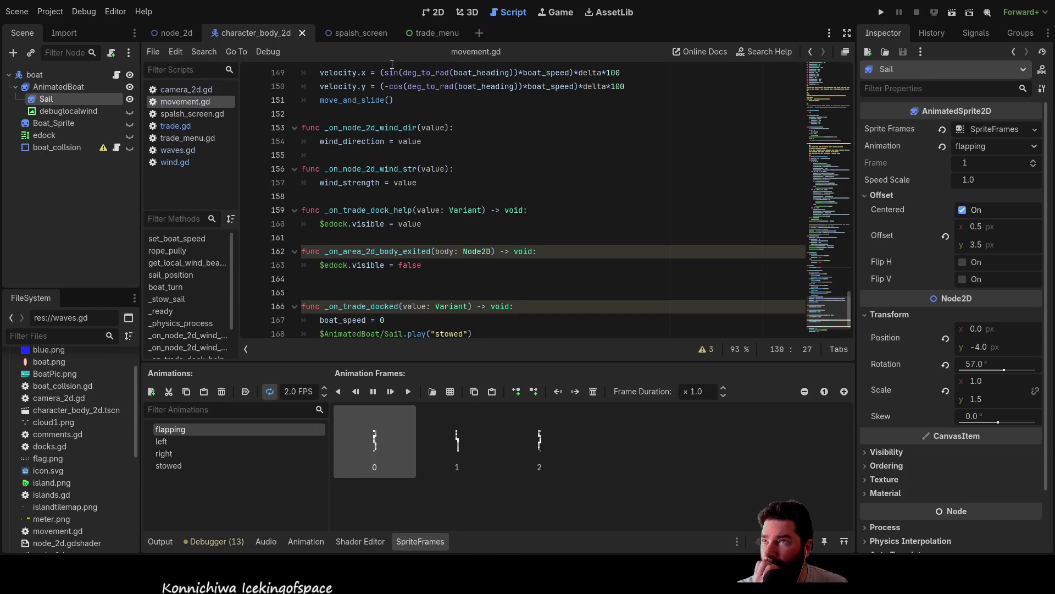
click(434, 12)
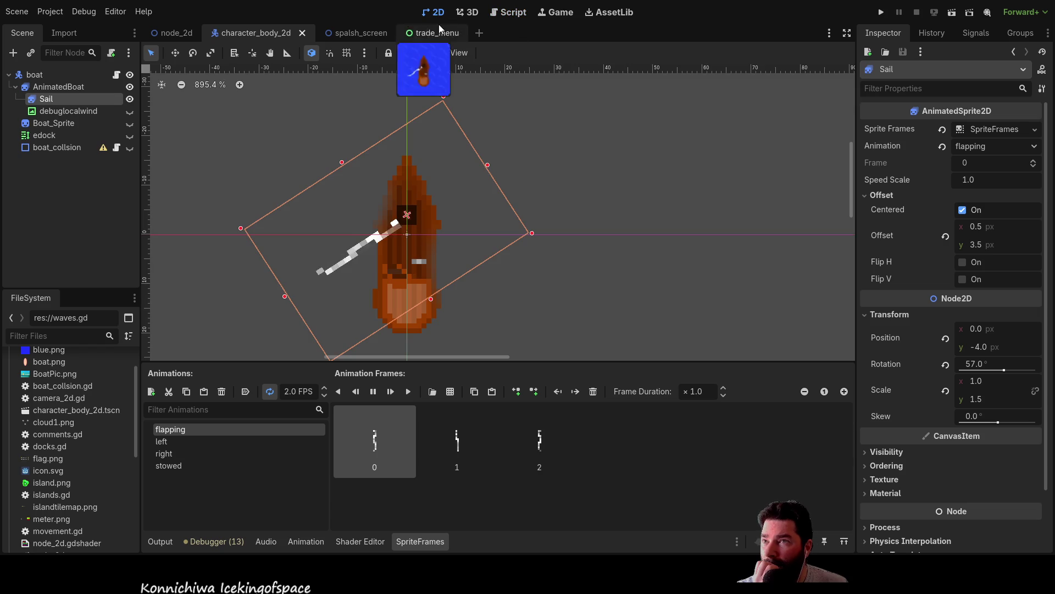
Select AnimatedBoat, compare its boat0 and boat1 animations, then return to movement.gd.
click(411, 329)
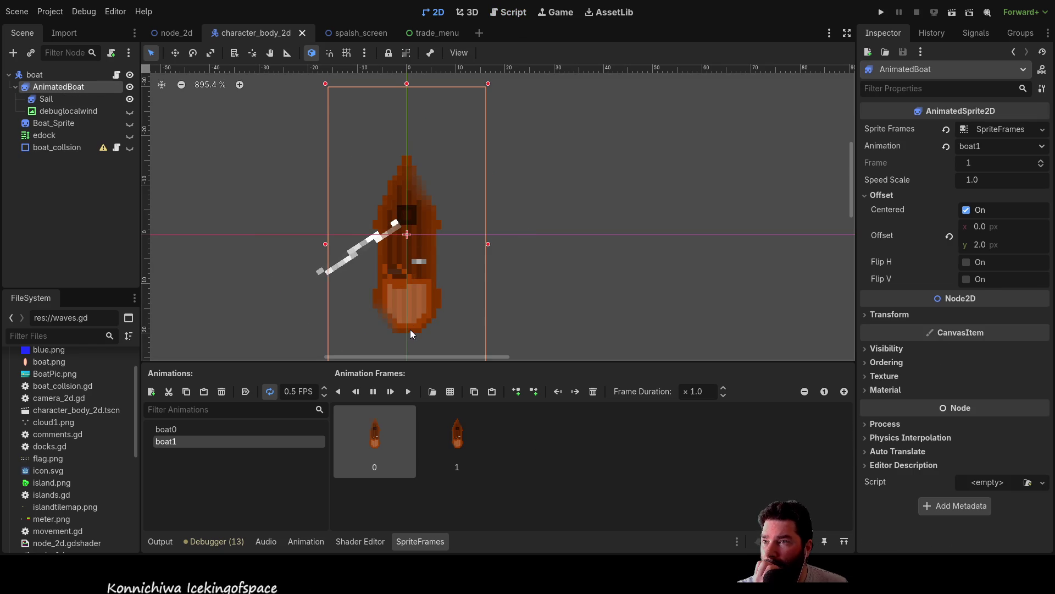
click(185, 430)
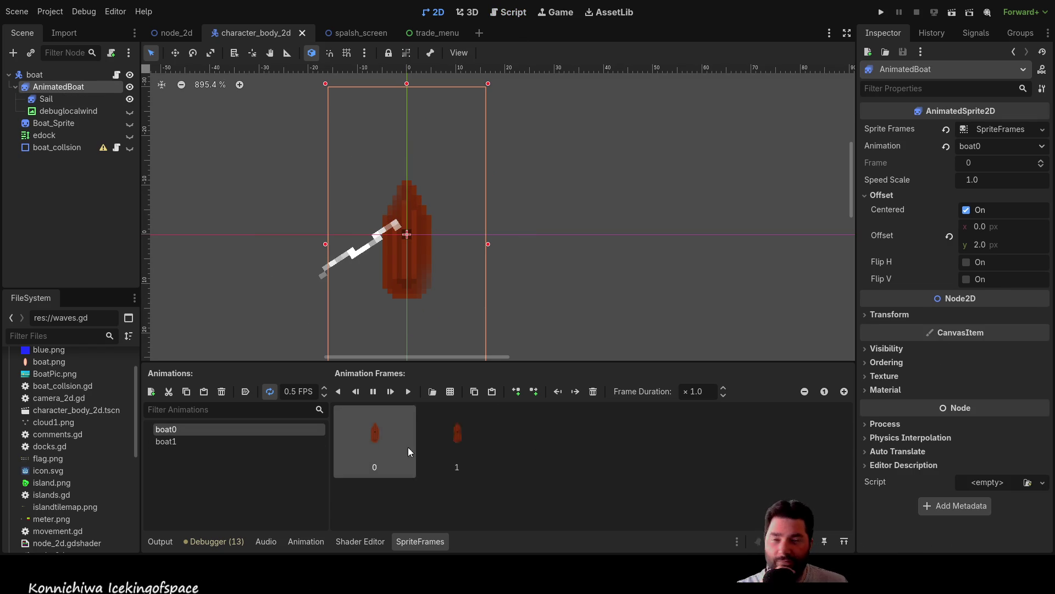
click(170, 440)
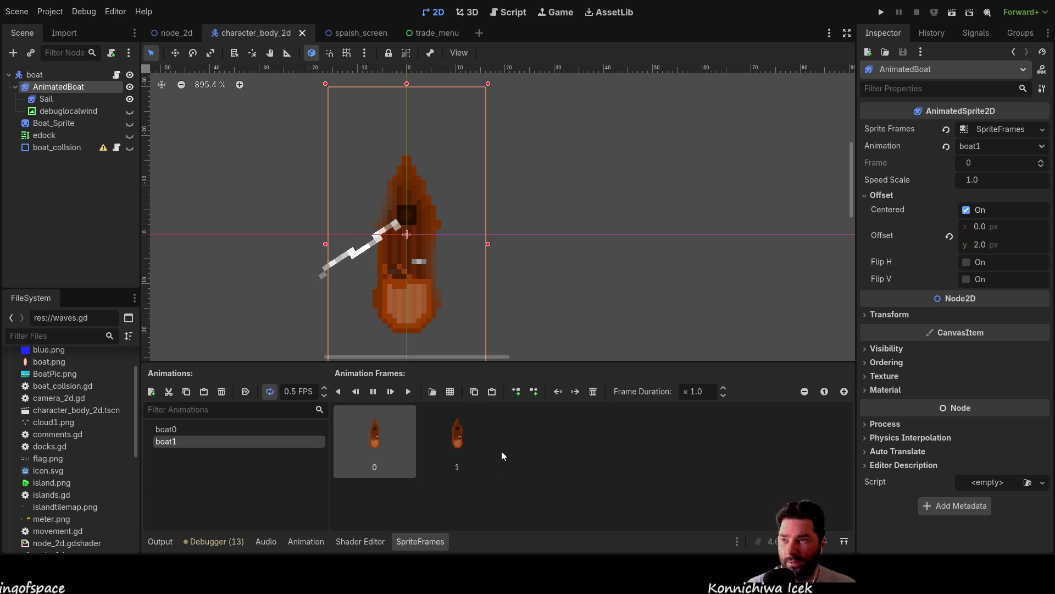
click(199, 428)
click(185, 436)
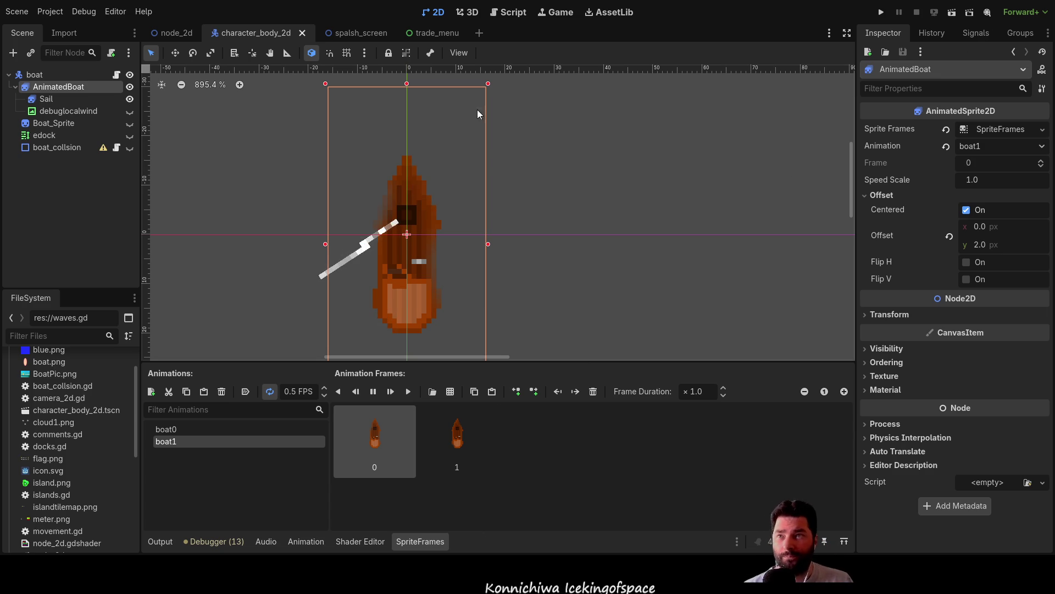
click(506, 13)
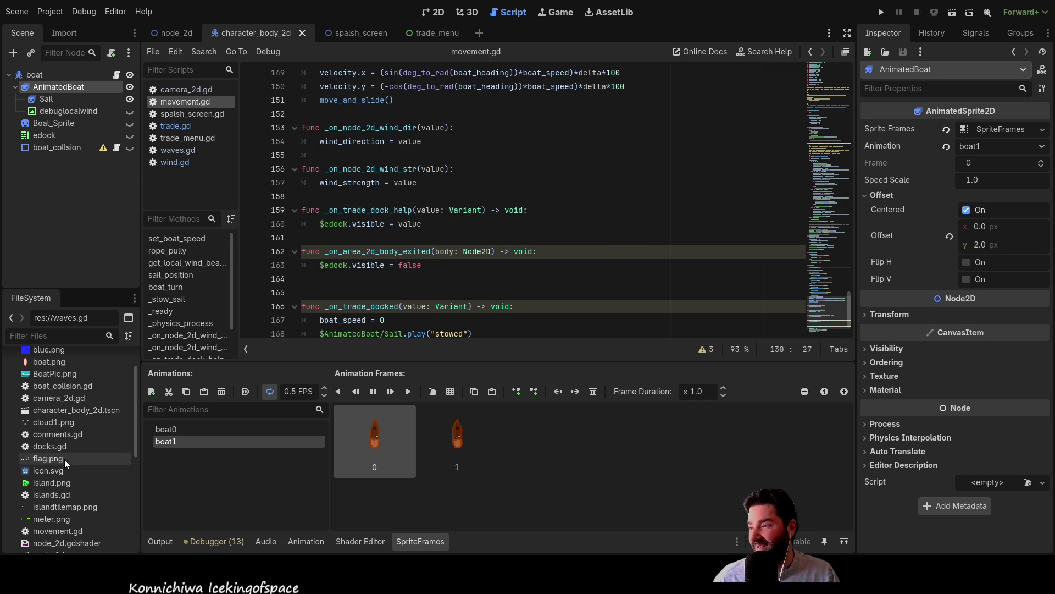
Open comments.gd and add the note 'ikos - peeing overboard' on line 26.
scroll(64, 459, down, 4)
scroll(74, 522, down, 2)
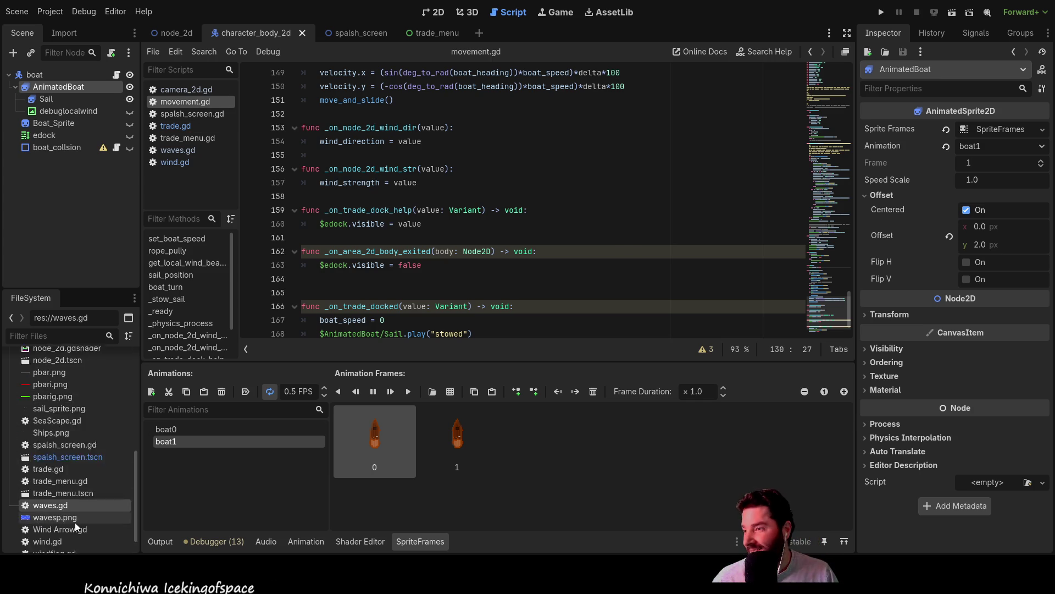
scroll(77, 445, up, 5)
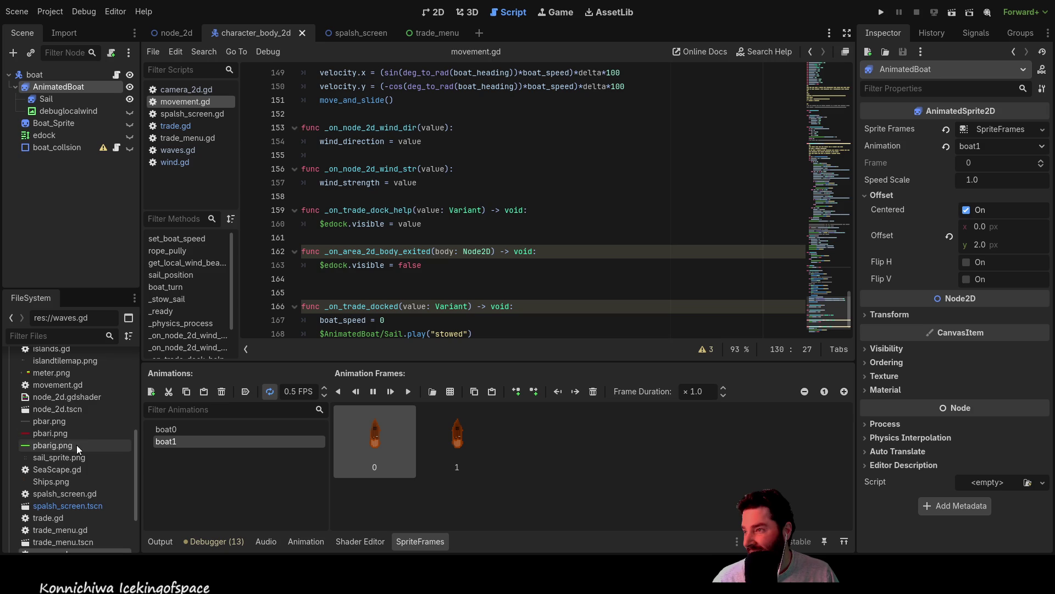
scroll(71, 406, up, 2)
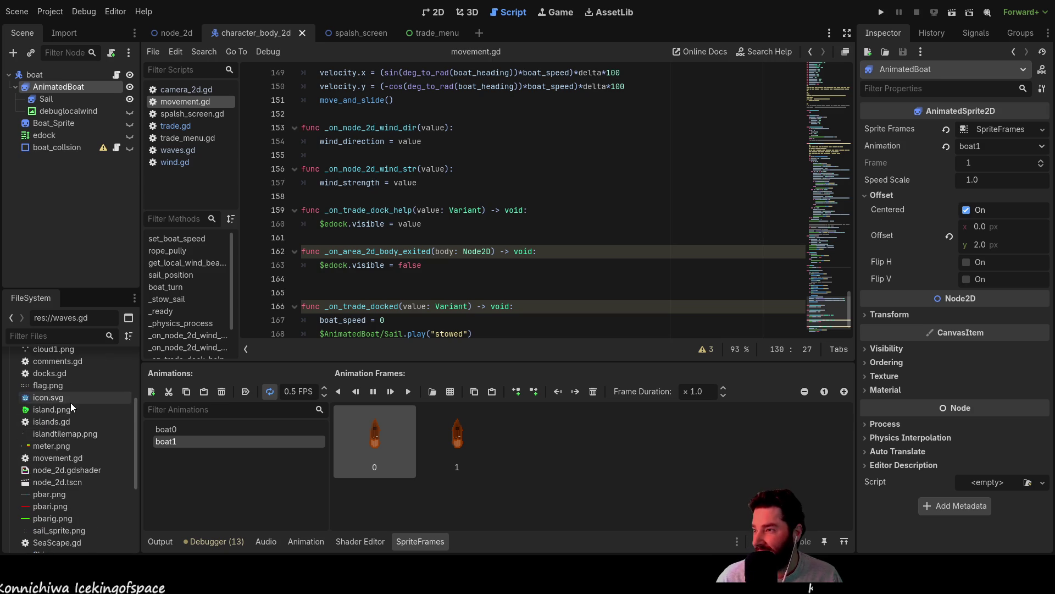
double_click(74, 385)
scroll(385, 220, down, 3)
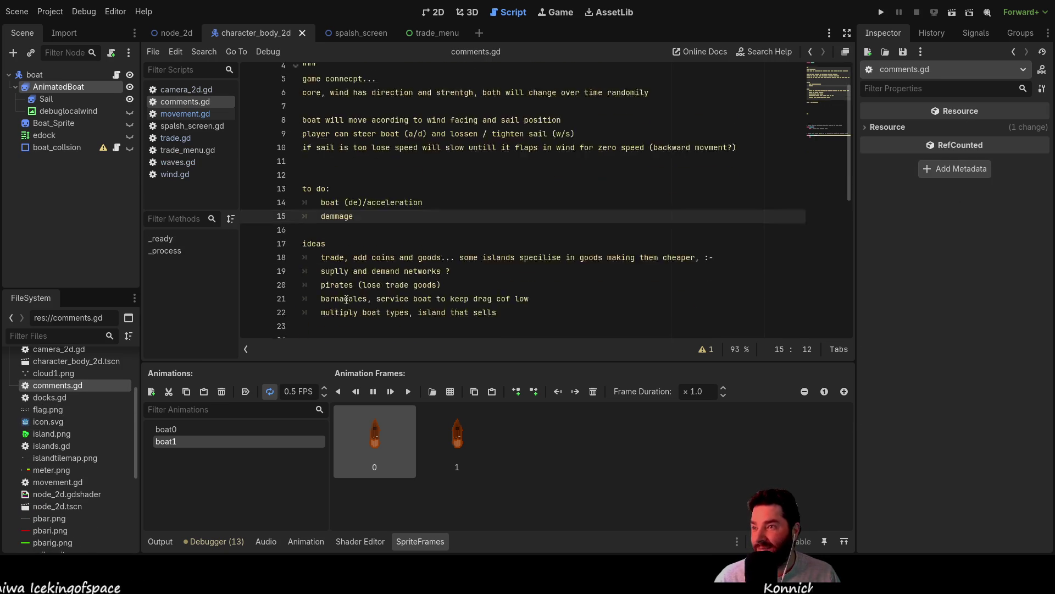
click(341, 292)
text(ikos - )
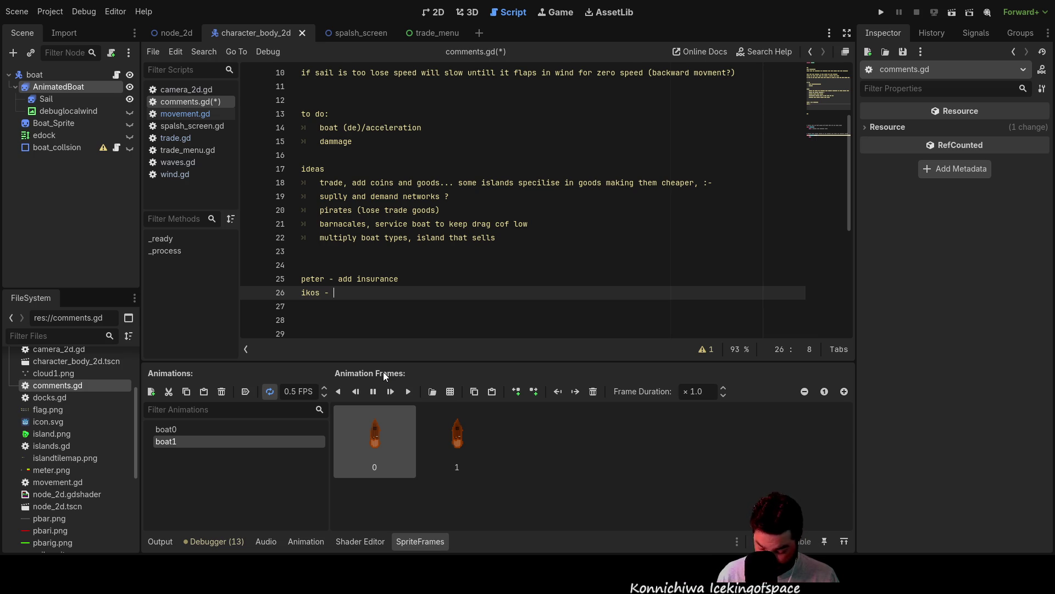
text(pee)
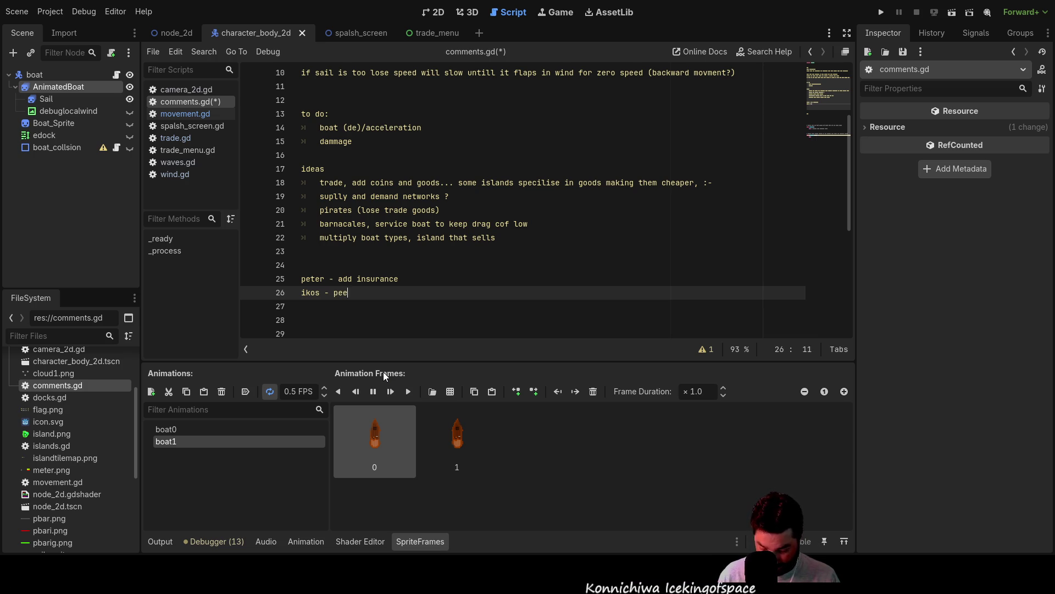
text(ing overb)
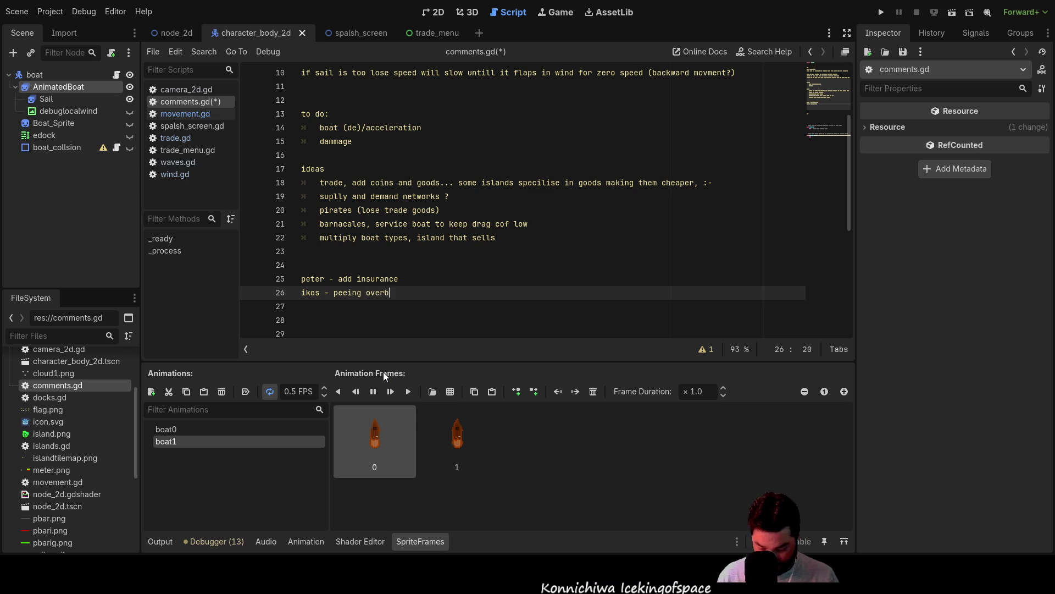
text(oard)
key(Up)
key(Up)
key(Up)
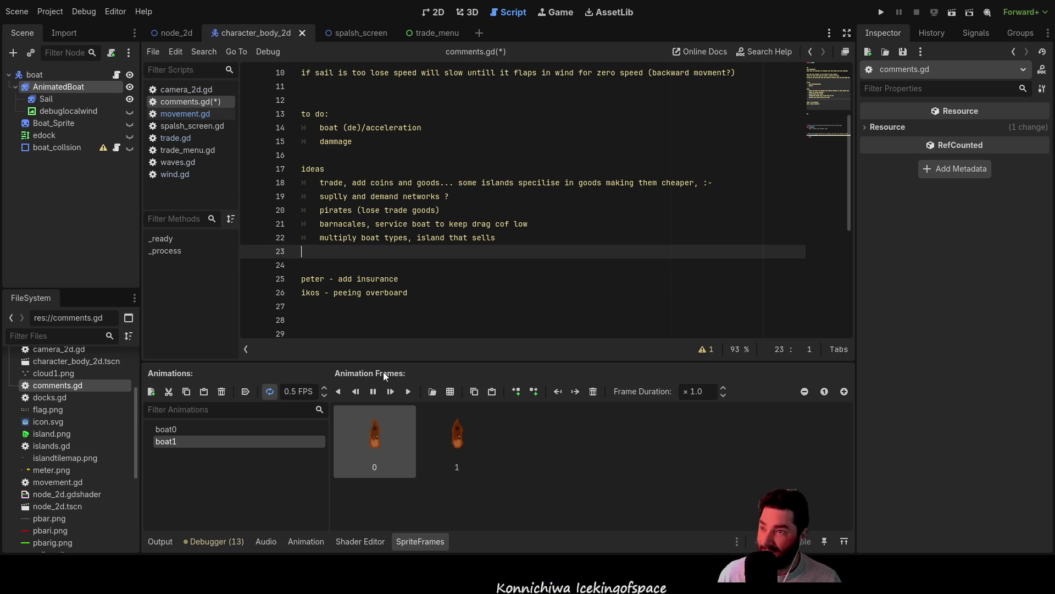
Scroll to the top and switch to the trade.gd script.
scroll(468, 264, up, 3)
scroll(495, 217, down, 5)
scroll(494, 217, up, 5)
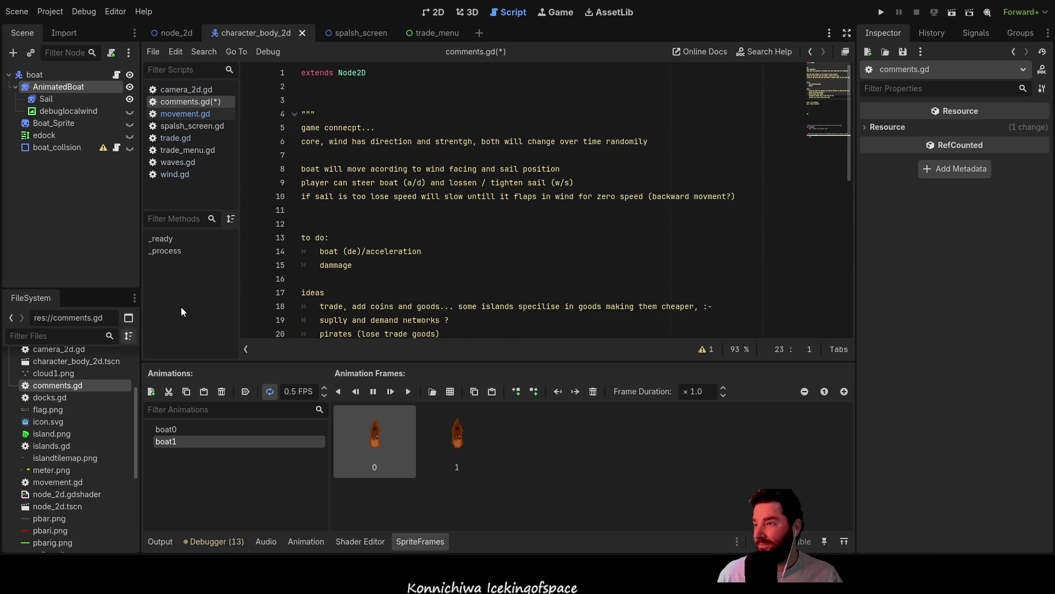
click(187, 139)
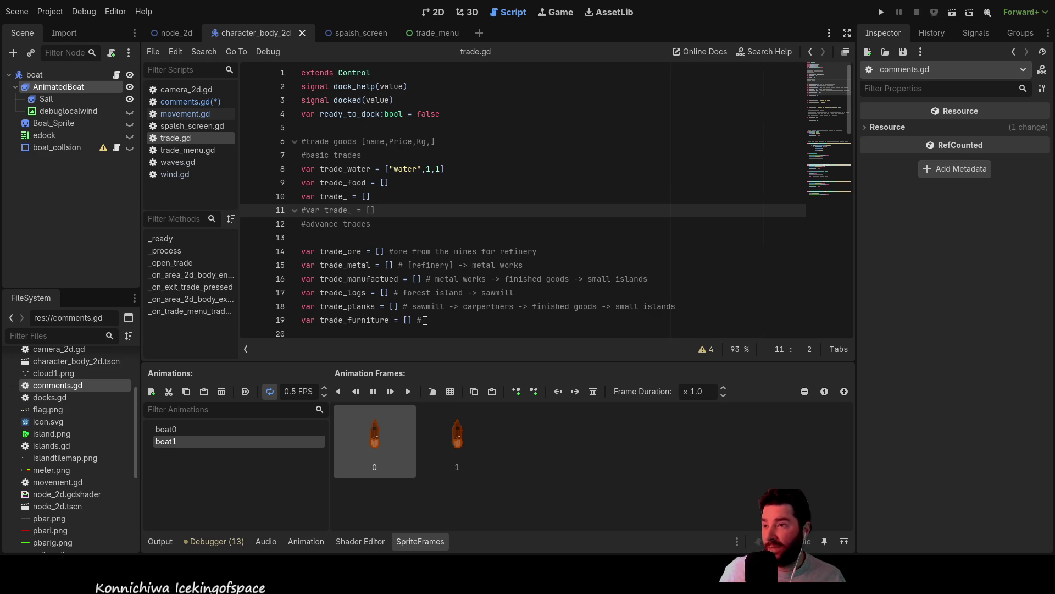
Shorten the trade_furniture variable on line 19 to trade_f.
click(426, 320)
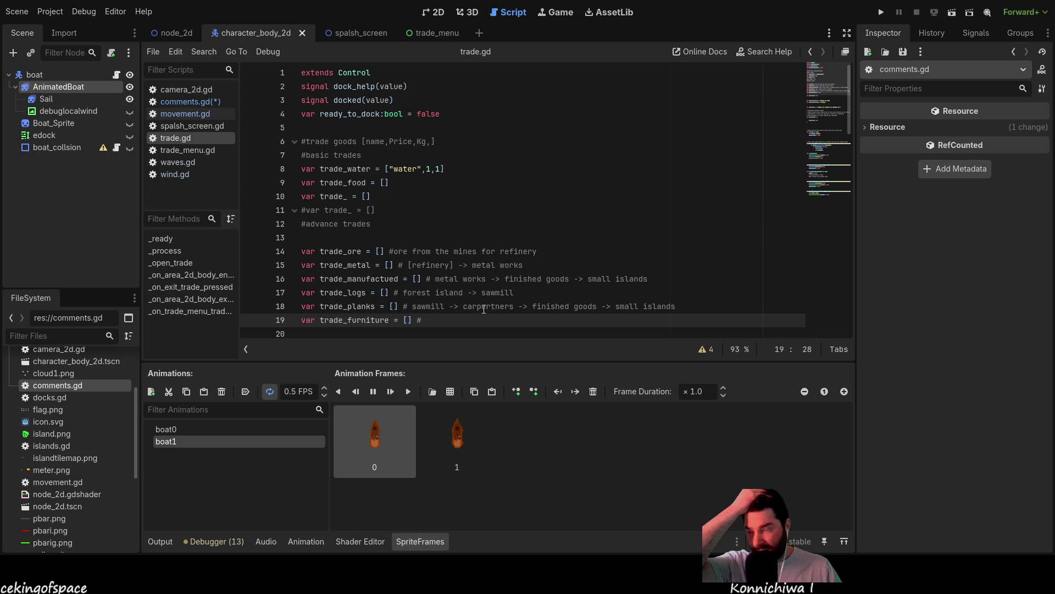
scroll(478, 310, down, 1)
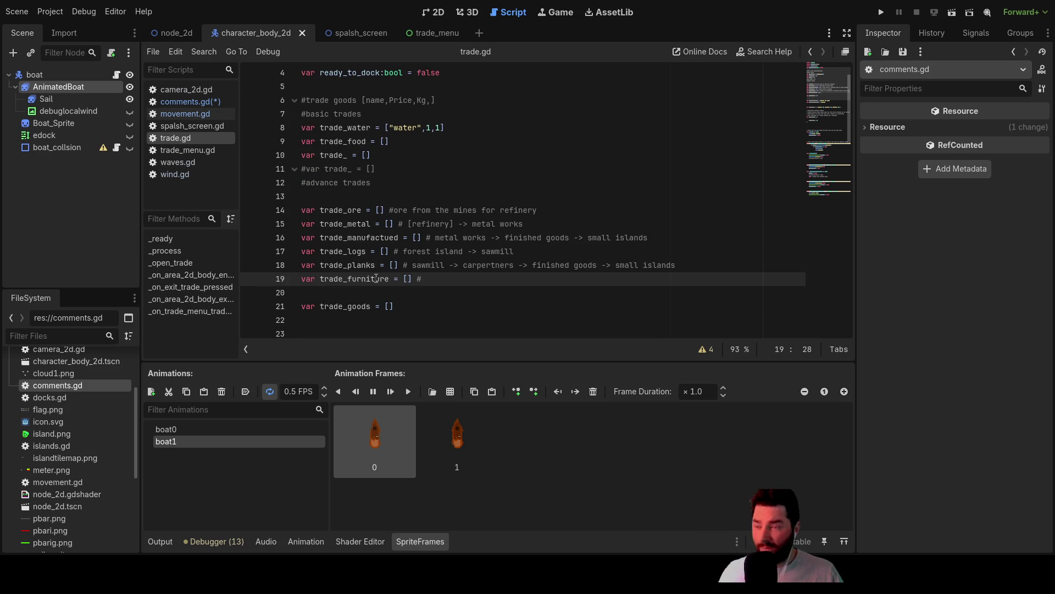
double_click(376, 279)
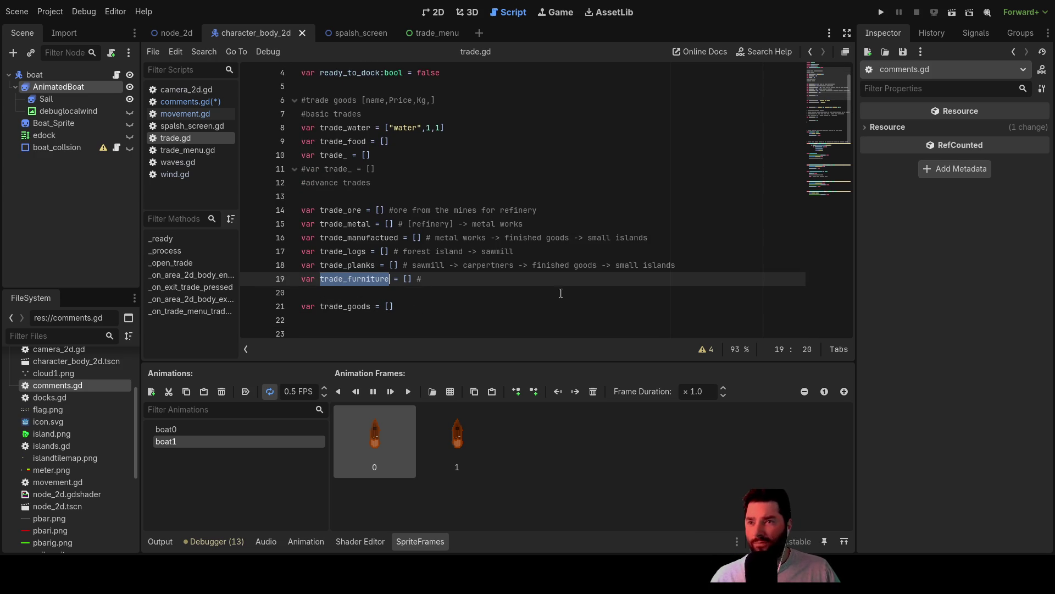
double_click(585, 267)
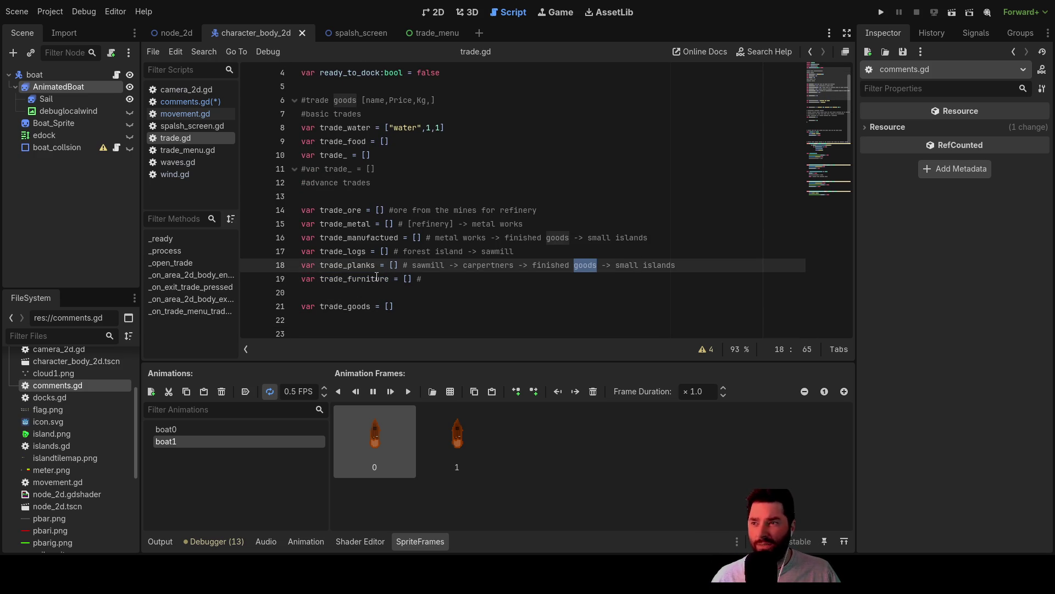
double_click(376, 279)
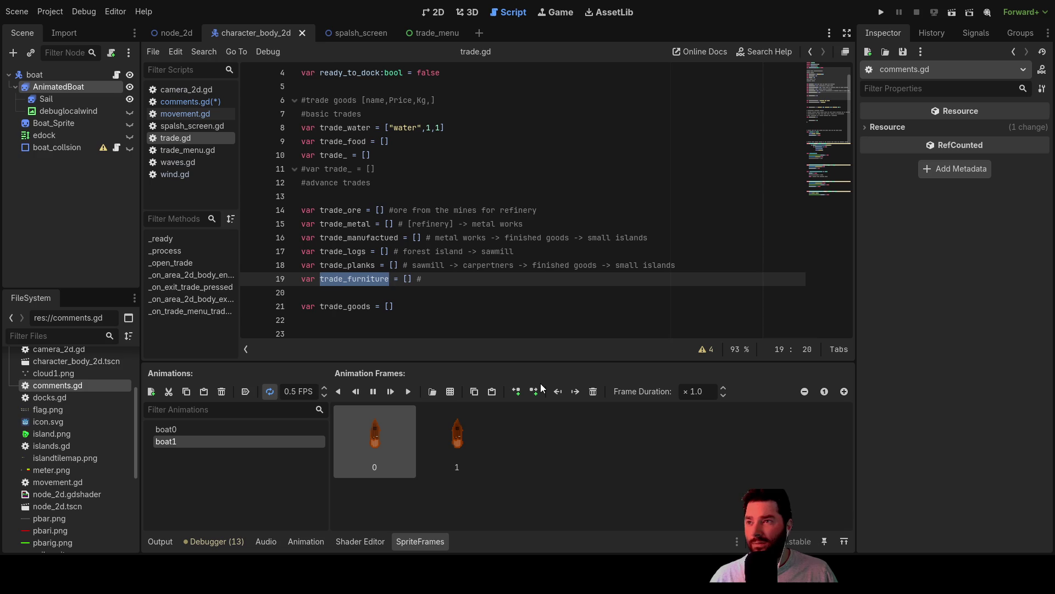
key(Right)
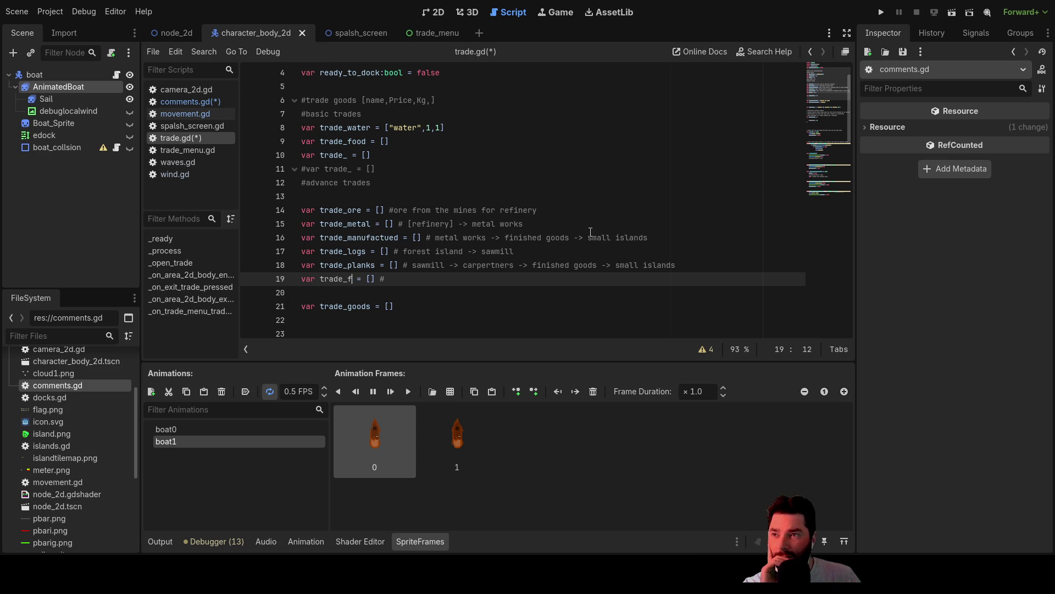
double_click(376, 236)
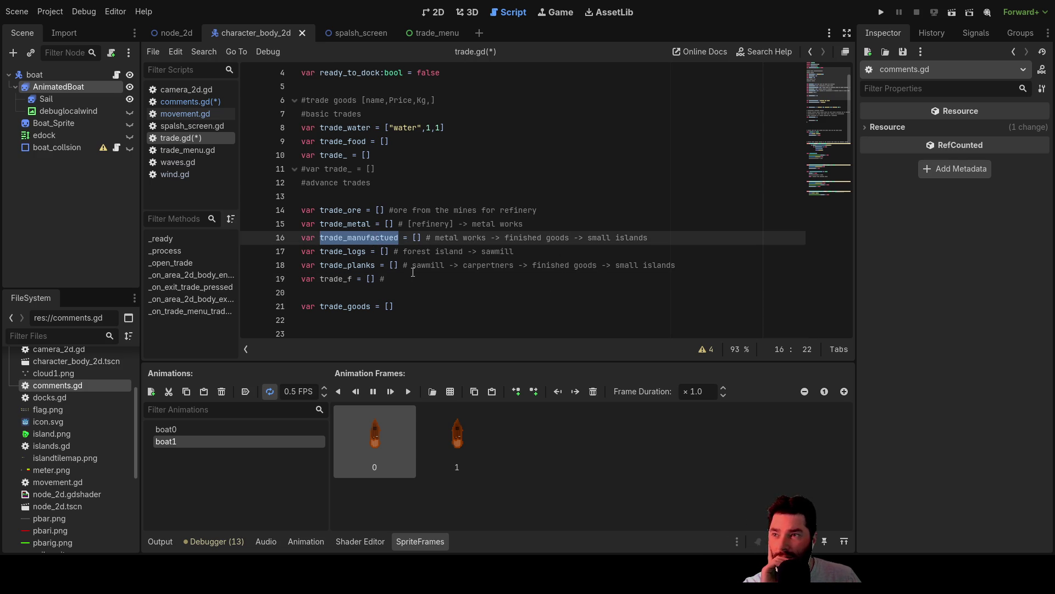
double_click(560, 265)
double_click(631, 265)
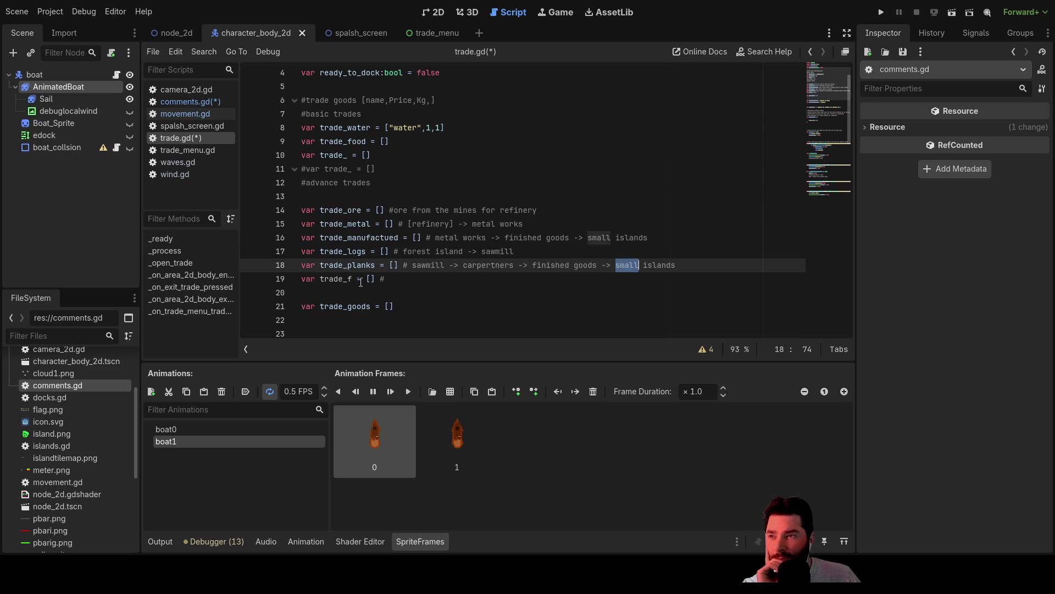
click(354, 280)
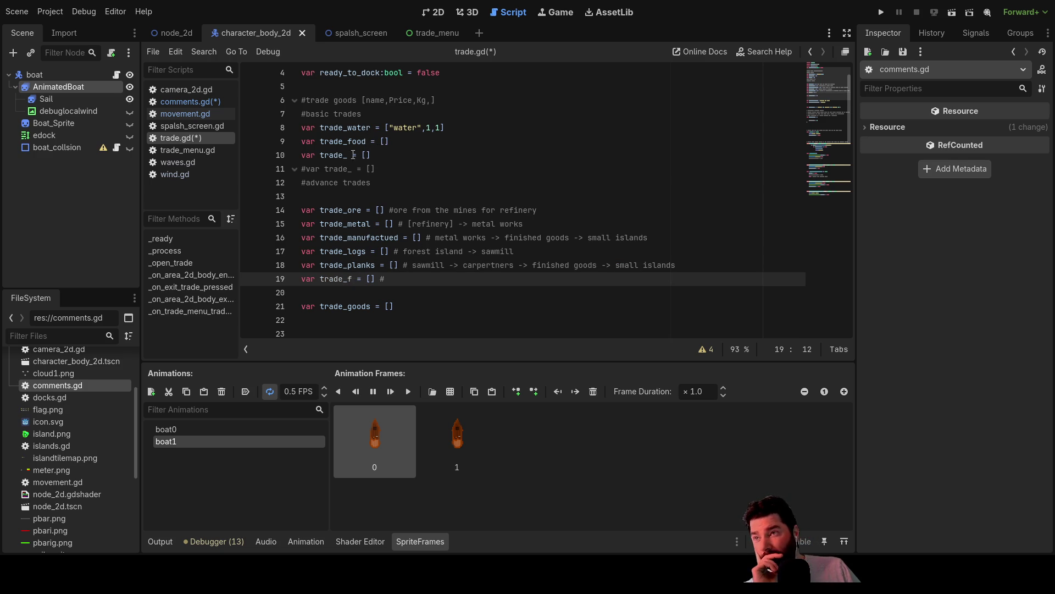
Complete the unnamed line 10 variable as trade_fertlizer.
click(349, 154)
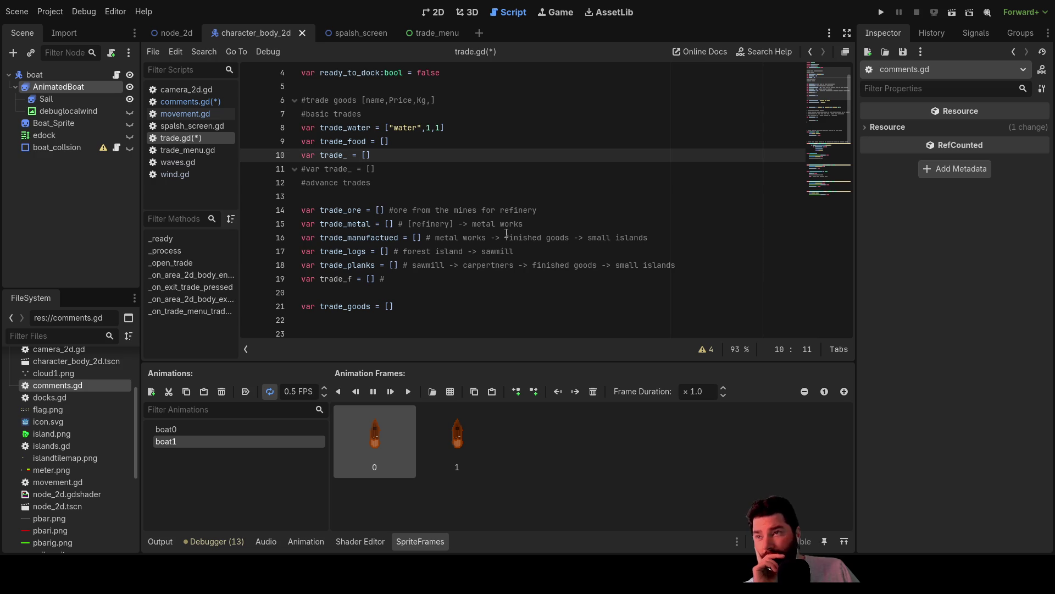
text(fertlizer)
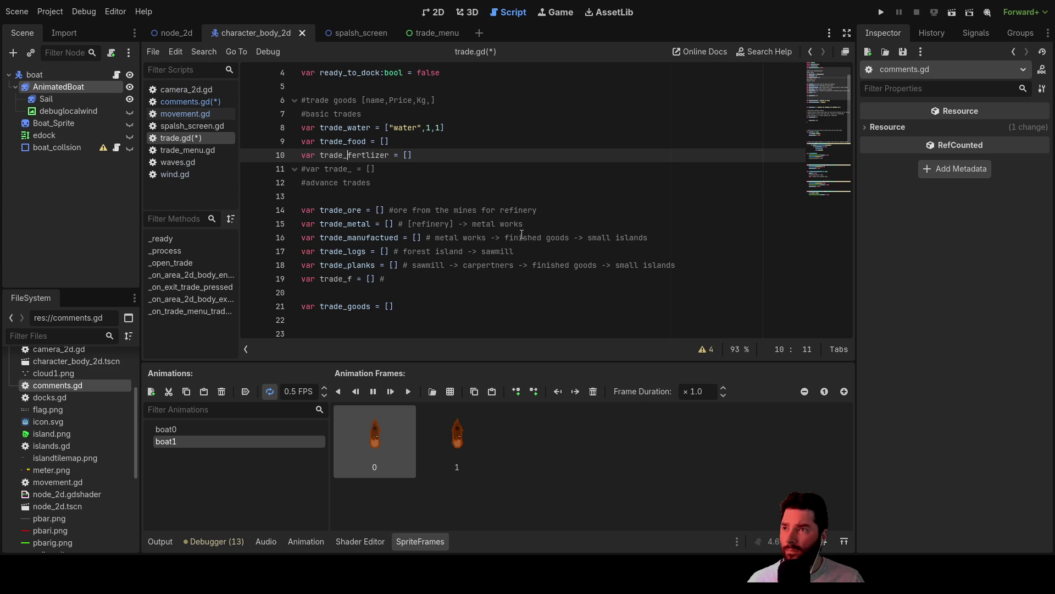
key(Right)
key(Right)
key(Right)
key(Down)
key(Down)
key(Up)
key(Up)
key(Up)
key(Down)
key(Down)
key(Up)
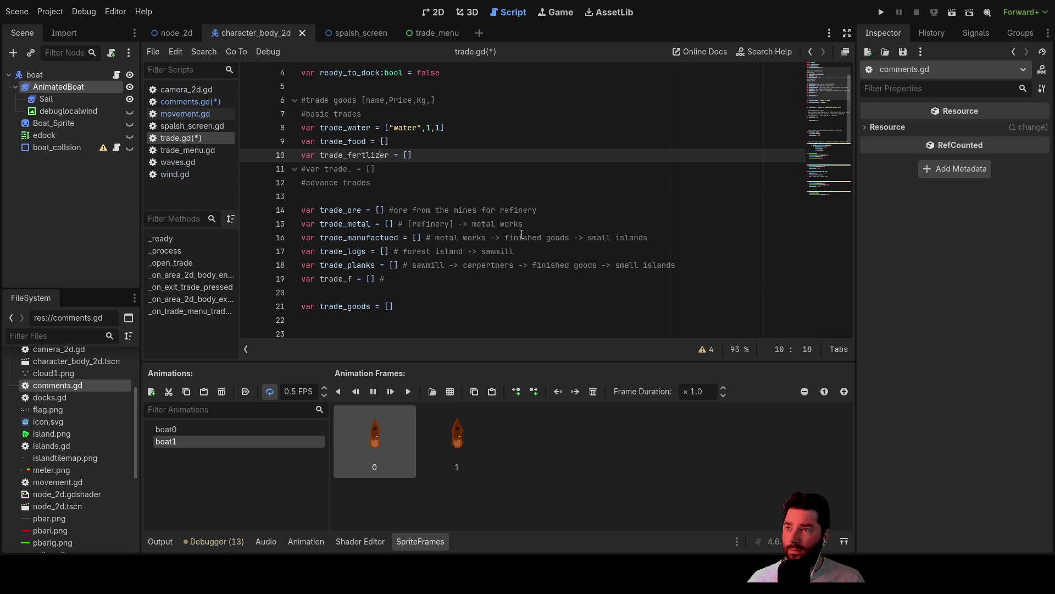
Step between the trade_water and trade_food lines to review them.
key(Up)
key(Up)
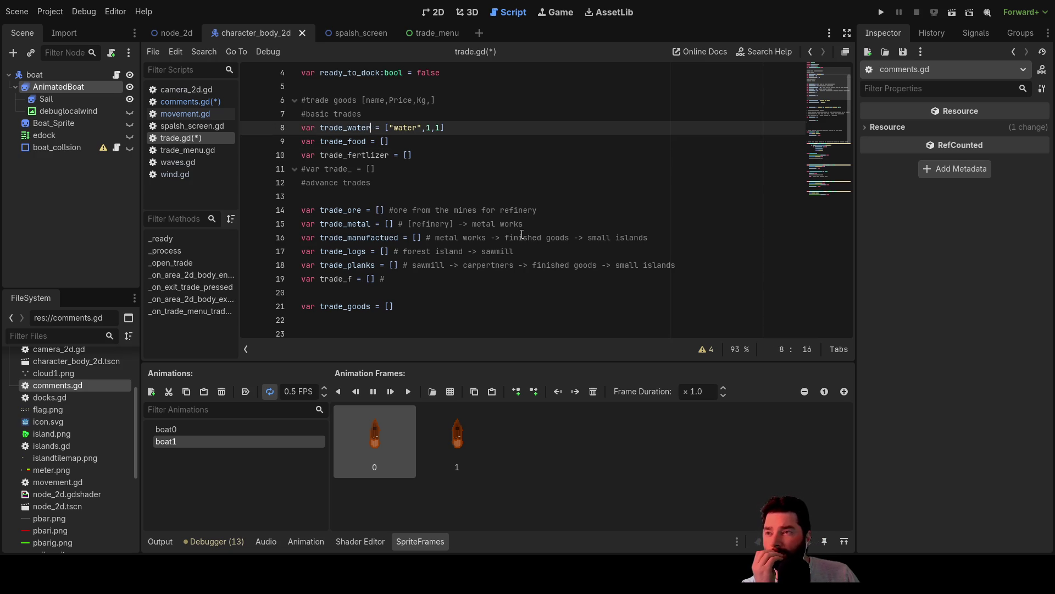
key(Down)
key(Up)
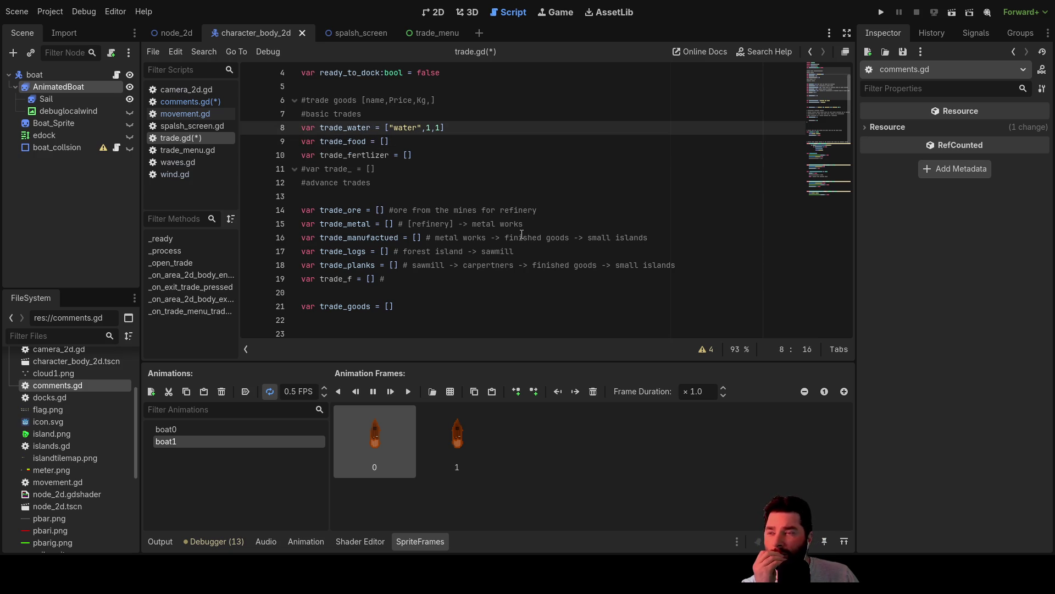
key(Down)
key(Down)
key(Down)
key(Up)
key(Up)
key(Up)
key(Down)
key(Down)
key(Up)
key(Up)
key(Down)
key(Down)
key(Up)
key(Up)
key(Down)
key(Down)
key(Up)
key(Up)
key(Down)
key(Up)
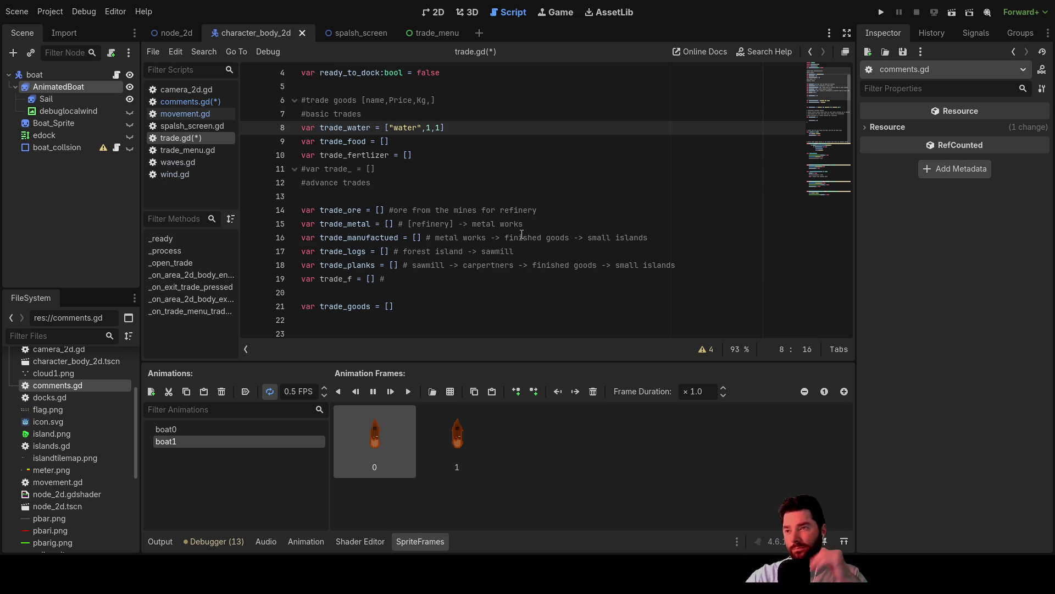
Delete the trade_food declaration and add a new line below trade_crops.
drag(391, 141, 323, 136)
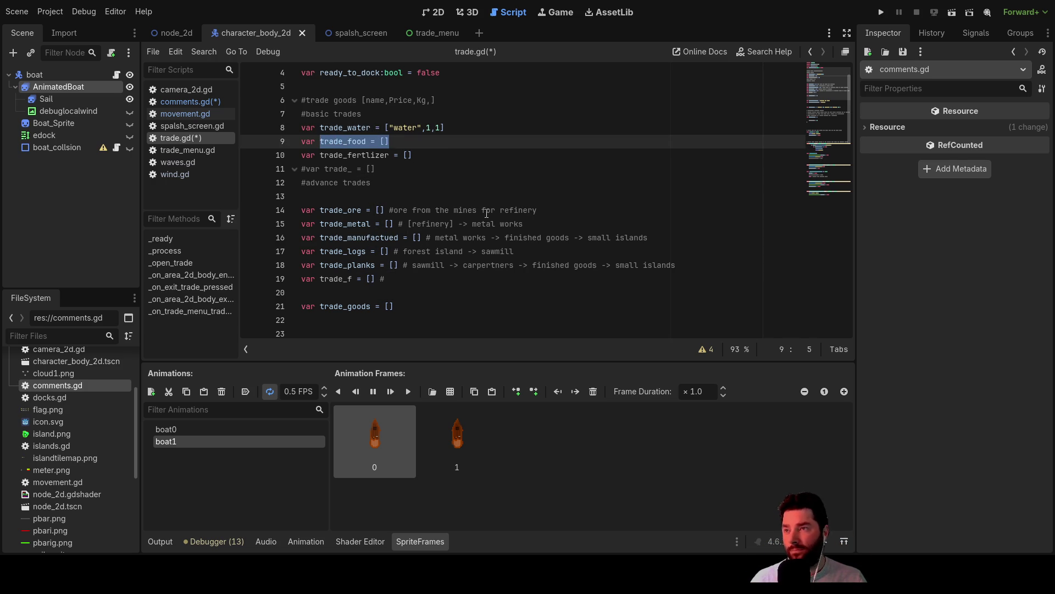
mouse_move(397, 145)
mouse_down()
mouse_move(319, 130)
mouse_move(302, 141)
mouse_up()
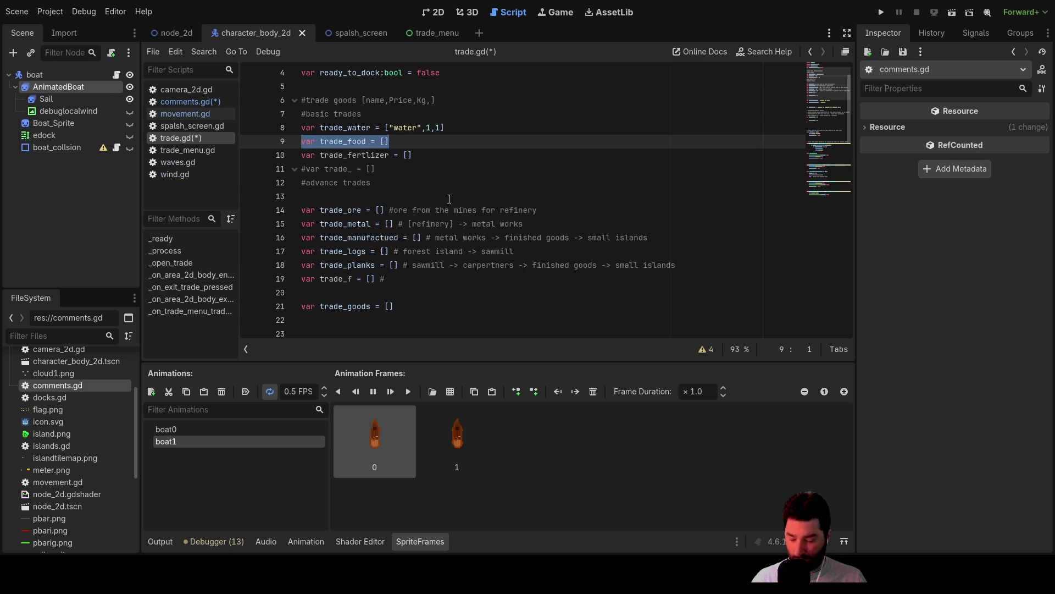
key(BackSpace)
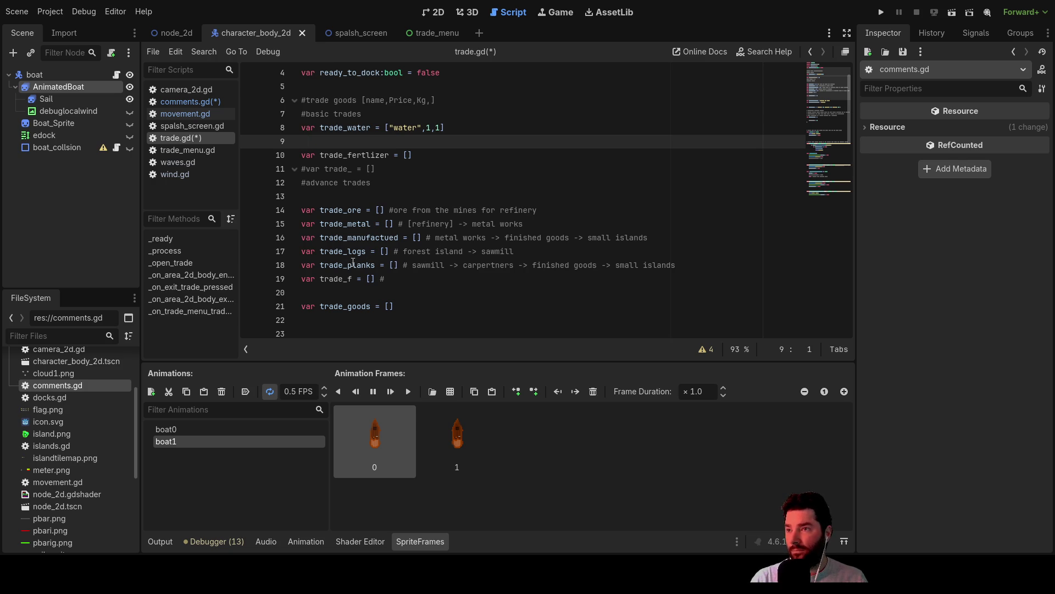
click(304, 281)
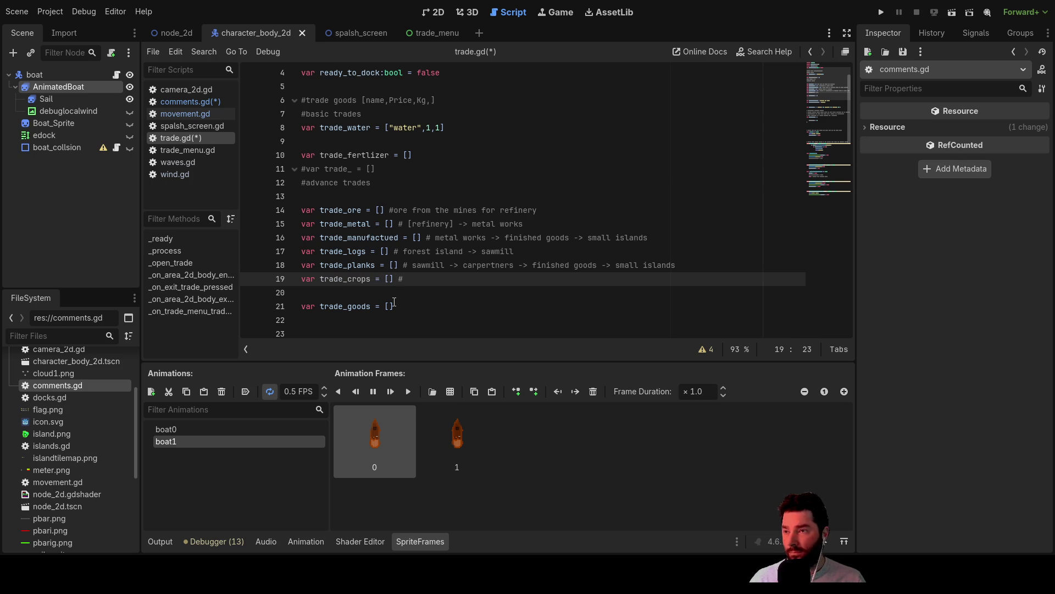
key(Return)
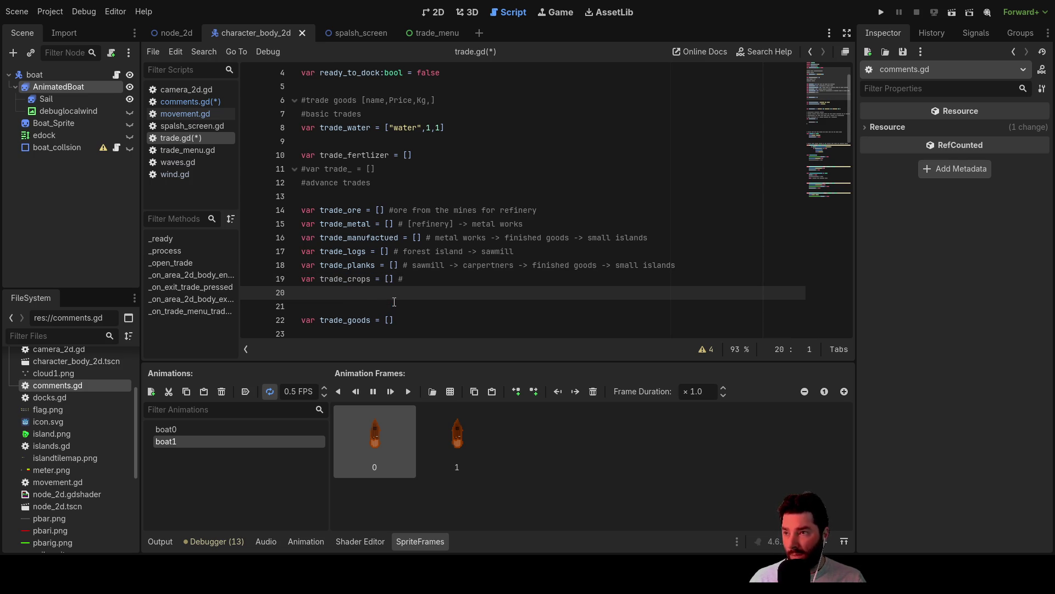
text(var)
text(trade_food)
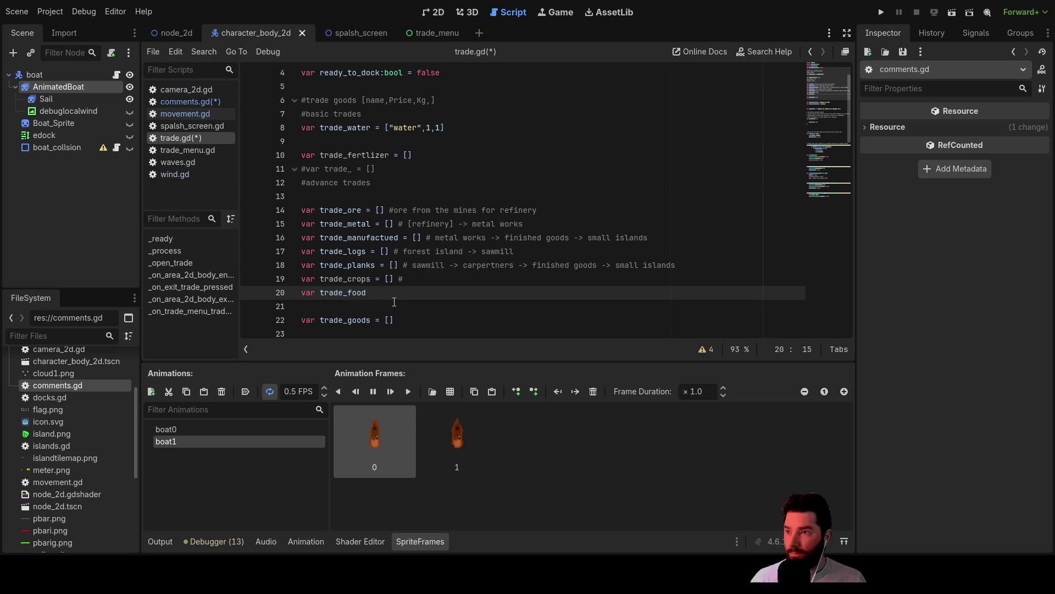
Insert a blank line above trade_crops and return to the trade_fertlizer line.
key(Up)
key(Up)
key(Down)
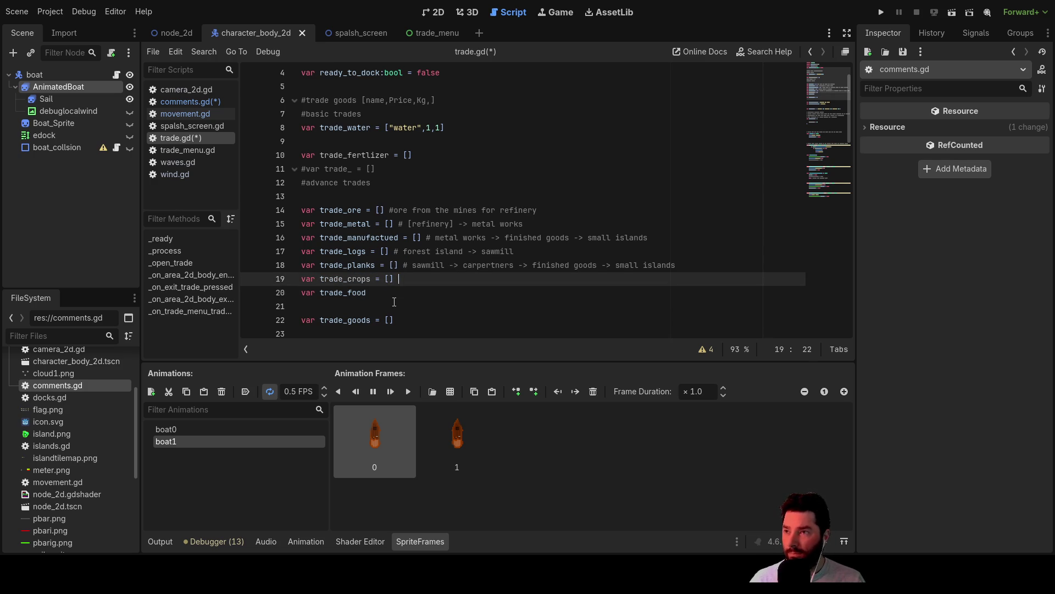
key(Up)
key(Up)
key(Up)
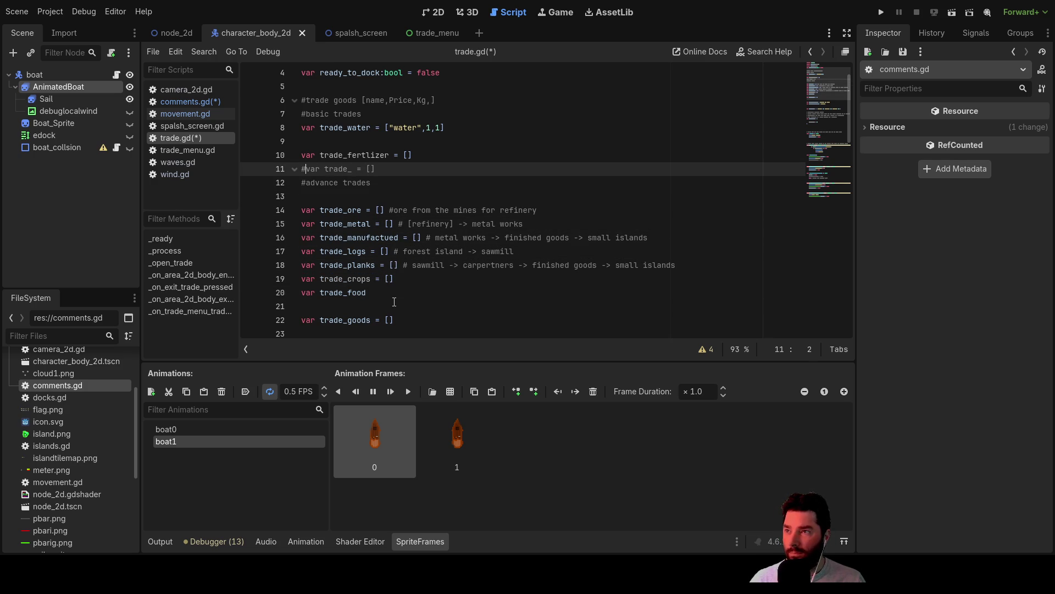
key(Up)
key(Down)
key(Down)
key(Down)
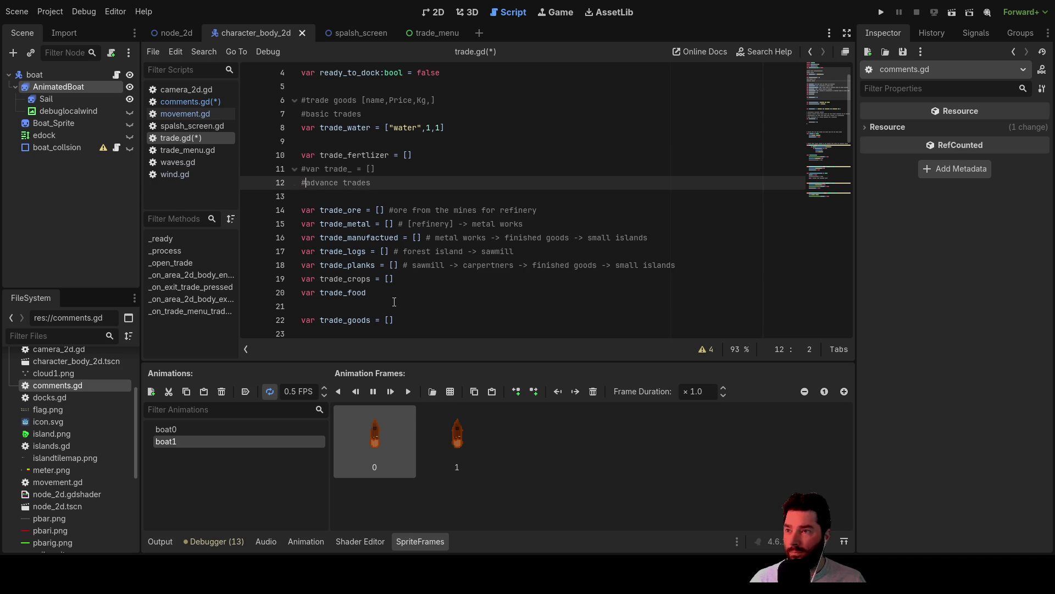
key(Down)
key(Down)
key(Down)
key(Down)
key(Up)
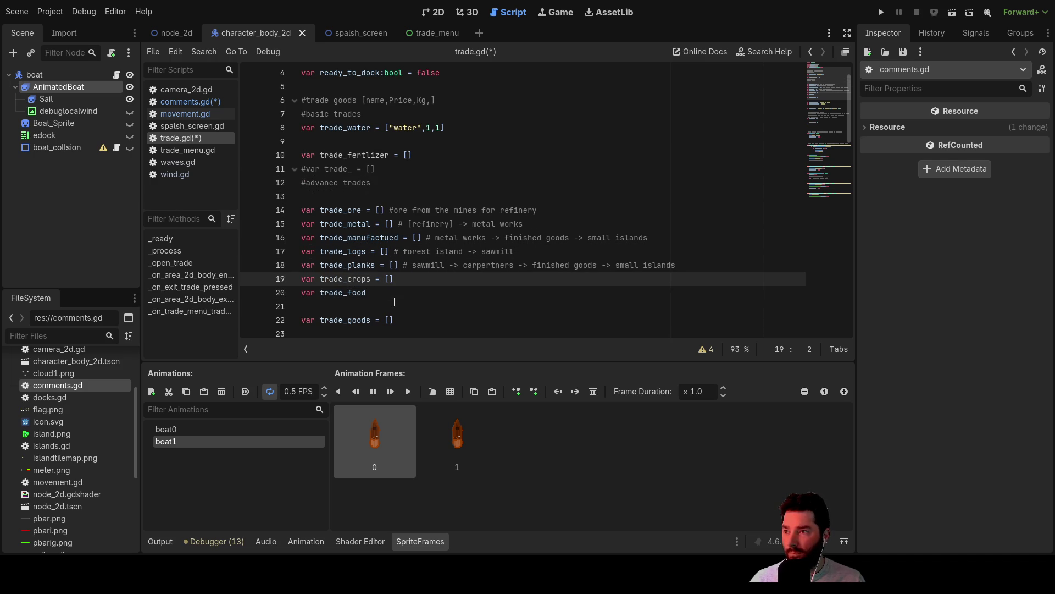
key(Return)
key(Up)
key(Up)
key(Up)
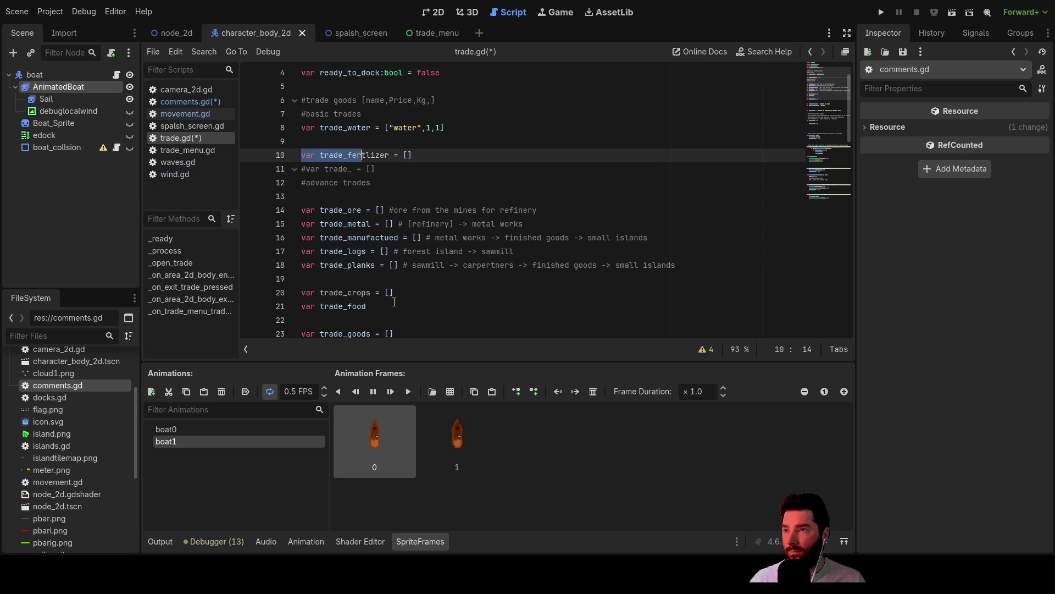
Cut trade_fertlizer, paste it below trade_planks, and add a trailing comment.
key(shift+Right)
key(shift+Right)
key(shift+Right)
key(ctrl+x)
key(Down)
key(Down)
key(Down)
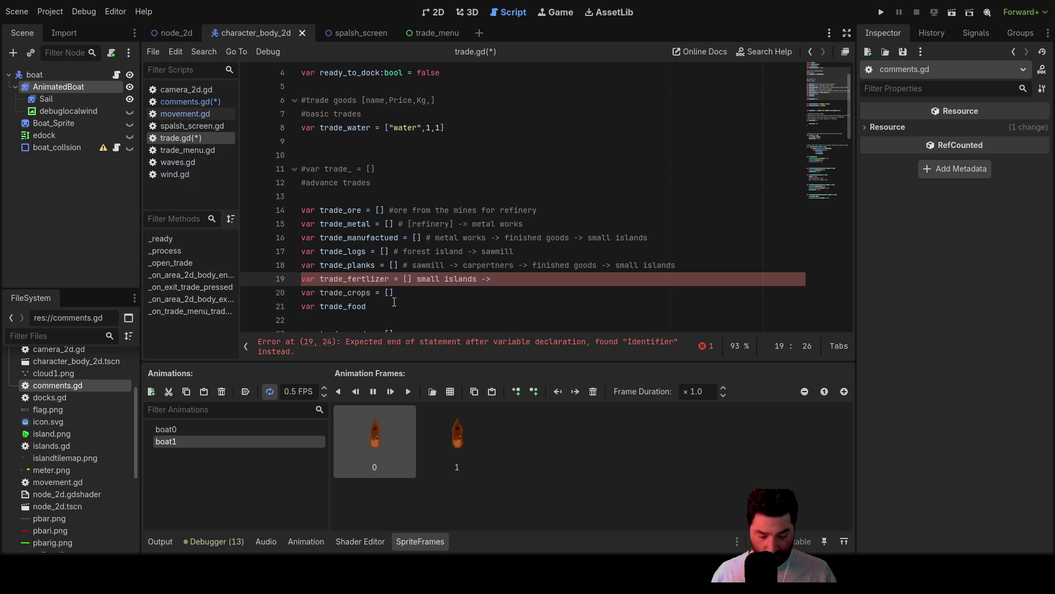
key(Right)
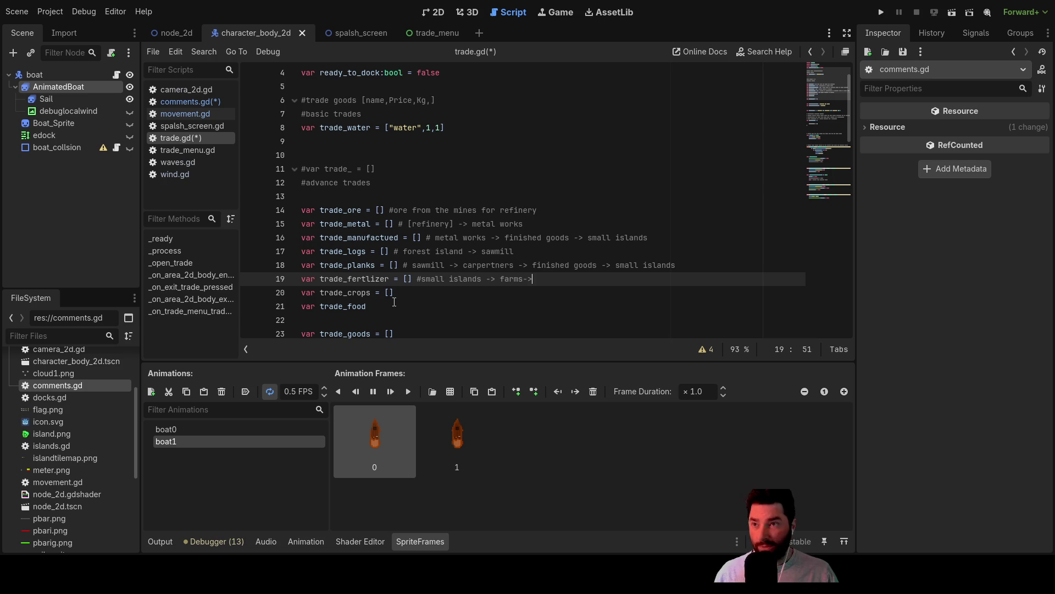
Comment trade_crops as '#bakerys/cookeries -> small islands' and delete the #advance trades heading.
key(Down)
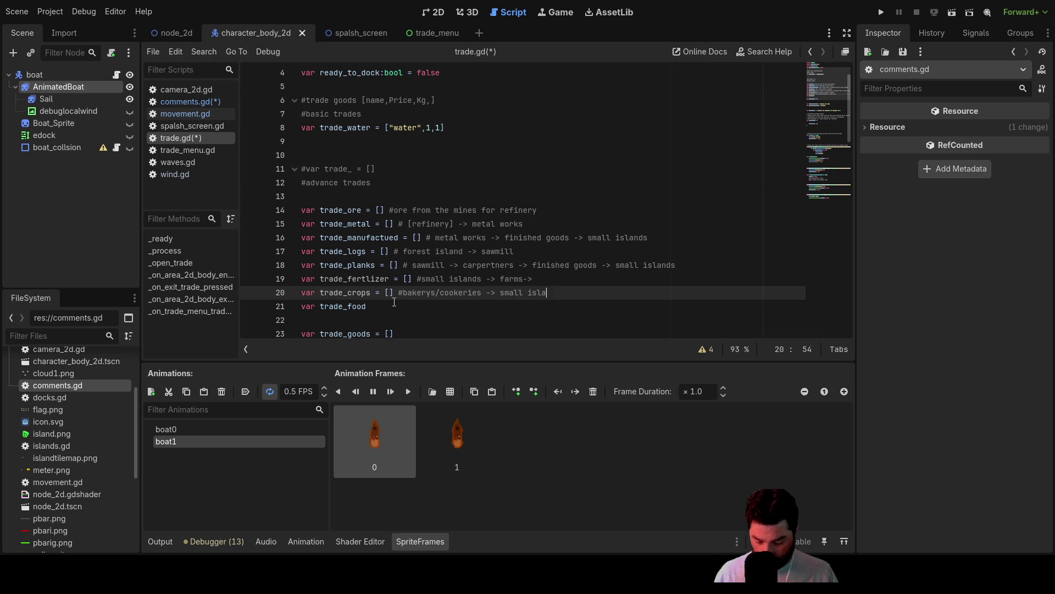
click(394, 302)
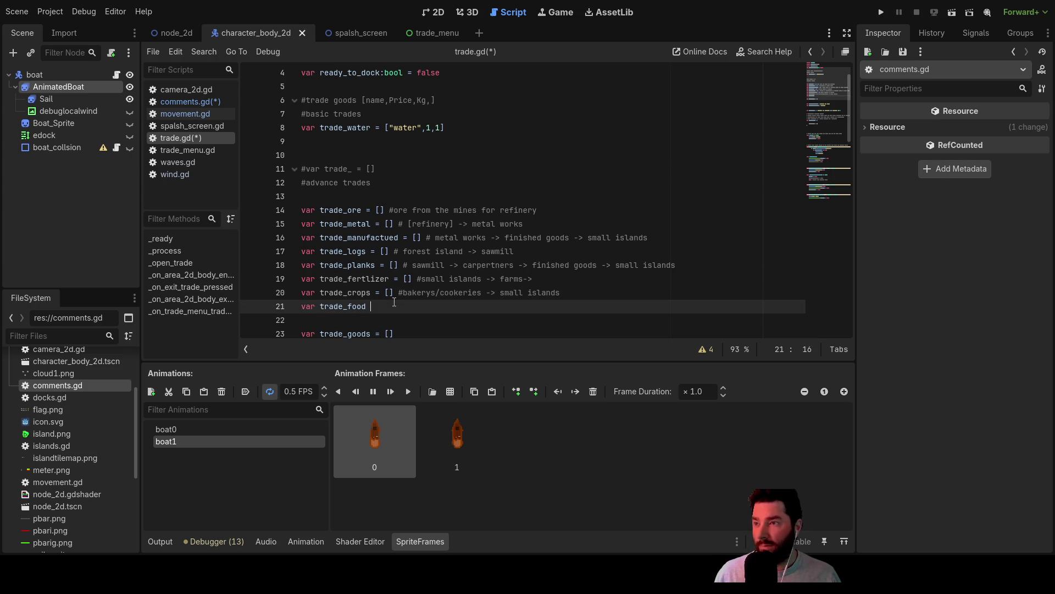
key(Up)
key(End)
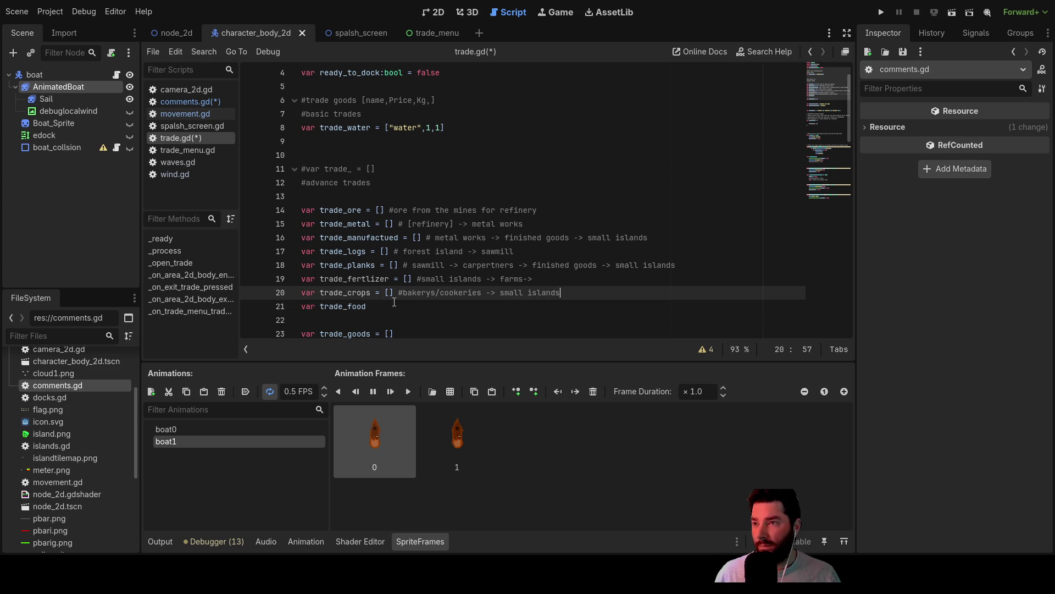
key(Down)
key(Up)
key(Up)
key(Down)
key(Down)
key(Up)
key(Up)
key(Up)
key(Up)
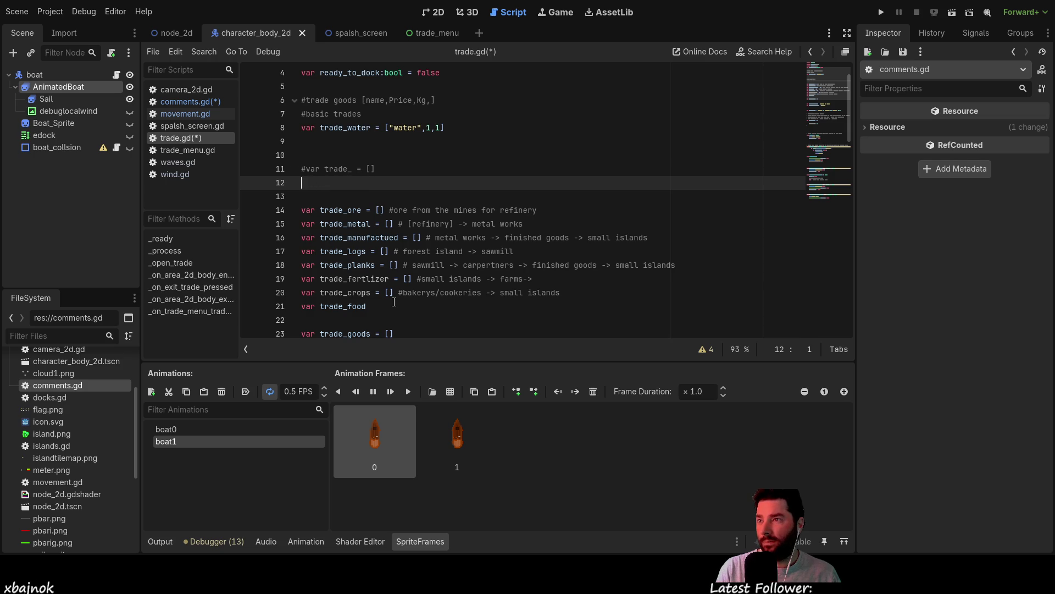
Delete the empty lines above trade_ore and below trade_water.
key(Delete)
key(Delete)
key(Up)
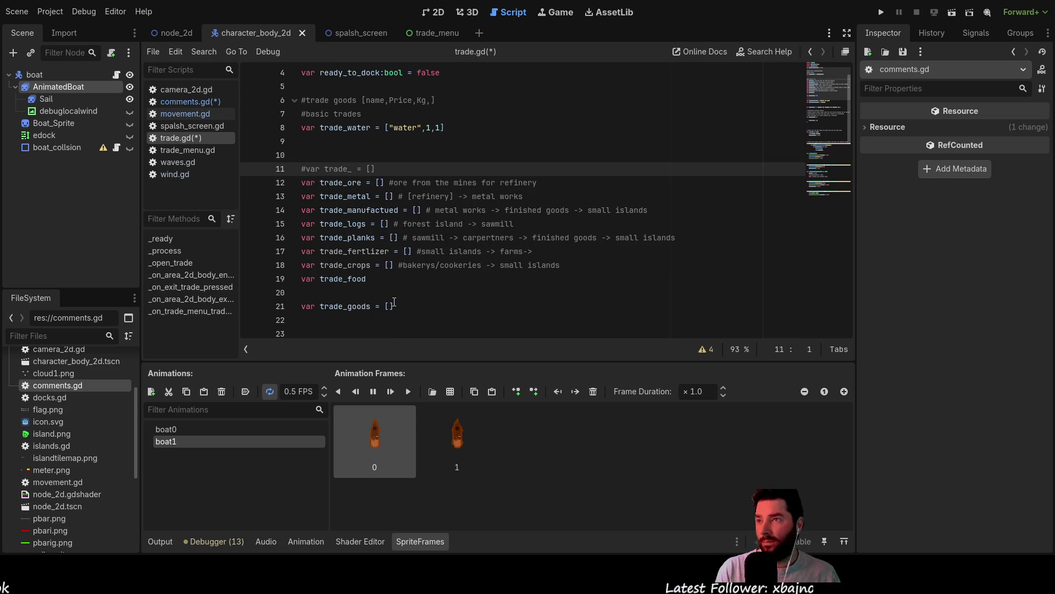
key(Up)
key(Delete)
key(Down)
key(Return)
key(Down)
key(Down)
key(Down)
key(Up)
key(Up)
key(Up)
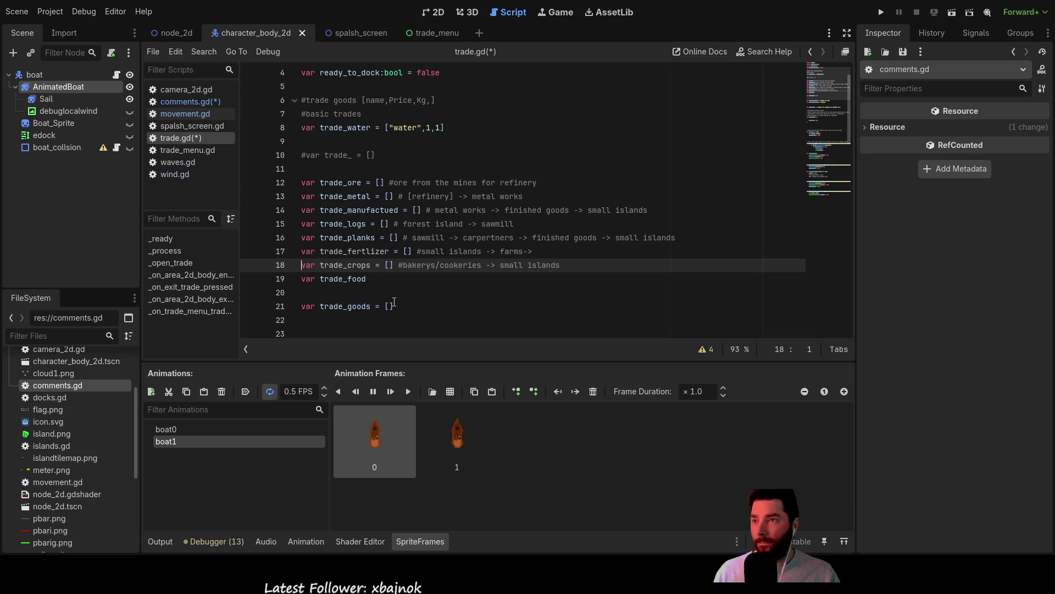
key(Up)
key(Up)
key(Up)
key(Down)
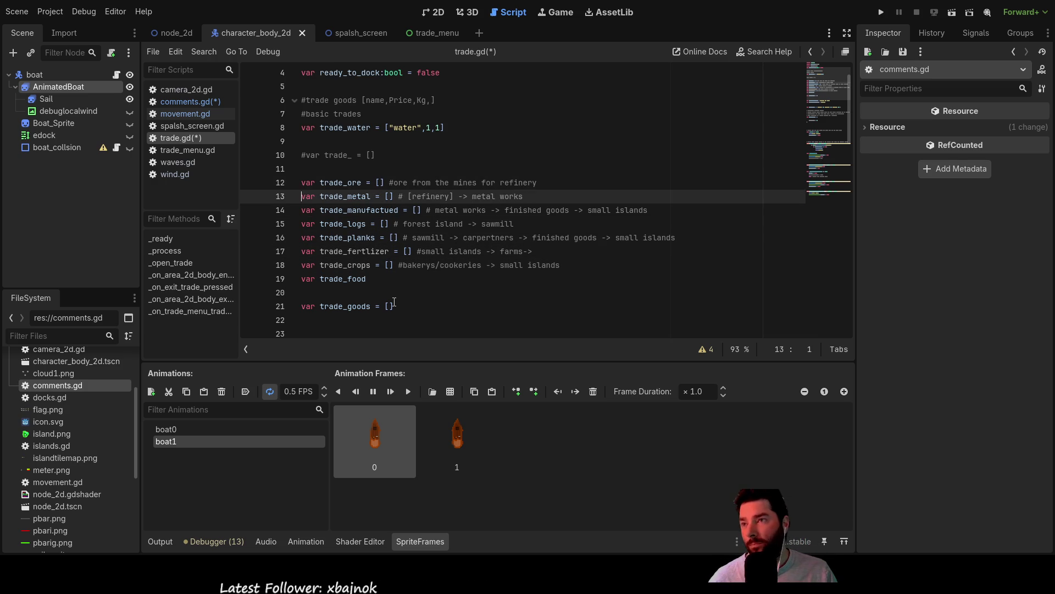
key(Down)
key(Down)
key(Down)
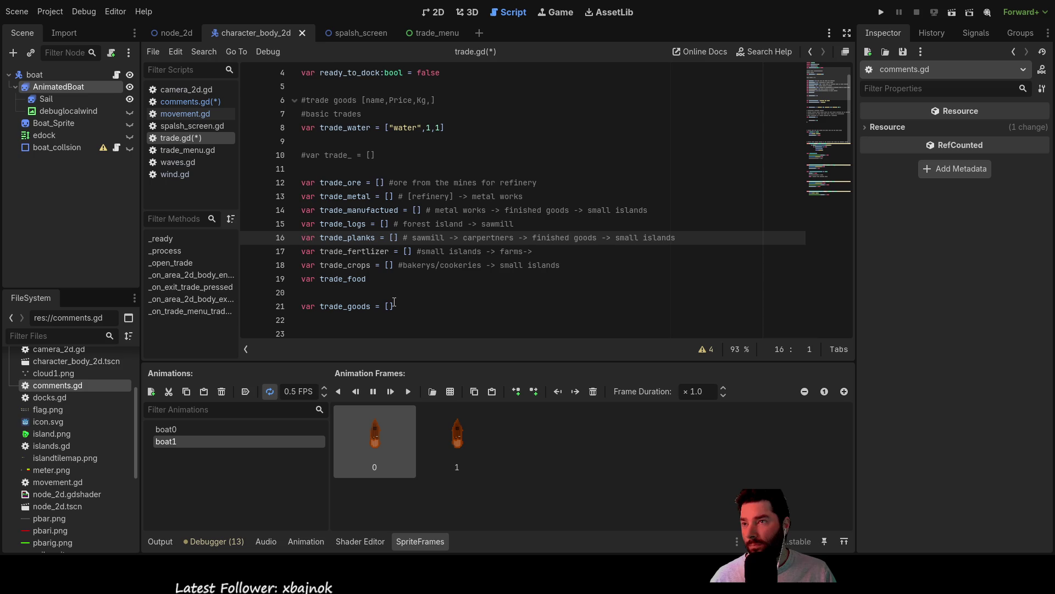
key(Up)
key(Up)
key(Up)
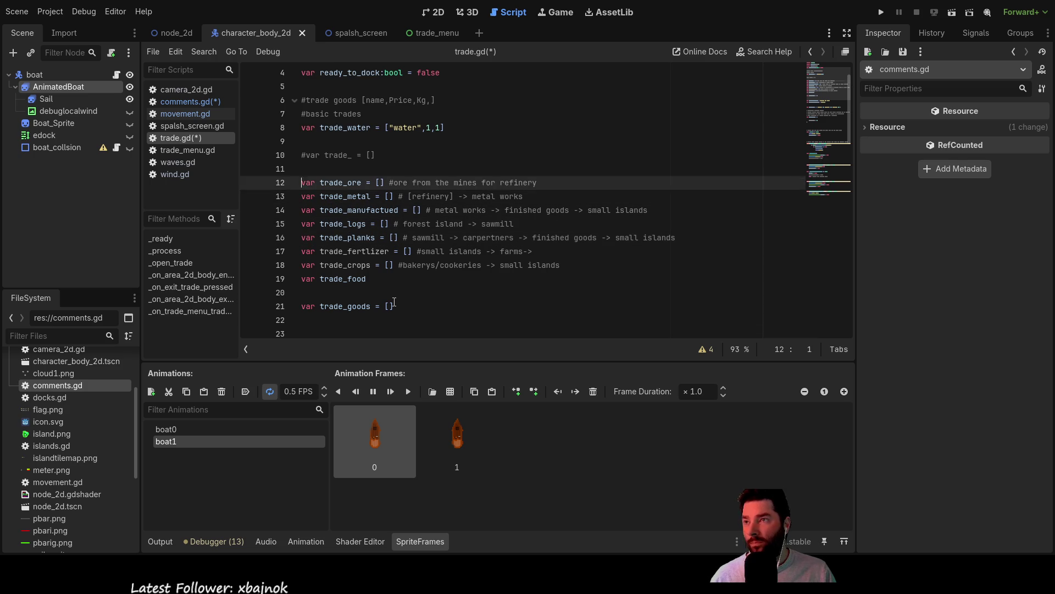
key(Up)
key(Up)
key(Up)
key(Delete)
Remove the remaining blank line above trade_ore.
key(Up)
key(Down)
key(Down)
key(Down)
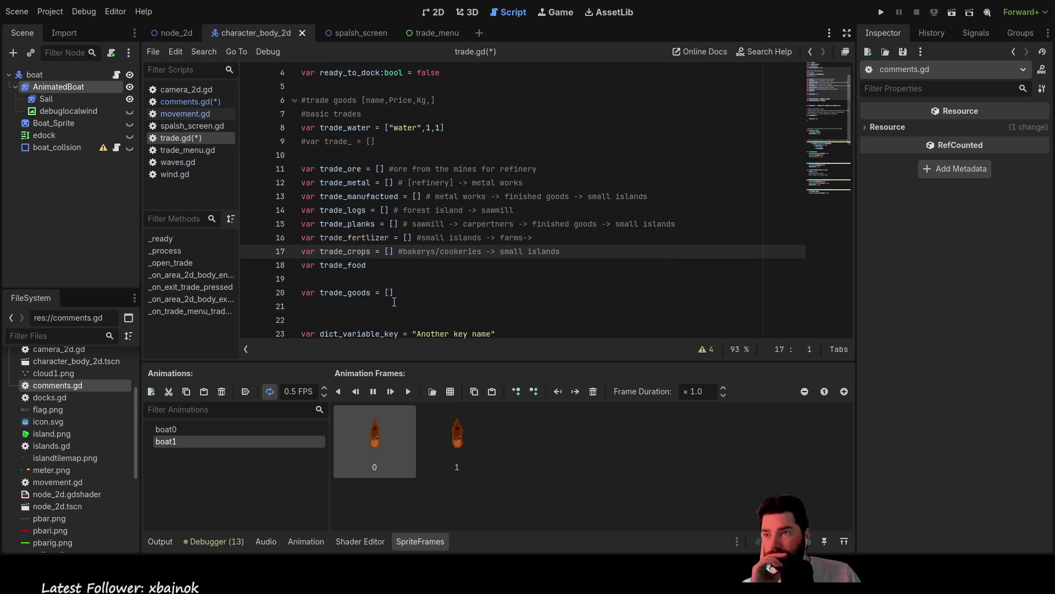
key(Up)
key(Up)
key(Up)
key(Up)
key(Up)
key(Up)
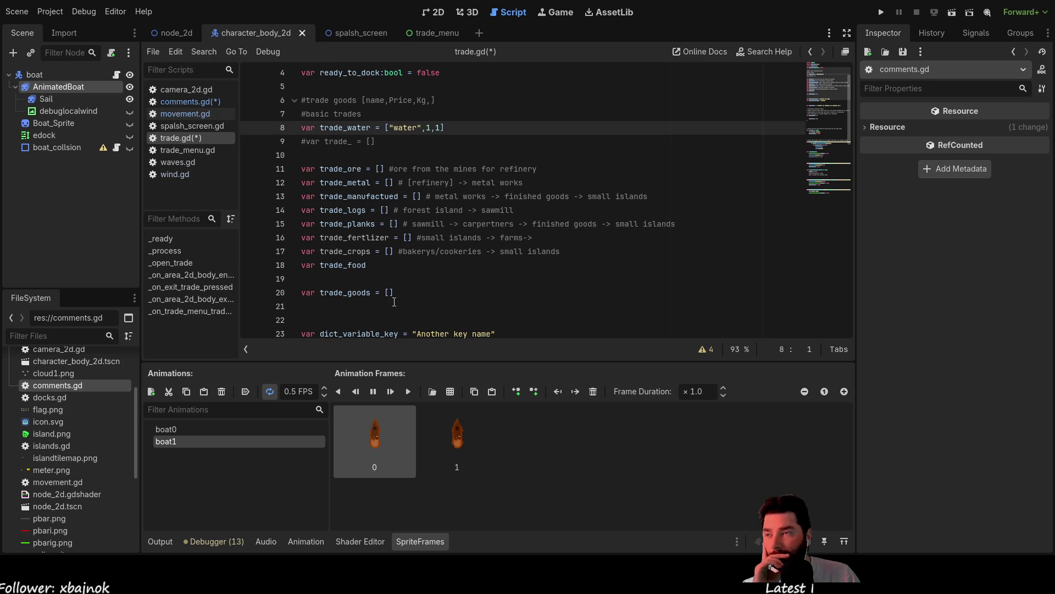
key(Down)
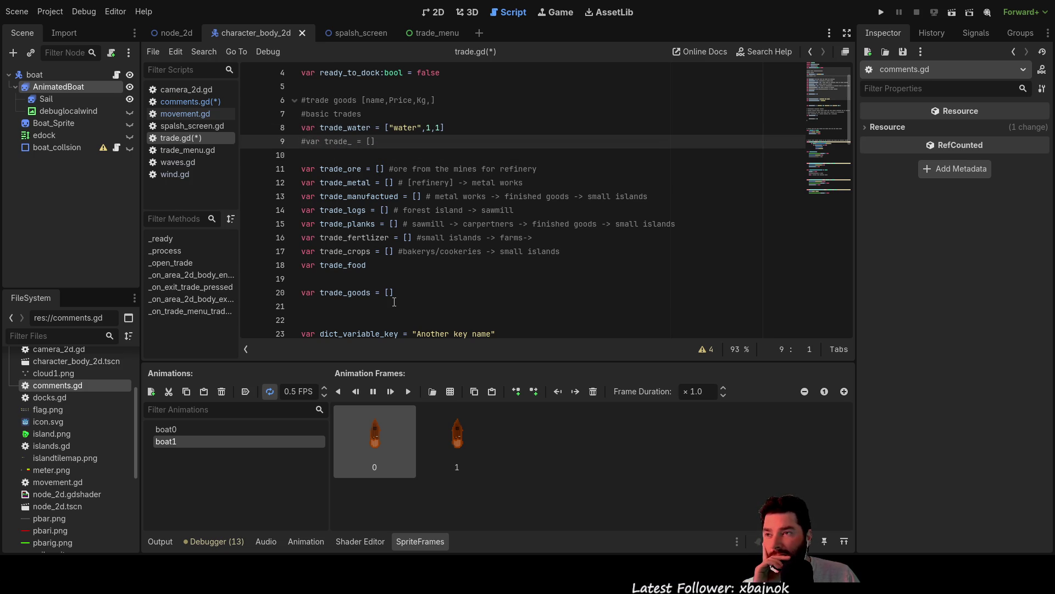
key(Down)
key(Down)
key(Down)
key(Up)
key(Up)
key(Up)
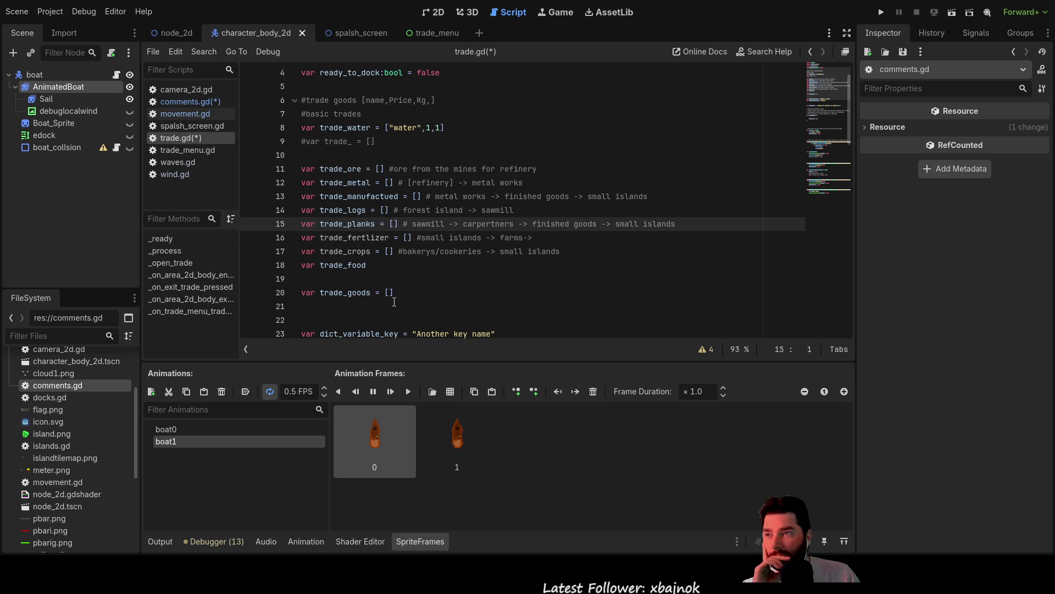
key(Up)
key(Up)
key(Up)
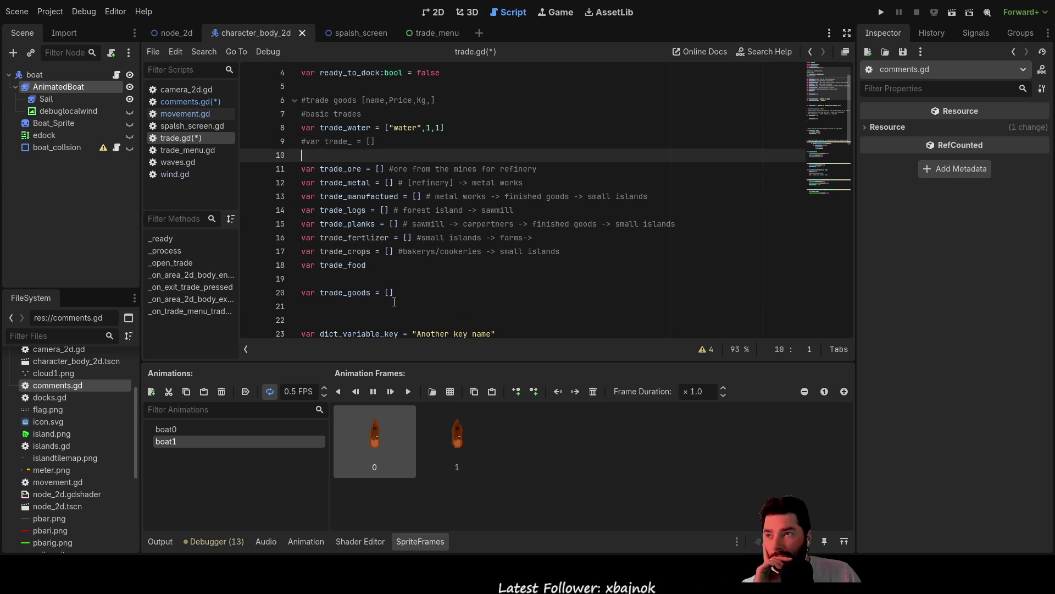
key(Delete)
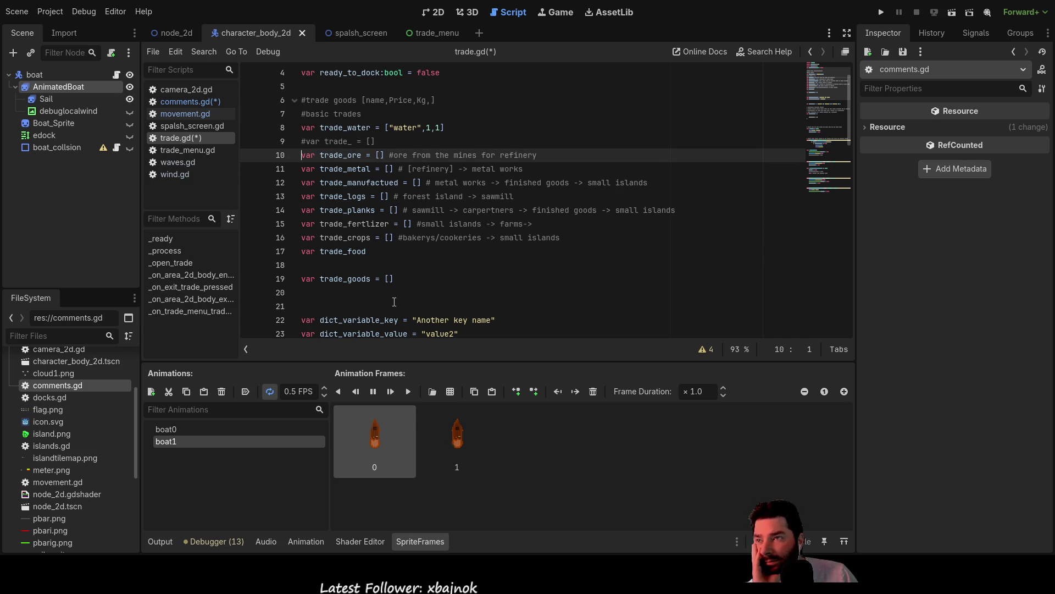
Add an '#advanced' heading on a new line just above trade_ore.
key(Return)
key(Down)
key(Down)
key(Up)
key(Up)
key(Up)
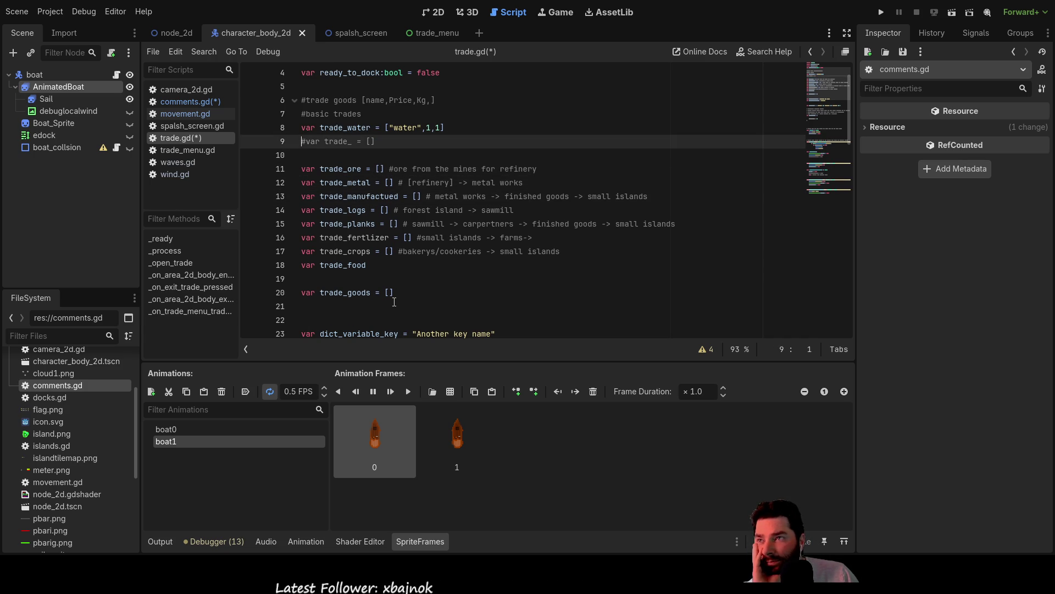
key(Down)
text(#advanced)
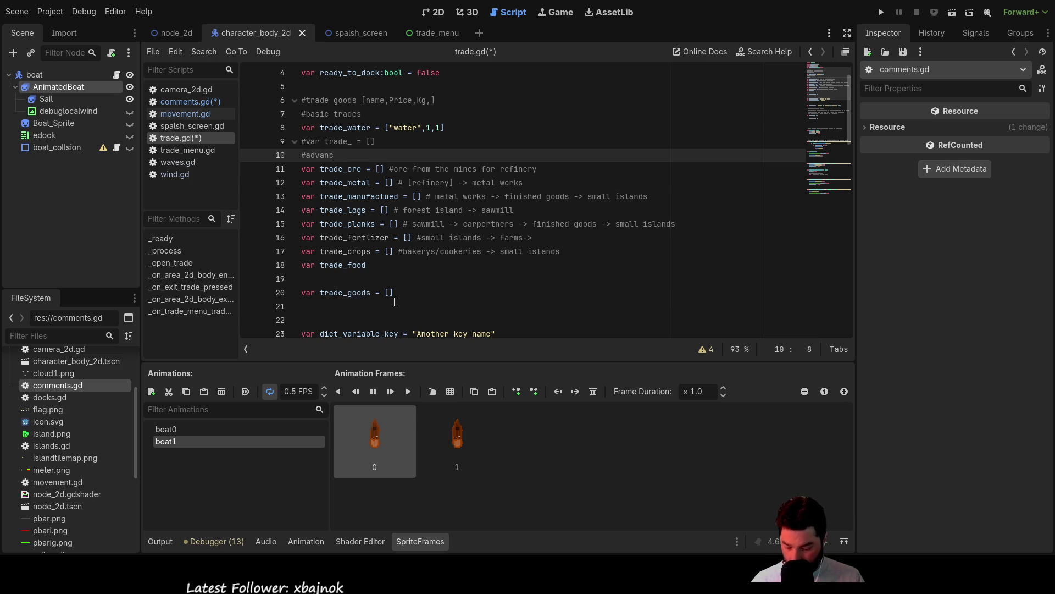
key(Down)
key(Down)
key(Down)
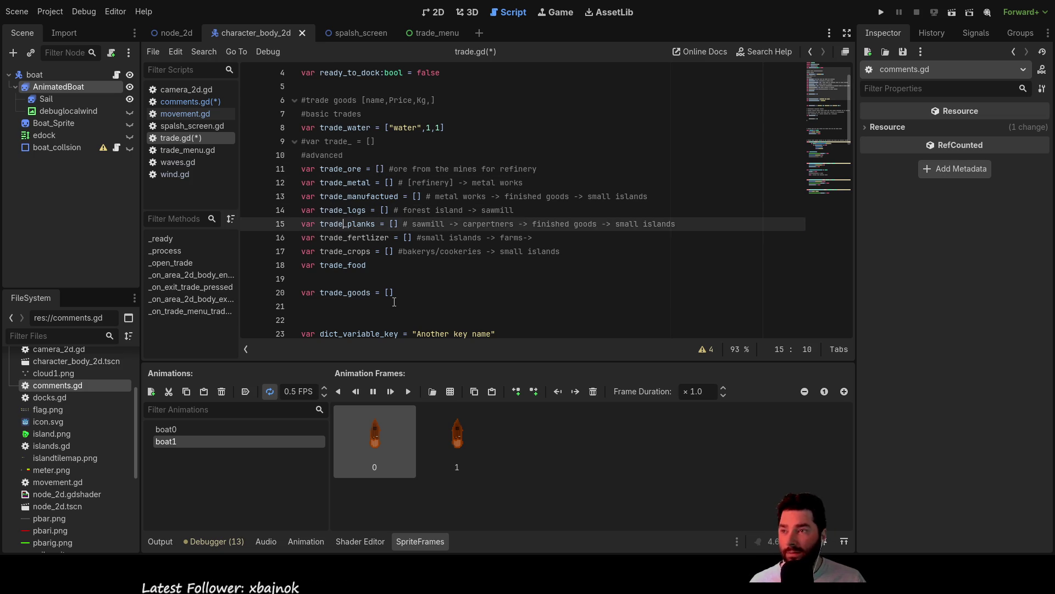